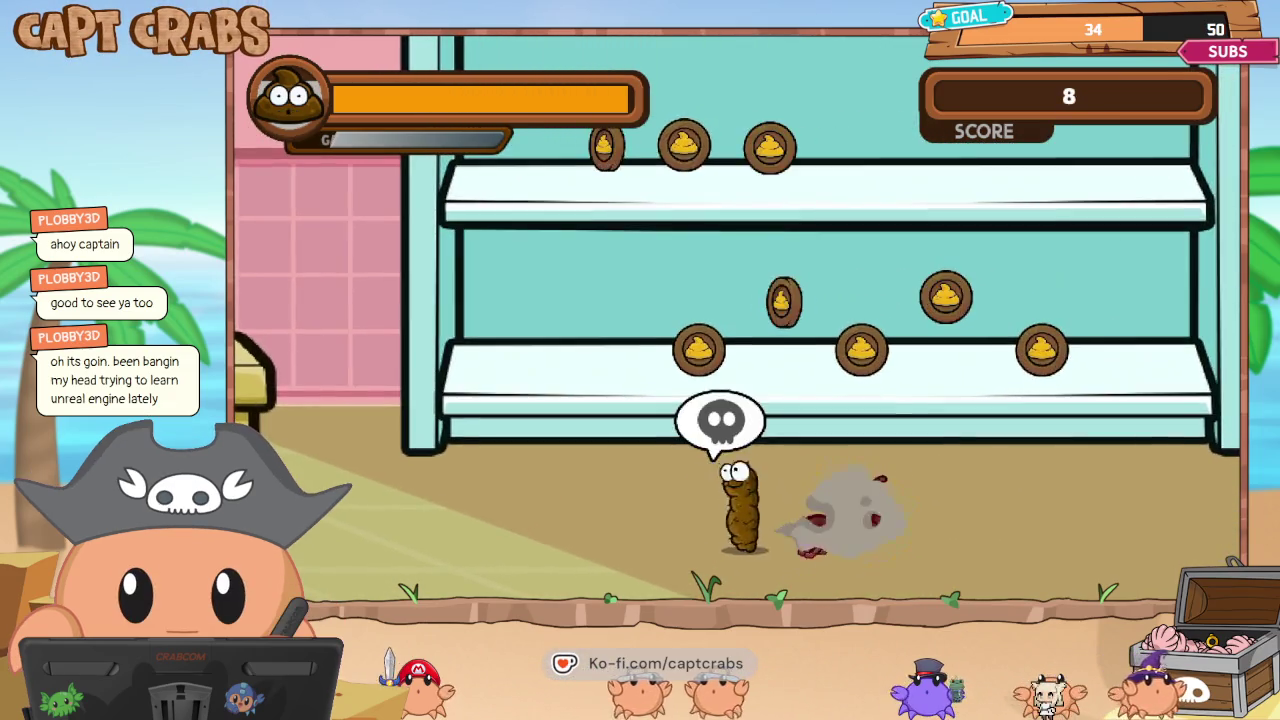
# Leave the playtest from the pause menu's MAIN MENU choice and return to the editor.
pyautogui.press('Down')
pyautogui.press('Down')
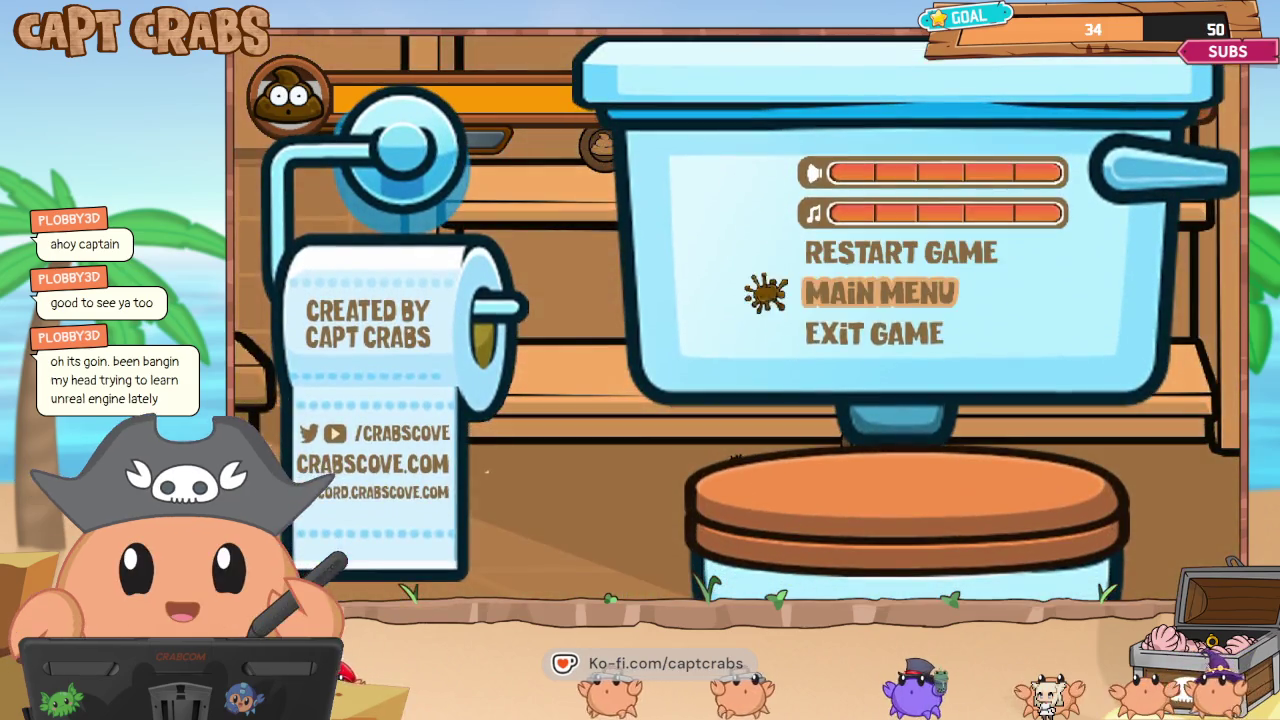
pyautogui.press('Escape')
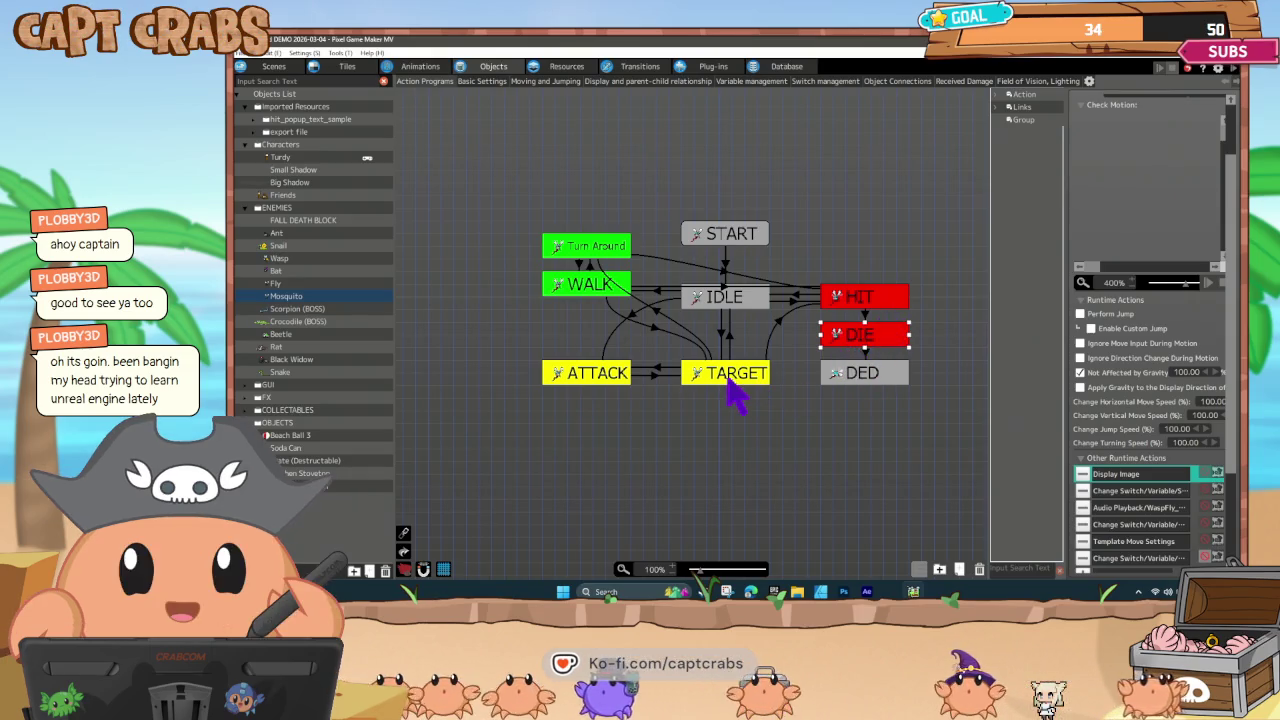
# Inspect the bubble_dead Display Image action on the Mosquito and Ant DIE states without changes.
pyautogui.doubleClick(1116, 476)
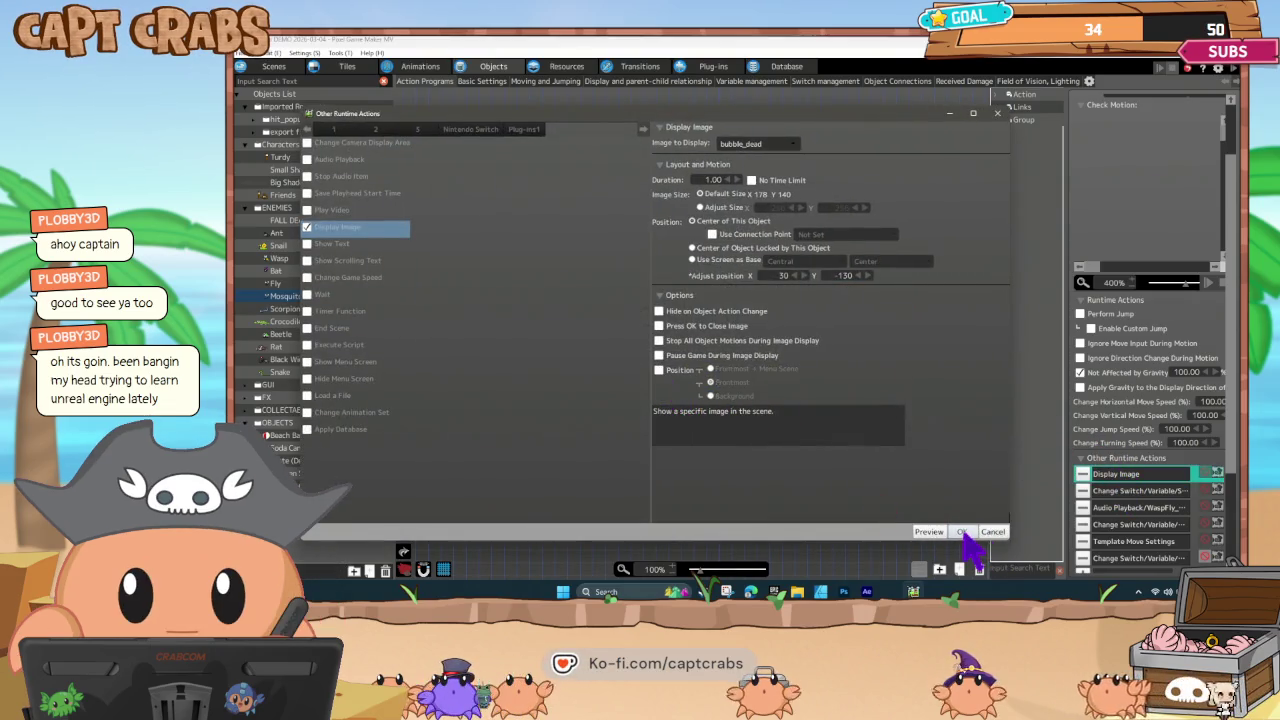
pyautogui.click(961, 531)
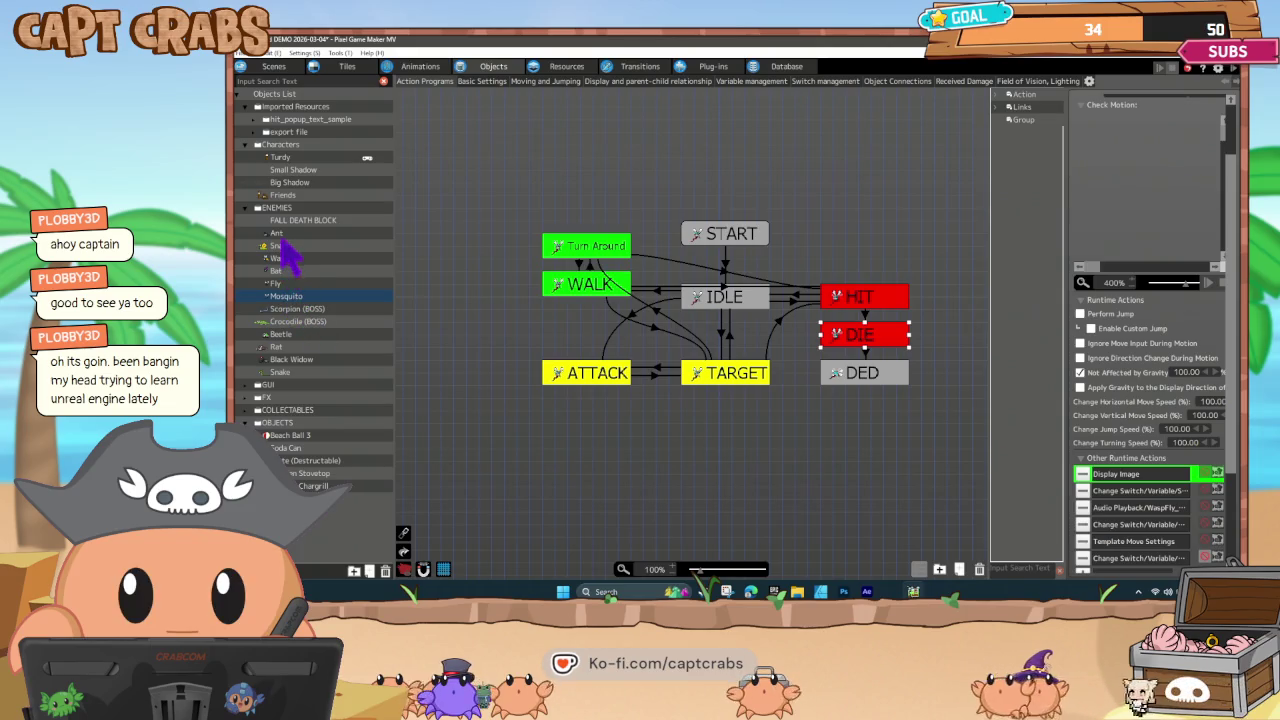
pyautogui.click(282, 235)
pyautogui.click(866, 330)
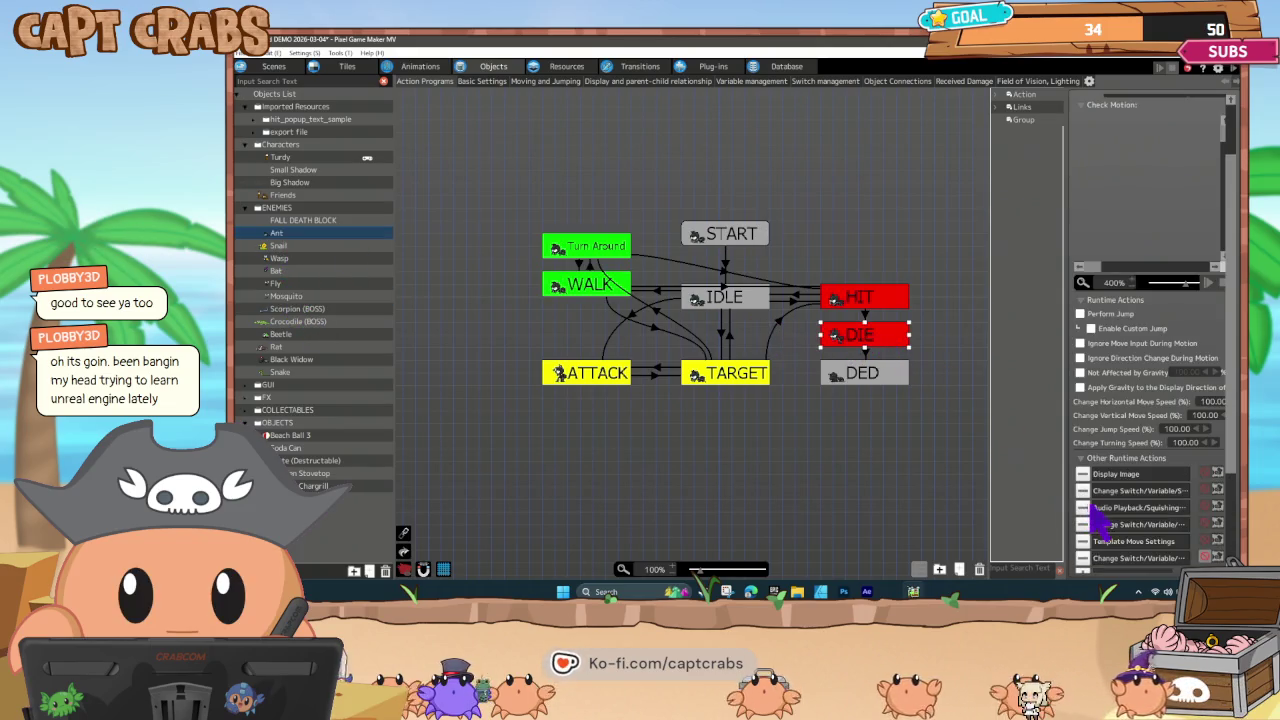
pyautogui.doubleClick(1112, 474)
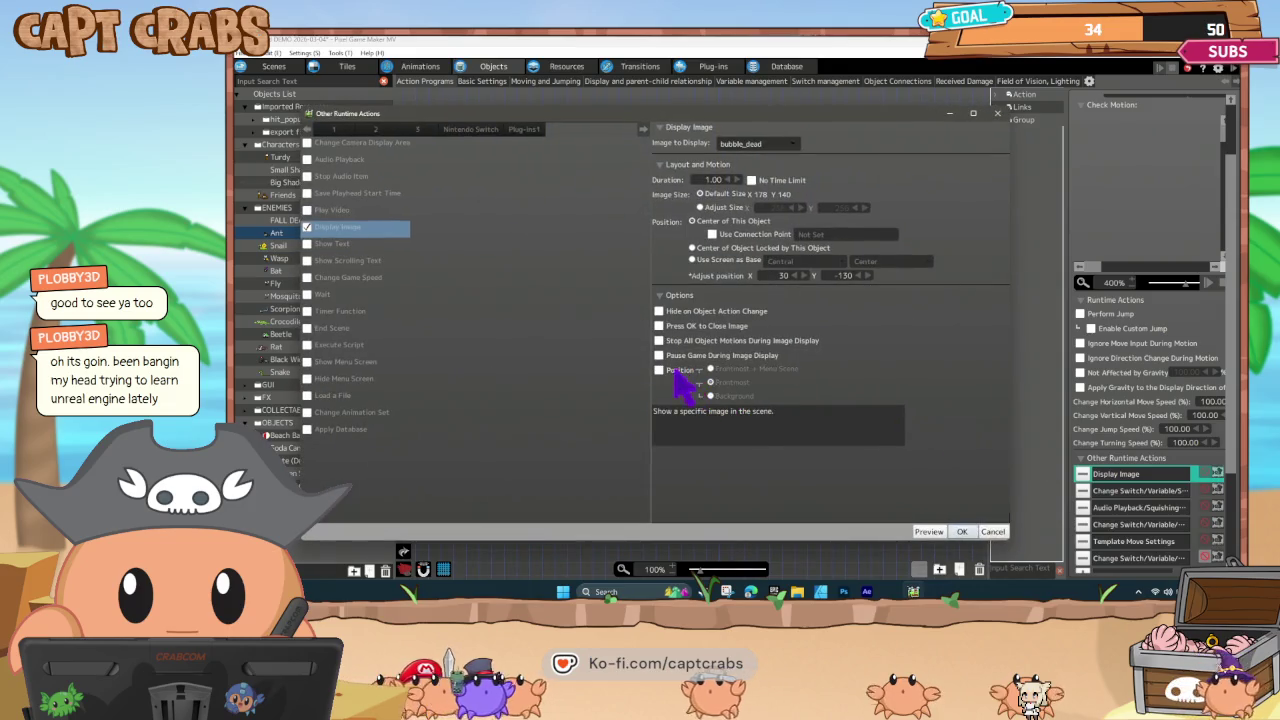
pyautogui.click(986, 531)
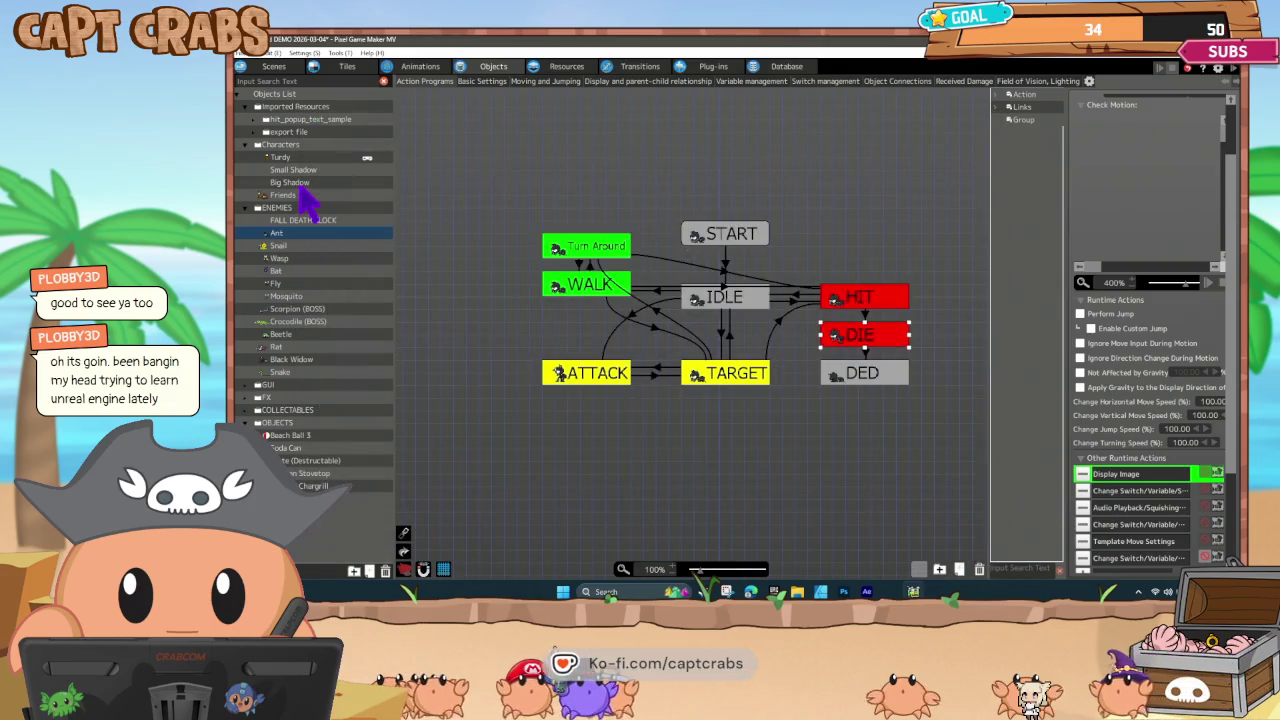
# Inspect Turdy's DIE-state Display Image action, then clear the state selection on the graph.
pyautogui.click(285, 158)
pyautogui.click(928, 440)
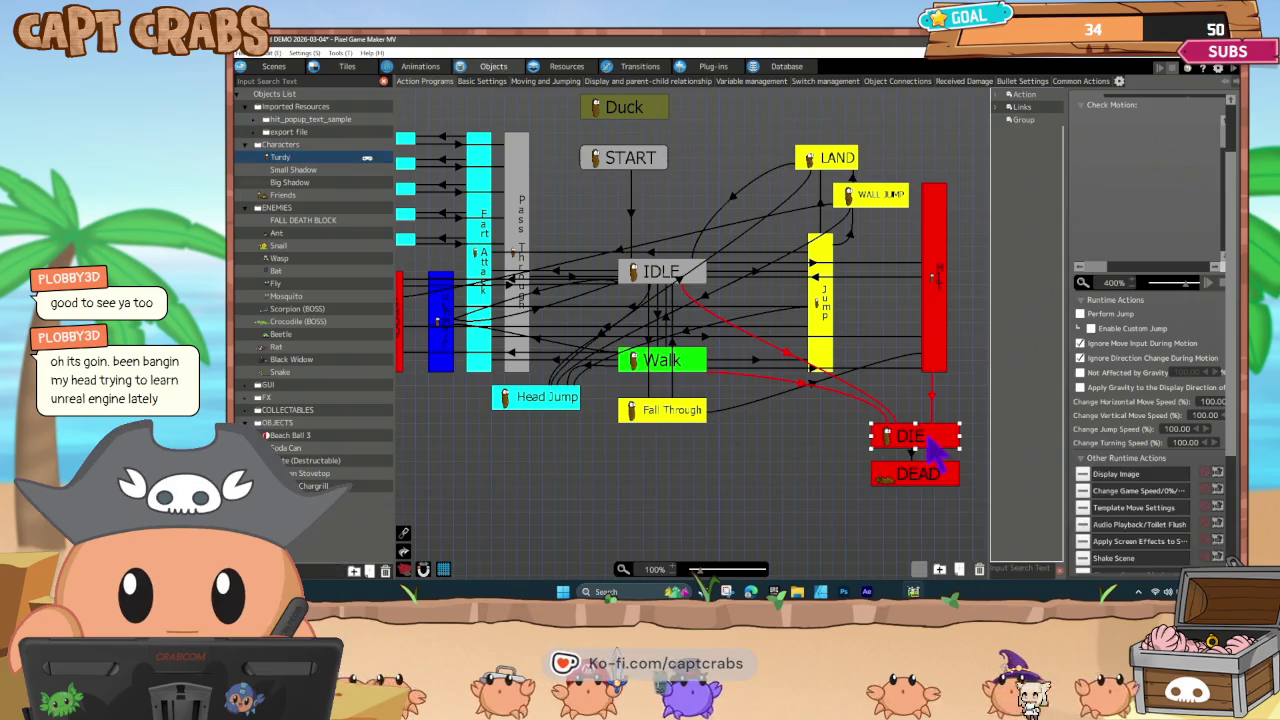
pyautogui.doubleClick(1118, 476)
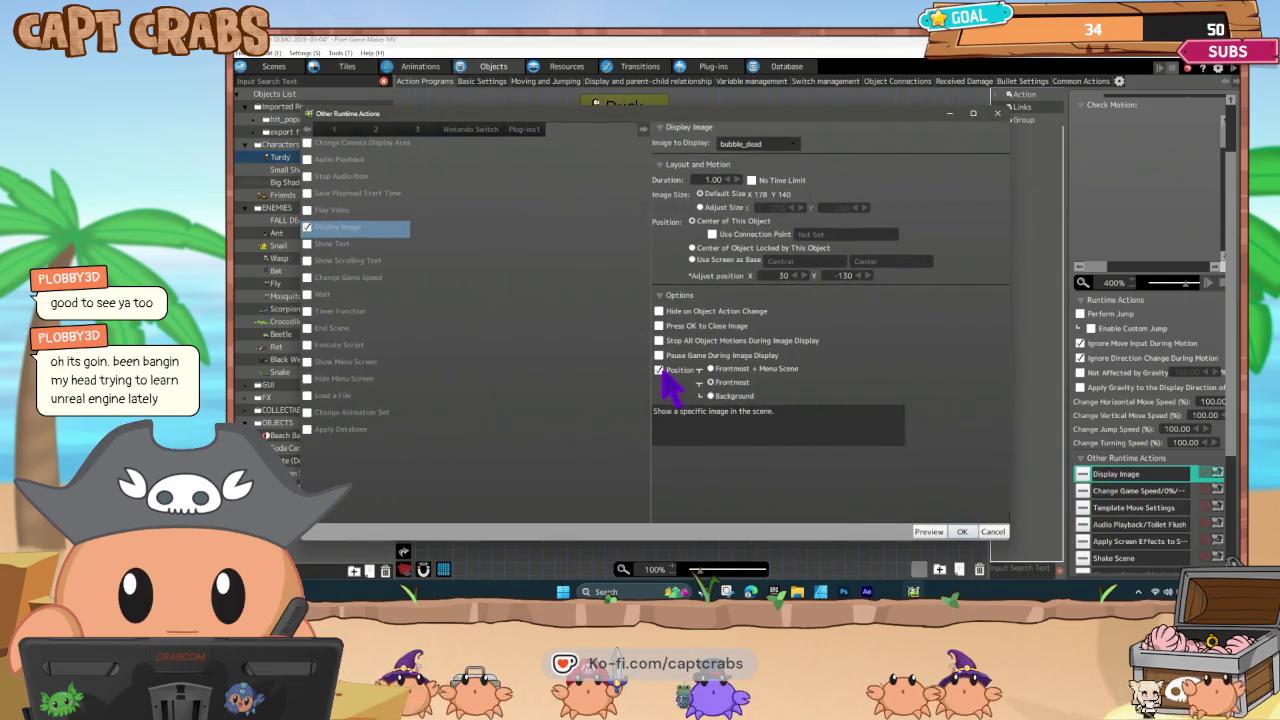
pyautogui.click(983, 531)
pyautogui.click(712, 486)
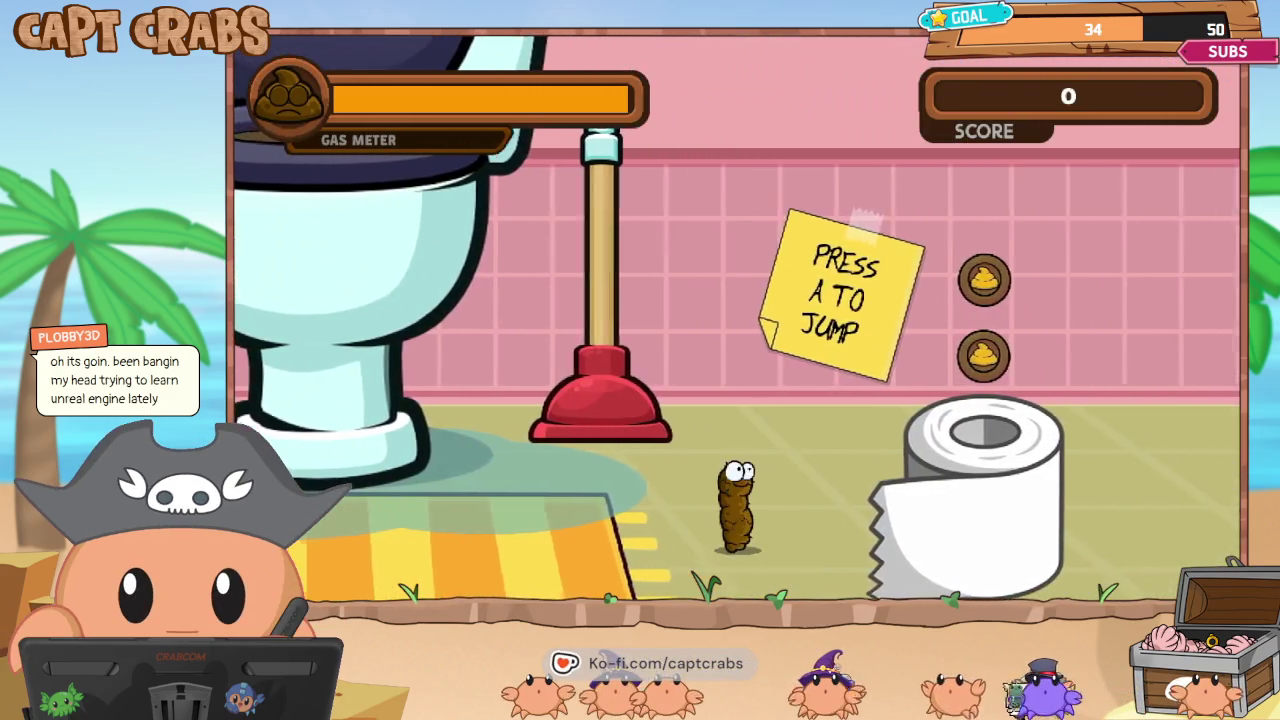
# Jump onto the toilet roll for the coin and gas the nearby ant and fly.
pyautogui.press('a')
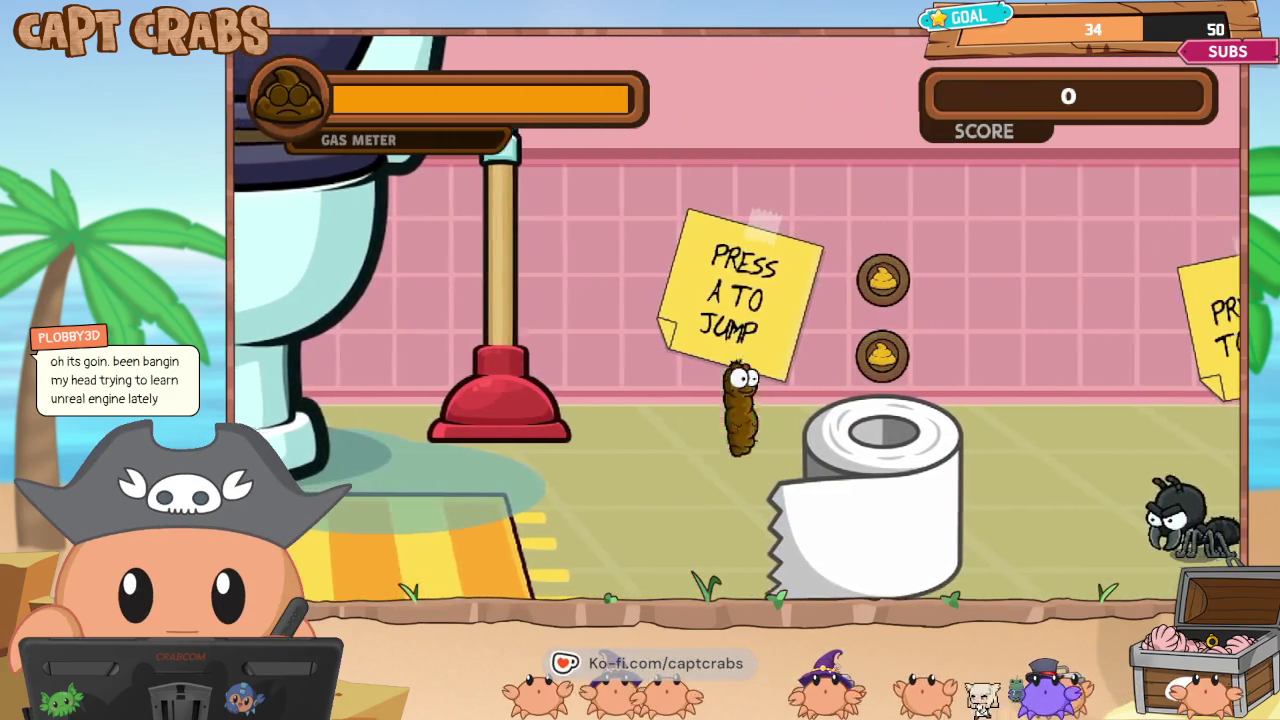
pyautogui.press('Right')
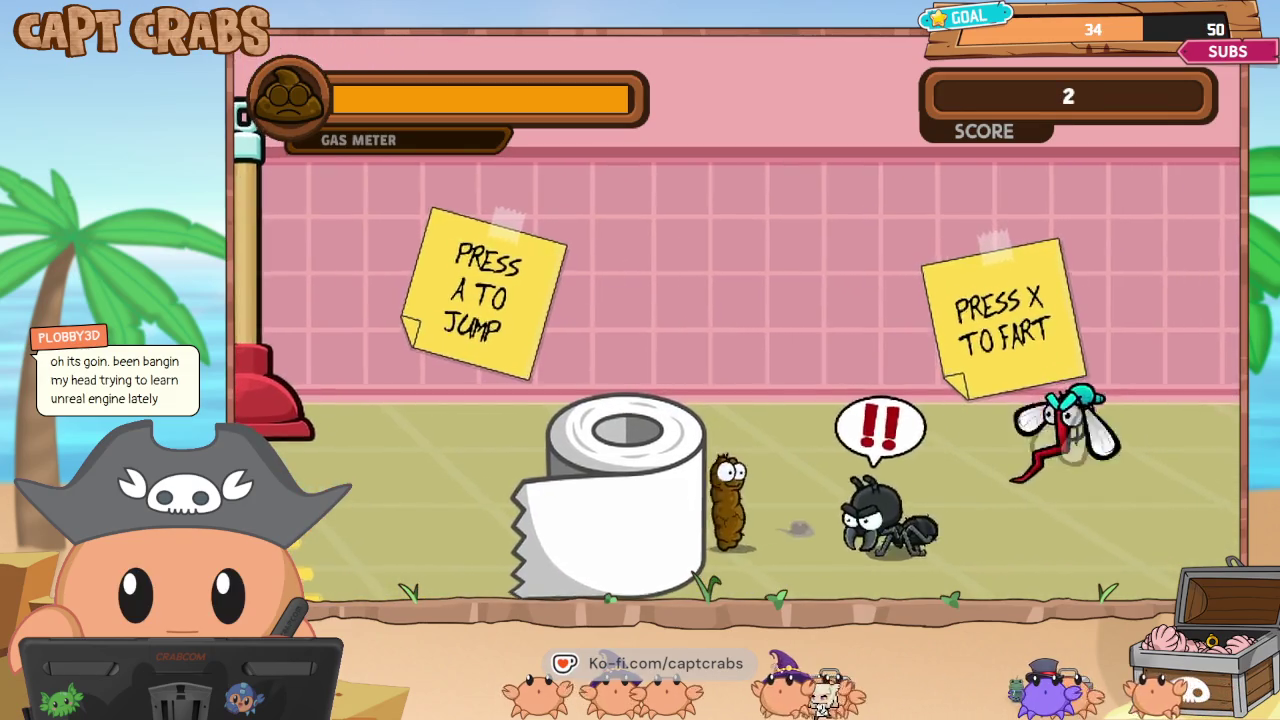
pyautogui.press('Left')
pyautogui.press('x')
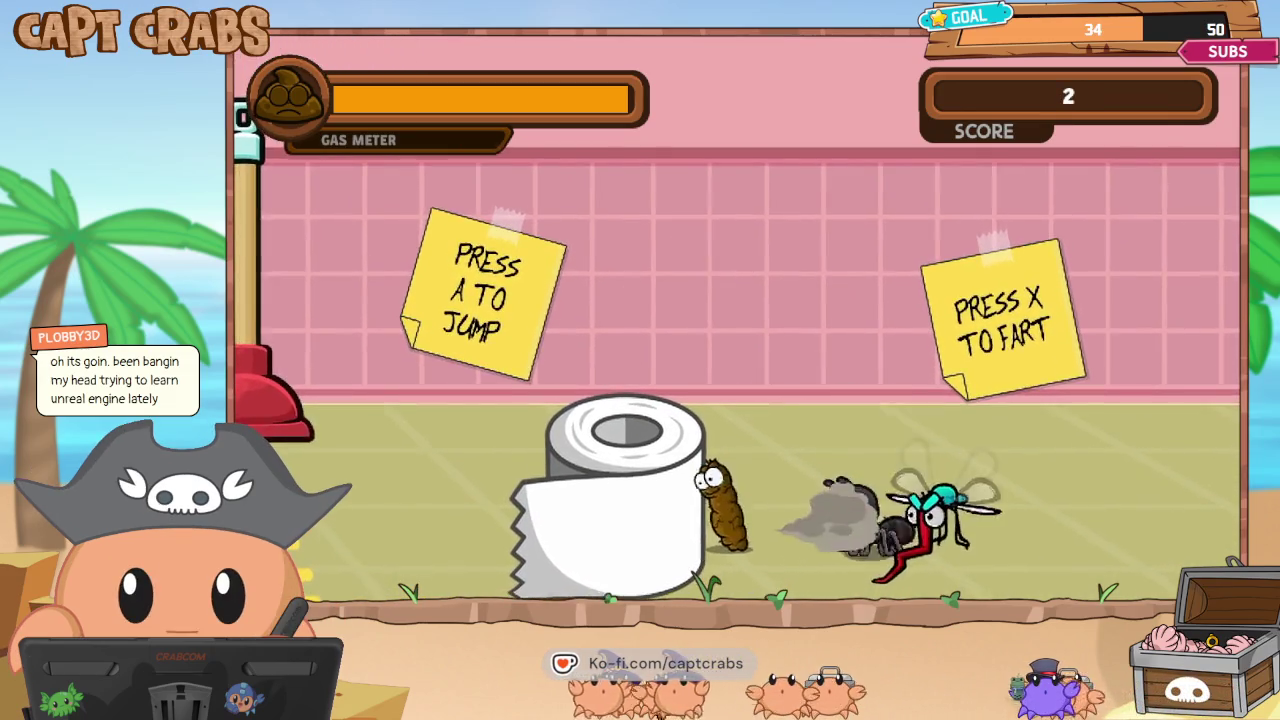
pyautogui.press('x')
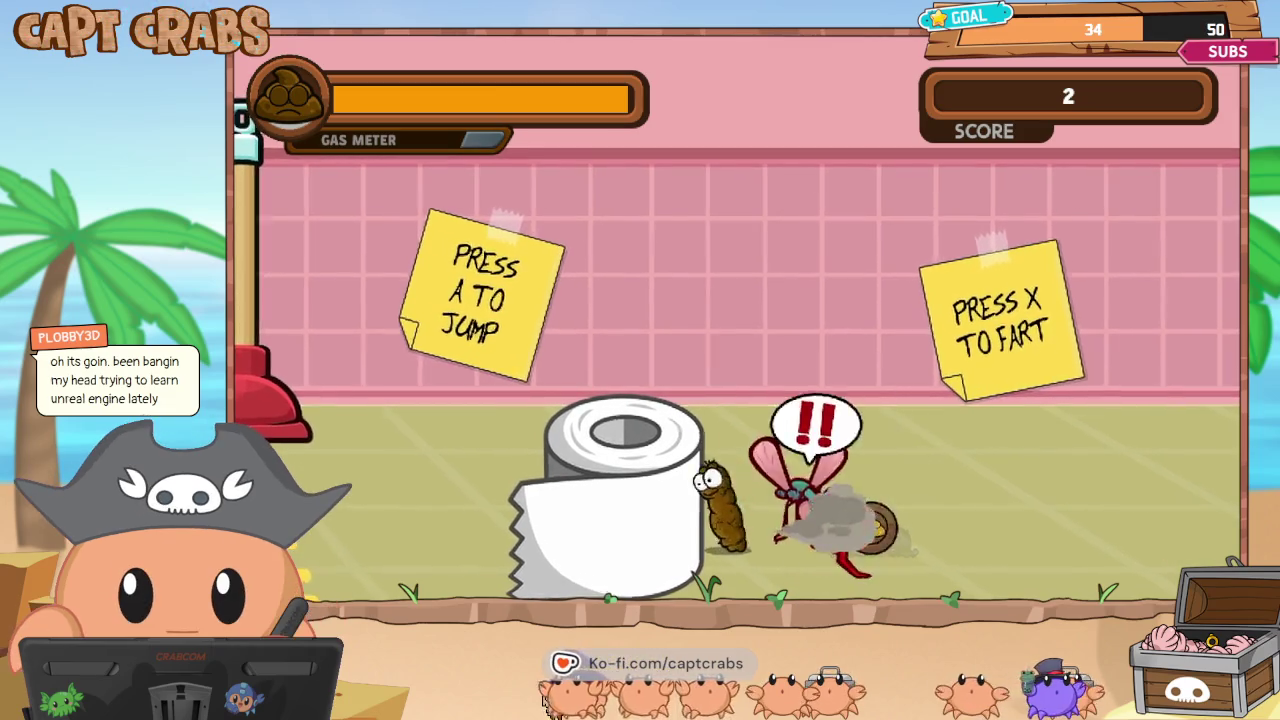
pyautogui.press('Left')
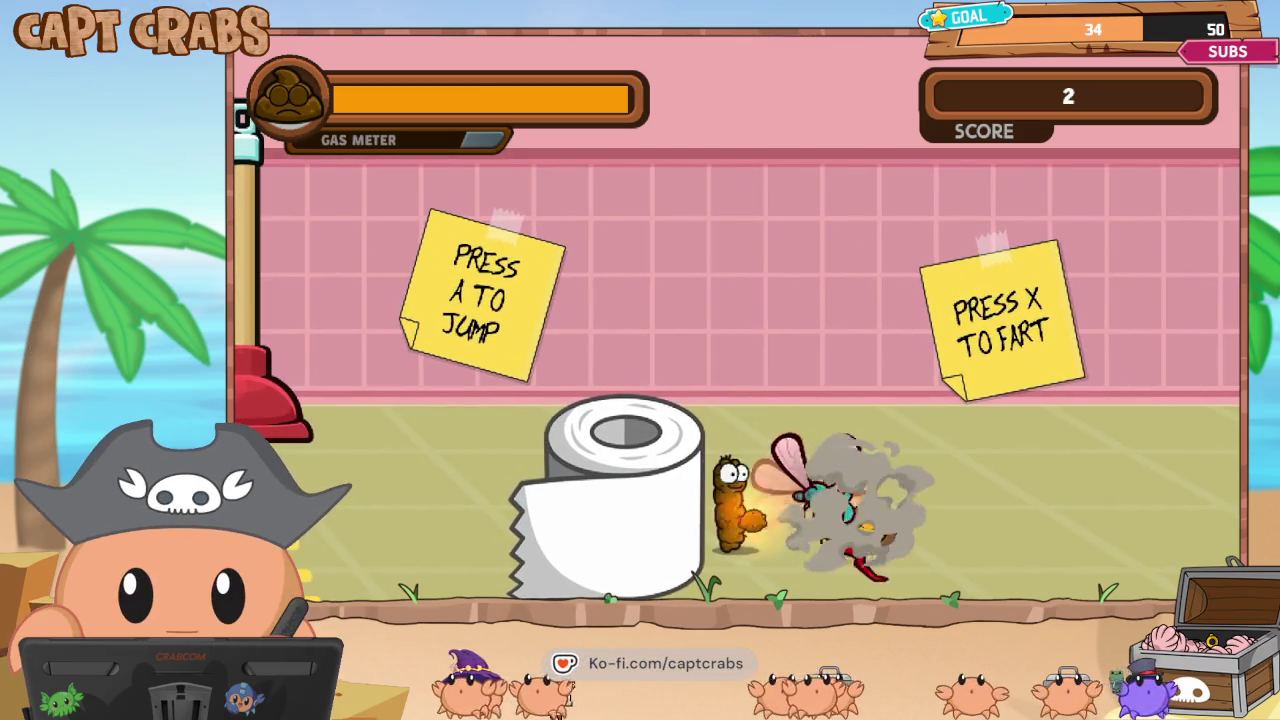
pyautogui.press('x')
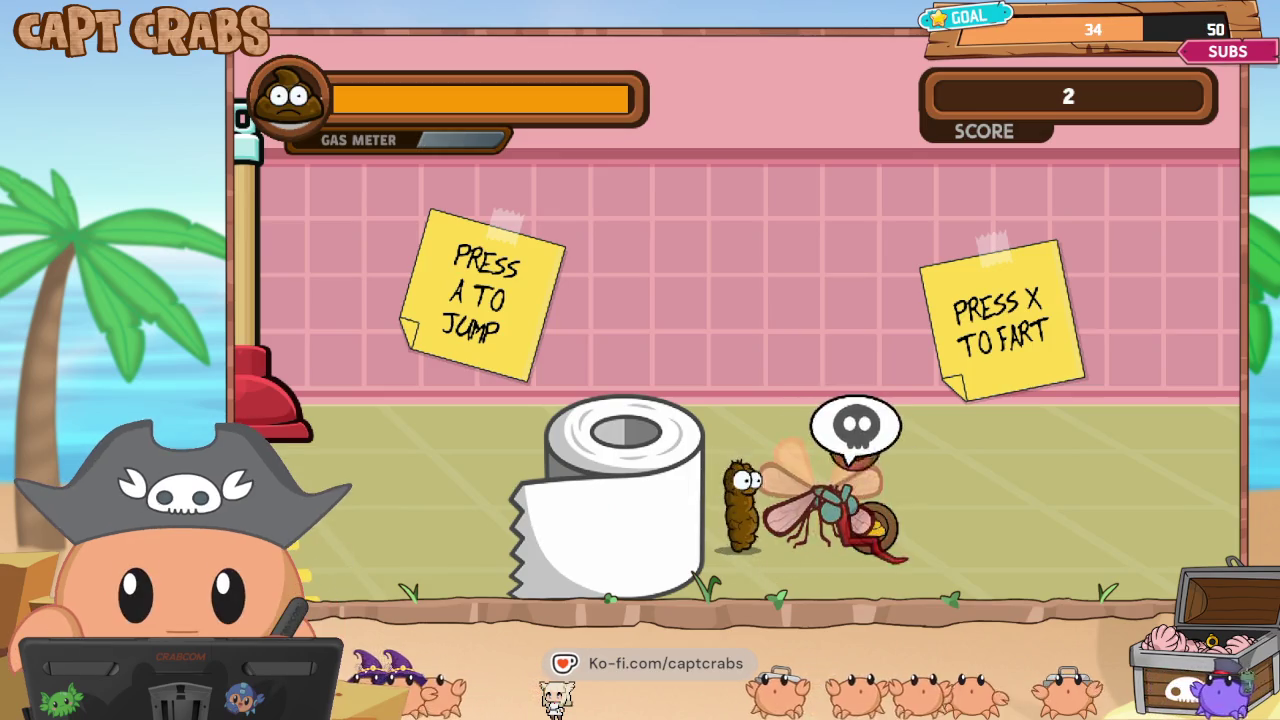
# Walk right collecting coins, climb the boxes, attack the spider and jump onto the plunger.
pyautogui.press('Right')
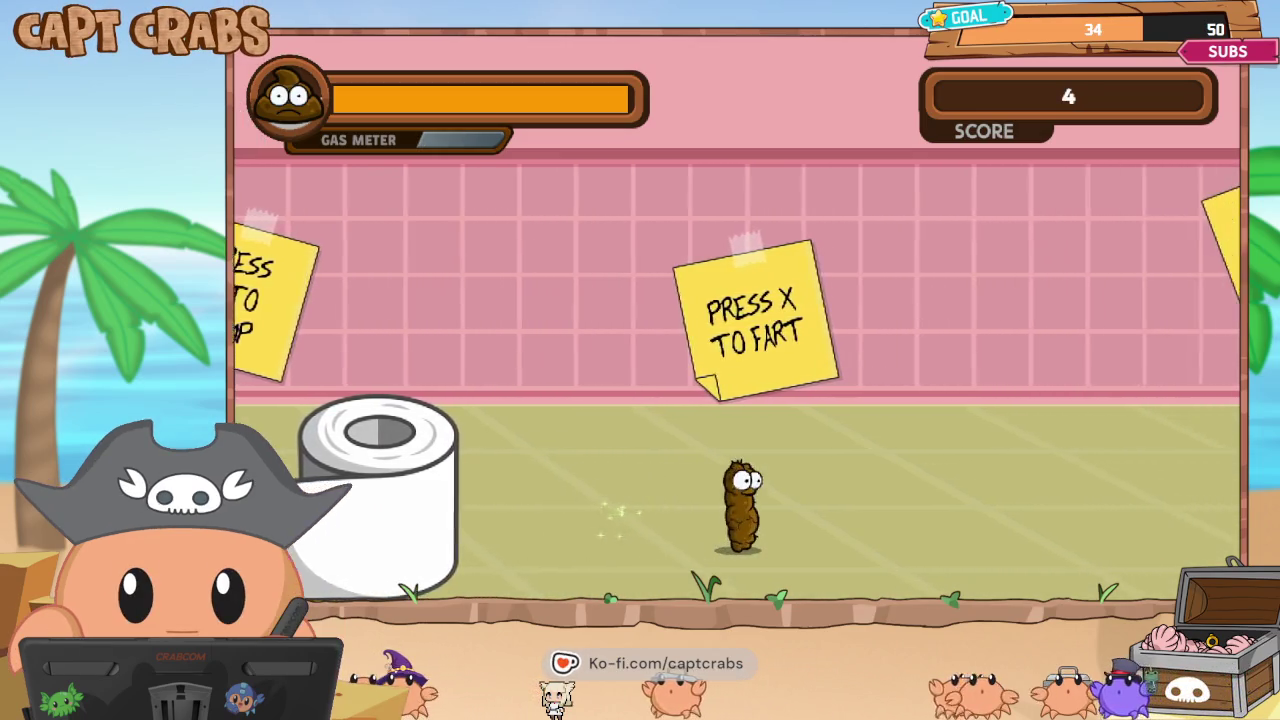
pyautogui.press('Right')
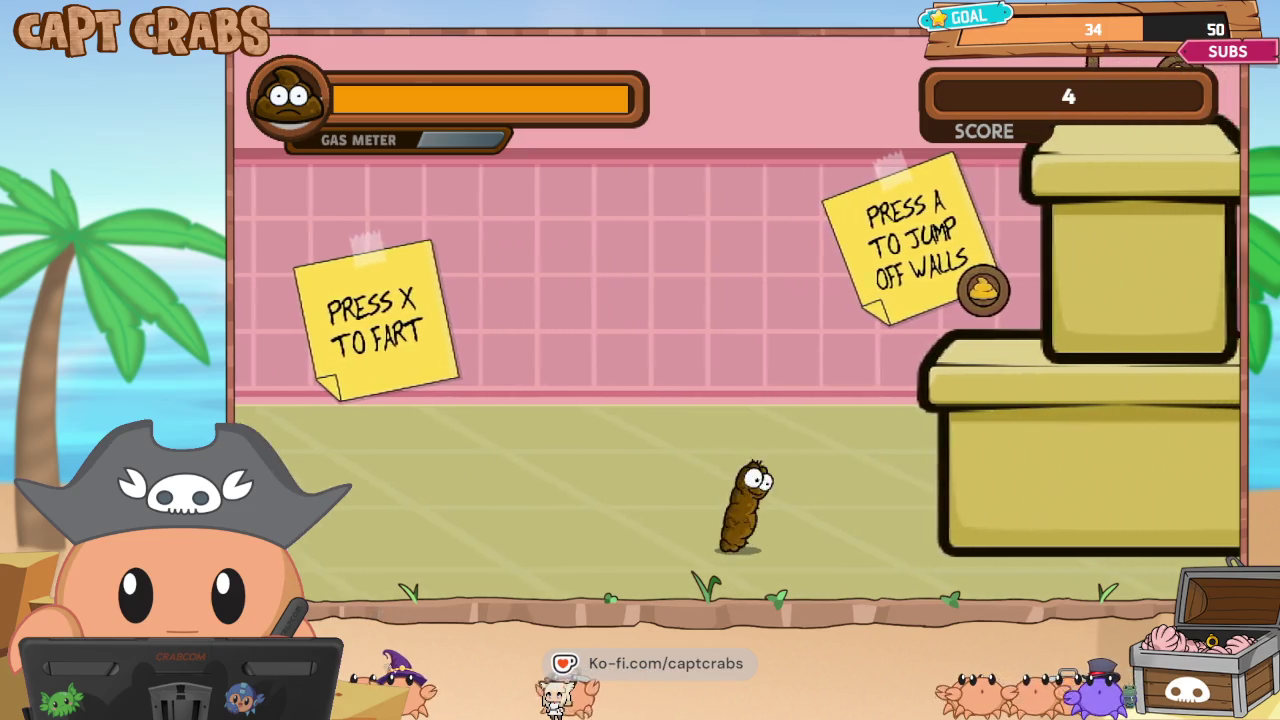
pyautogui.press('Right')
pyautogui.press('space')
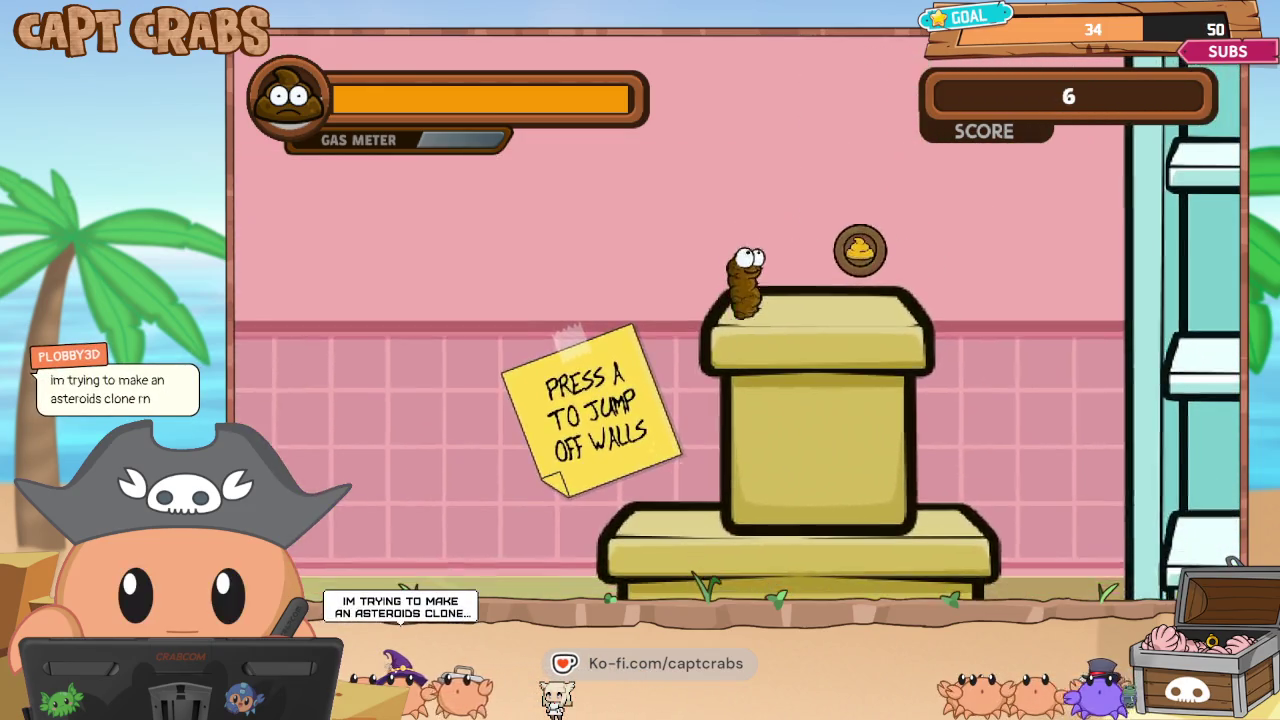
pyautogui.press('Right')
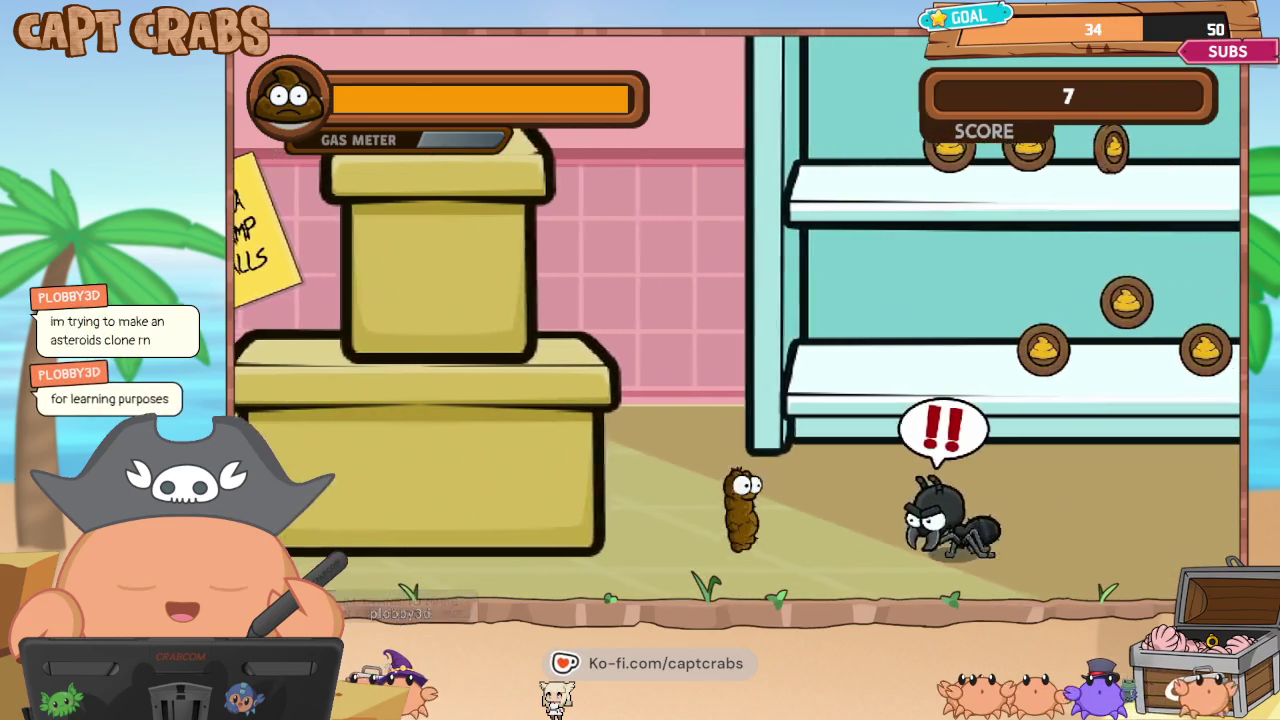
pyautogui.press('Right')
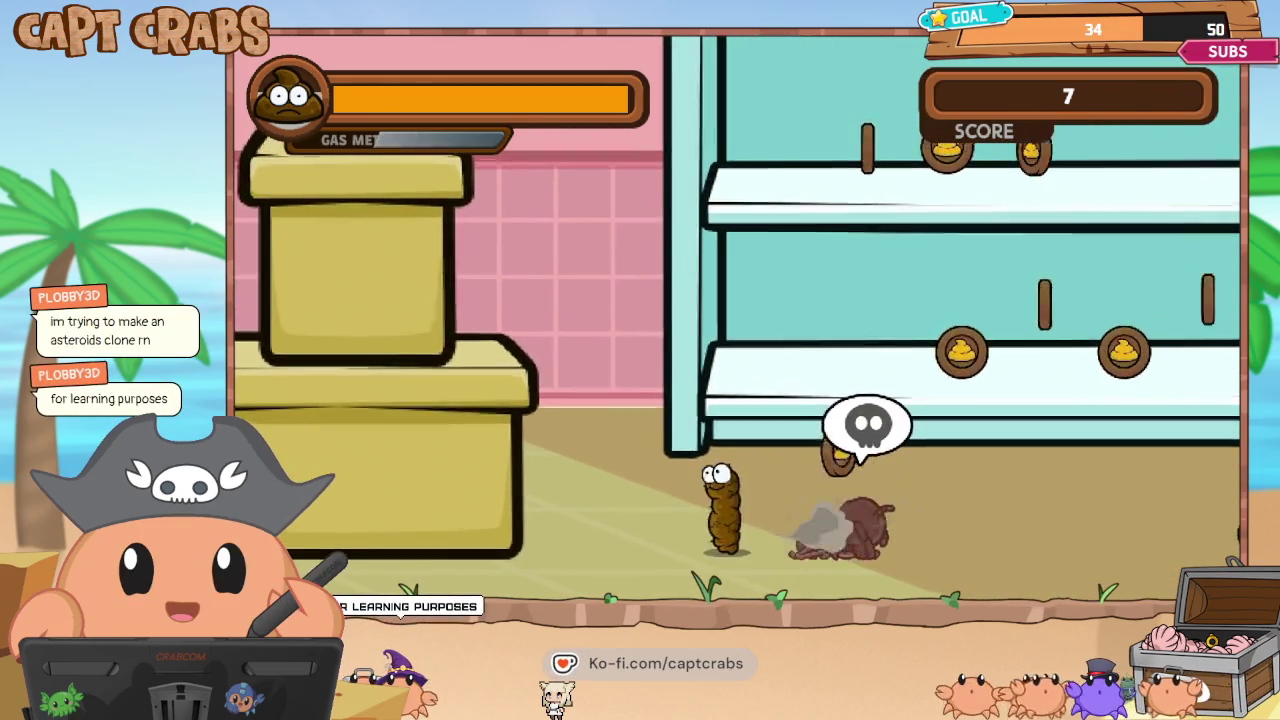
pyautogui.press('Right')
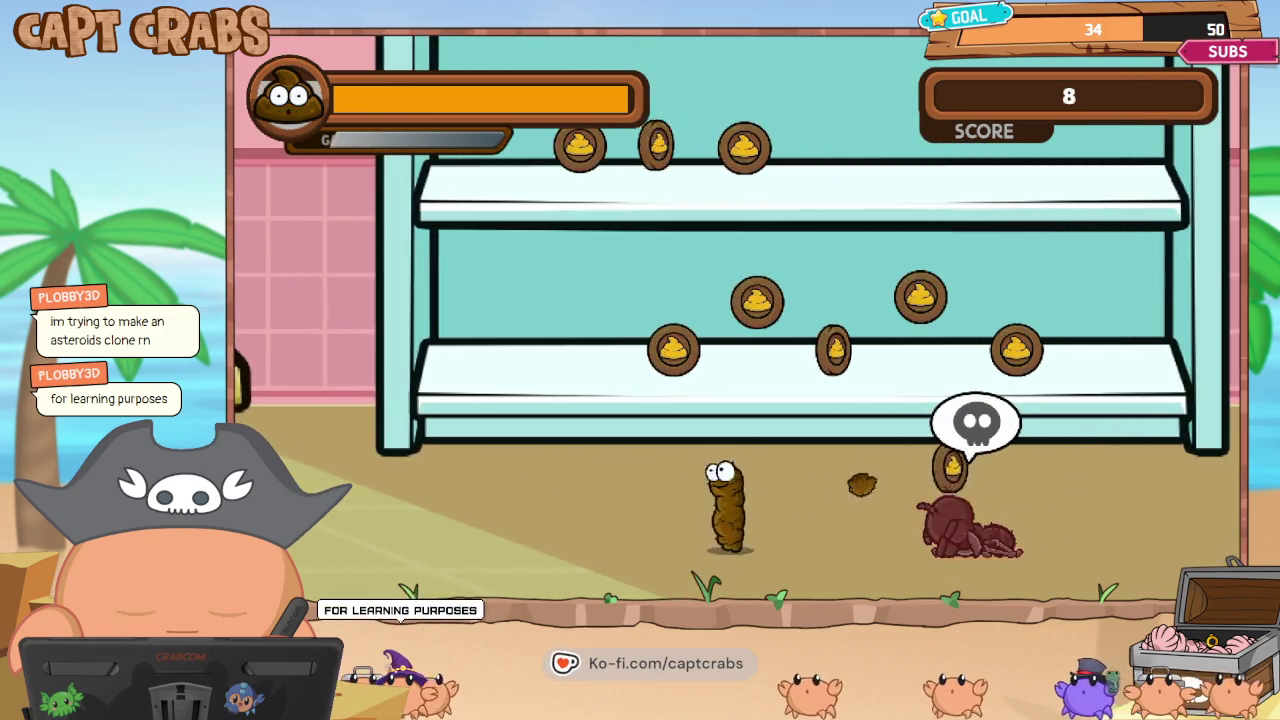
pyautogui.press('Right')
pyautogui.press('Right')
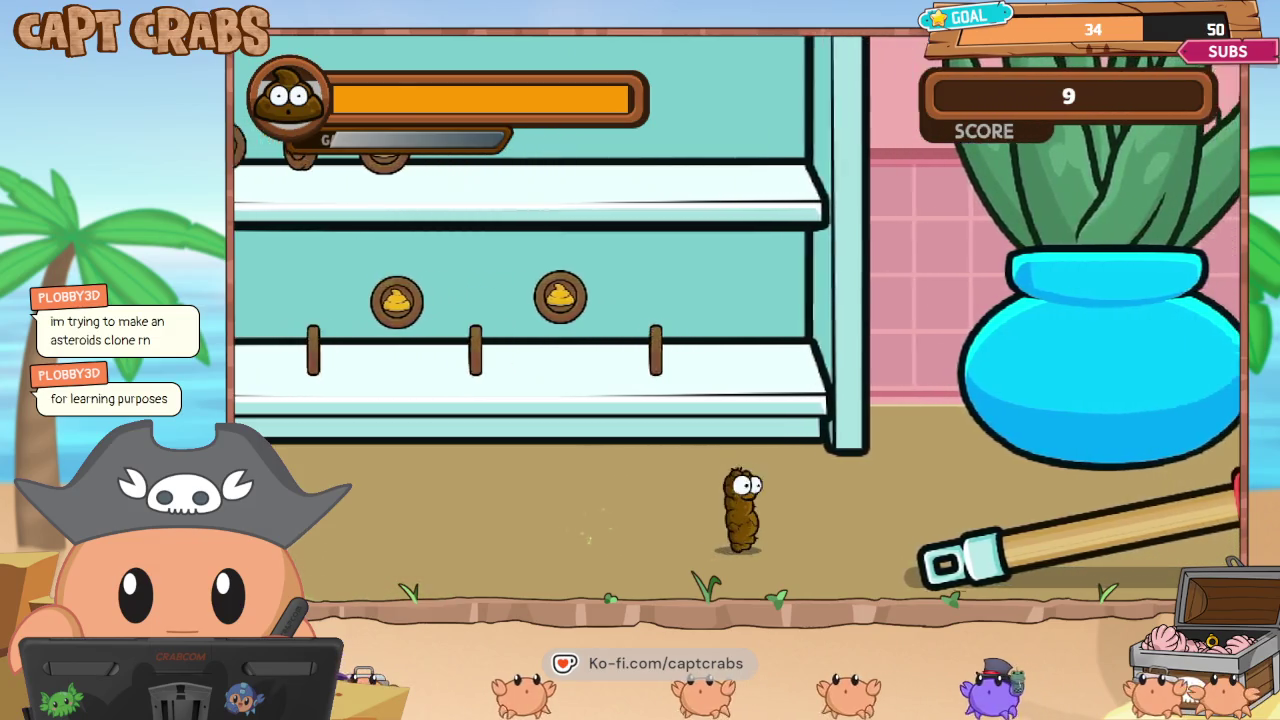
pyautogui.press('Right')
pyautogui.press('space')
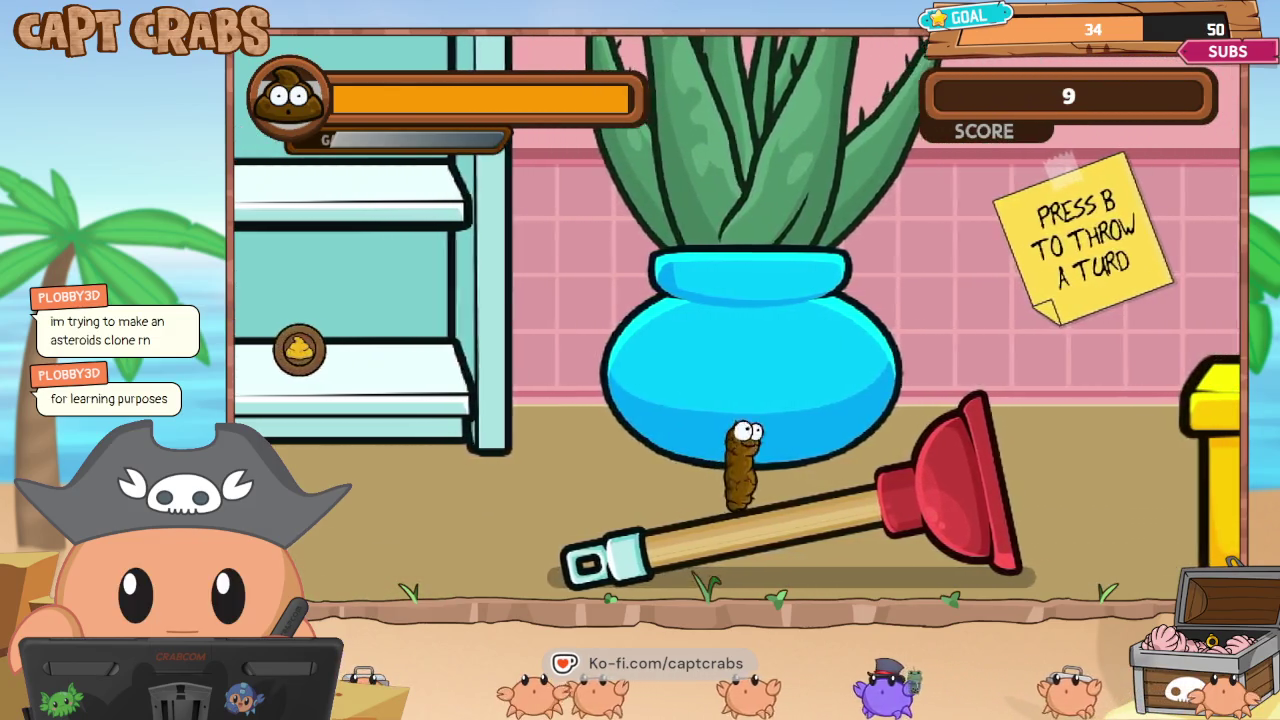
# Pause the game and choose EXIT GAME to return to the editor.
pyautogui.press('Escape')
pyautogui.press('Down')
pyautogui.press('Down')
pyautogui.press('Down')
pyautogui.press('Down')
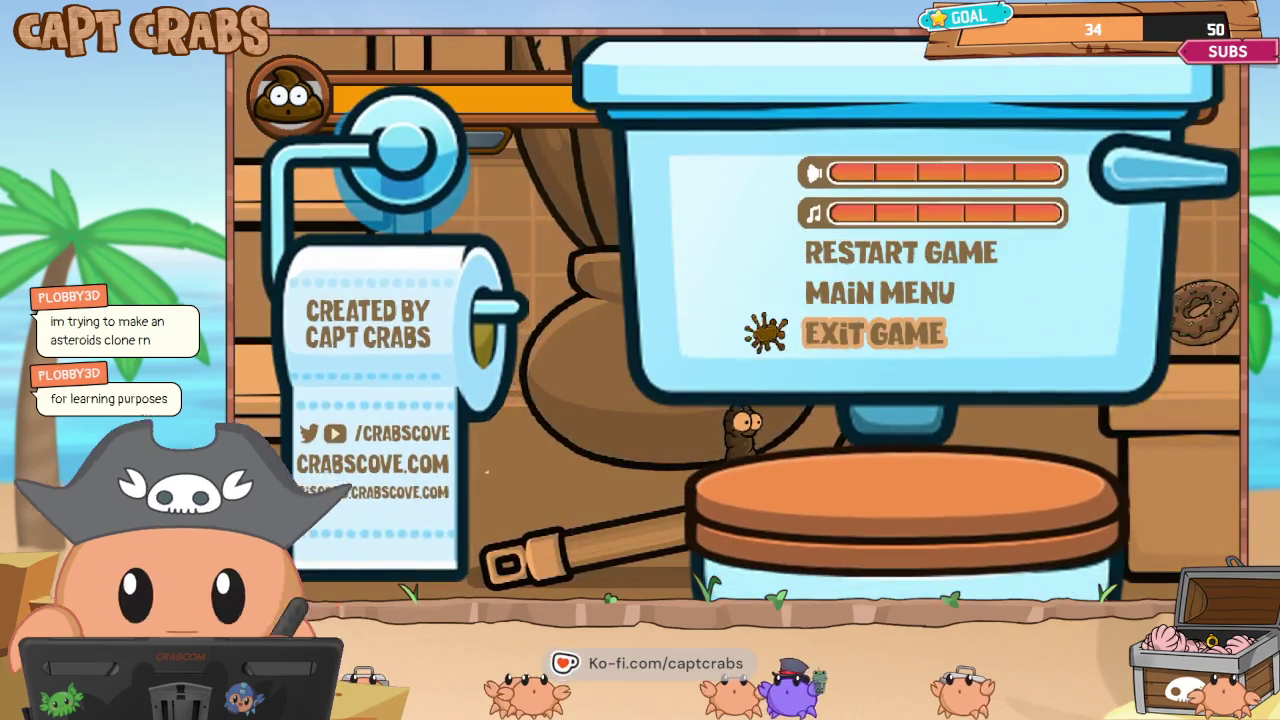
pyautogui.press('Return')
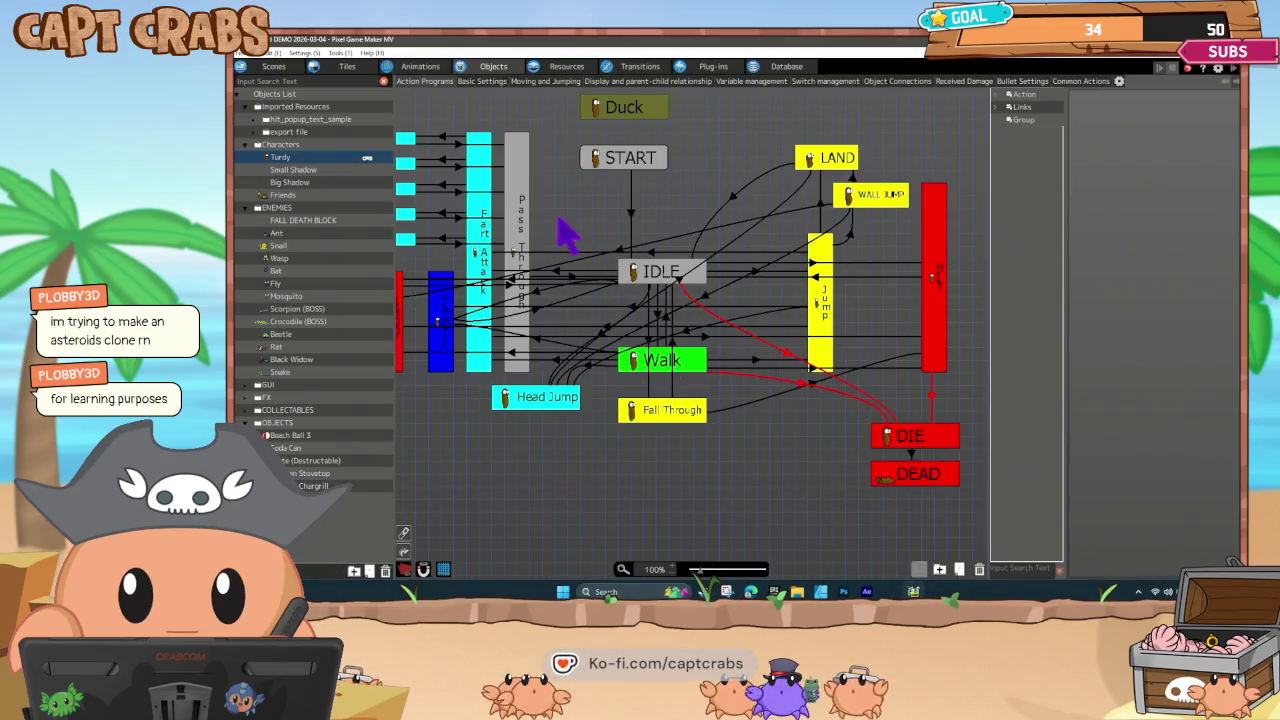
# Add a Display Image action to the Snail's DIE state and move it to the top.
pyautogui.click(300, 246)
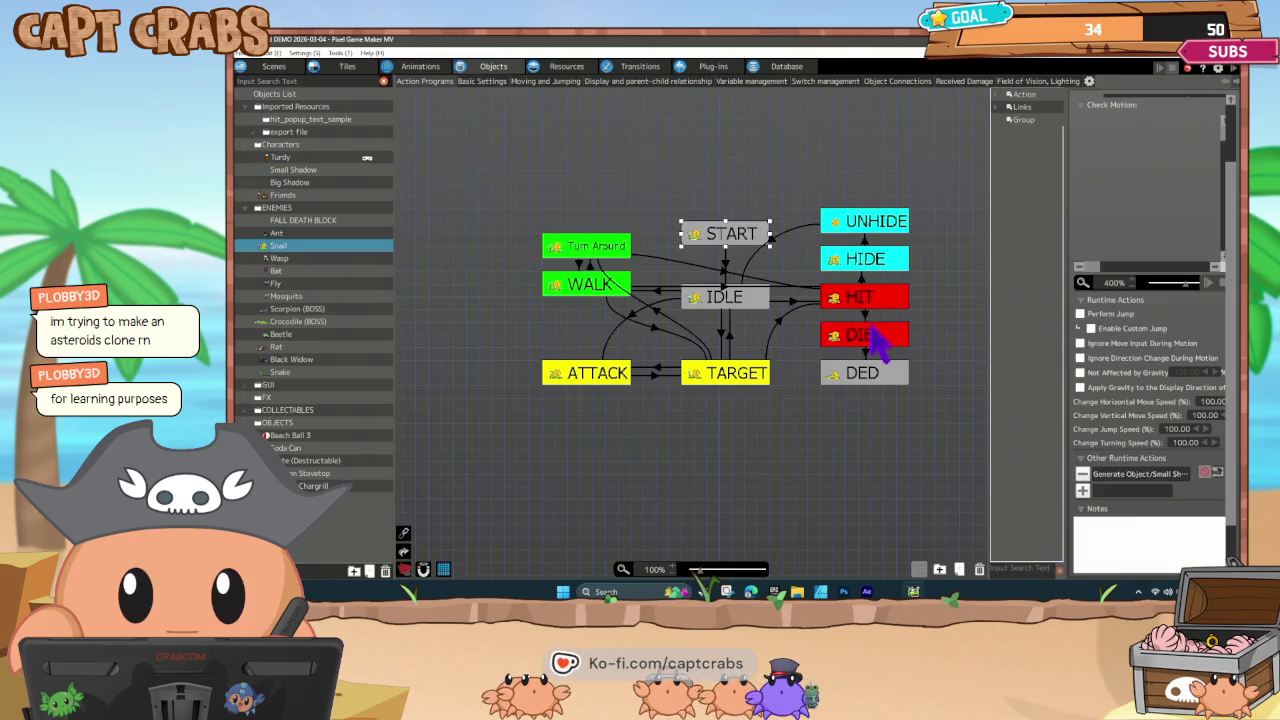
pyautogui.click(877, 340)
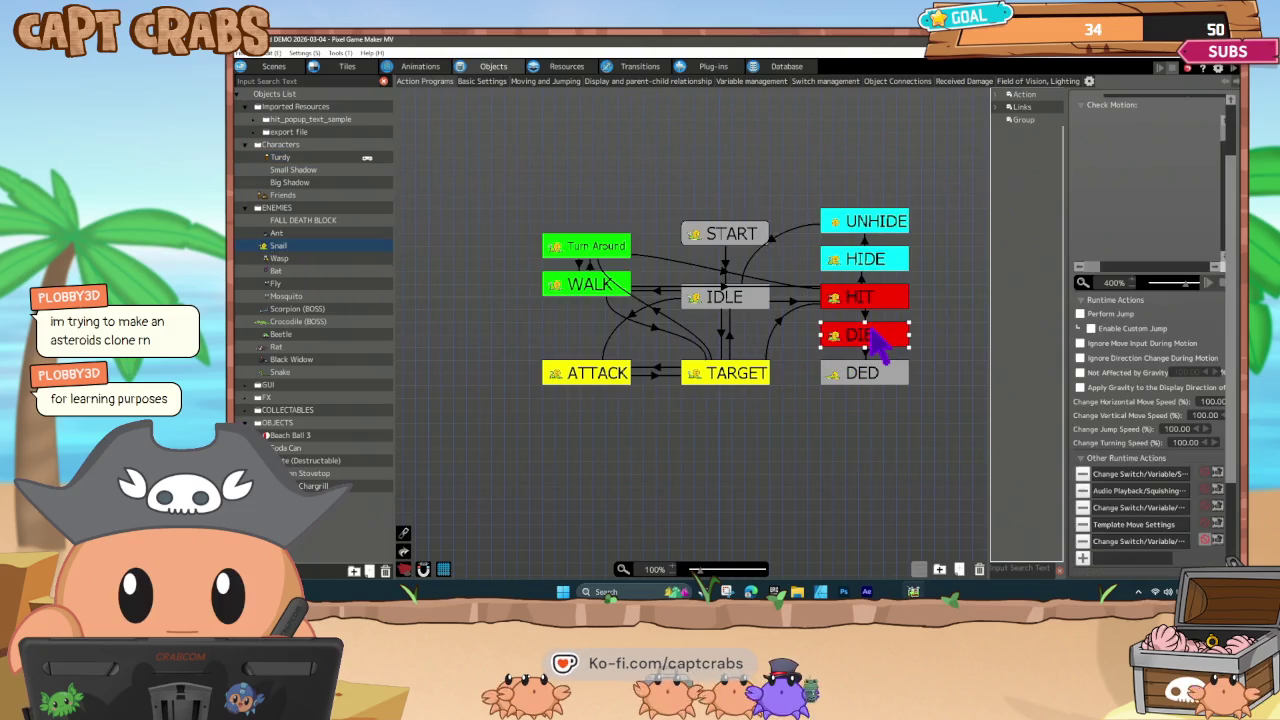
pyautogui.click(1106, 558)
pyautogui.doubleClick(1118, 558)
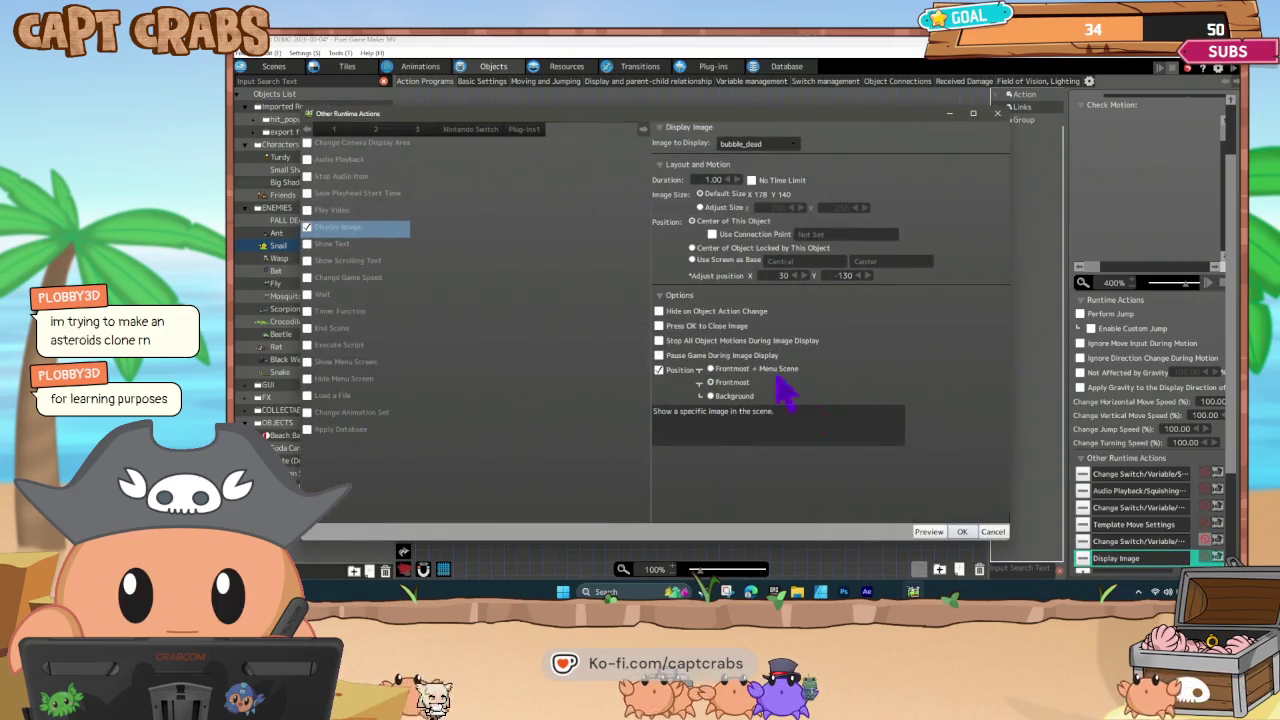
pyautogui.click(962, 531)
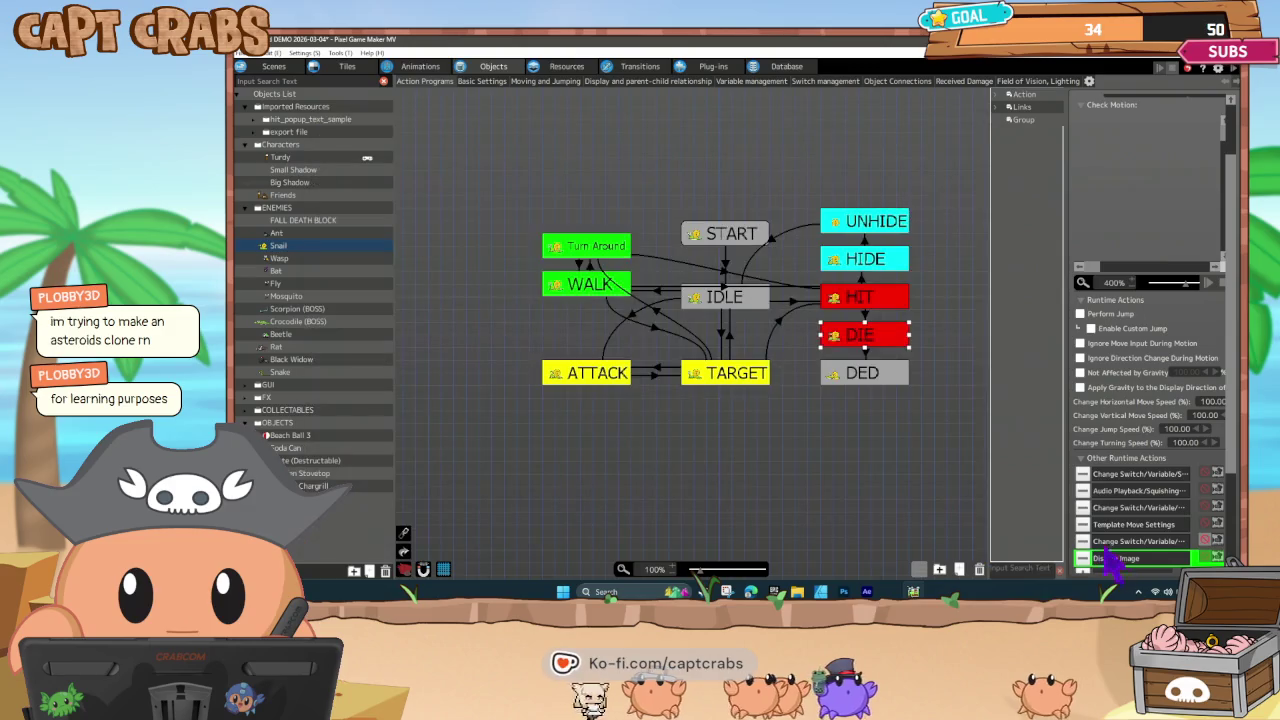
pyautogui.moveTo(1118, 558); pyautogui.dragTo(1115, 473)
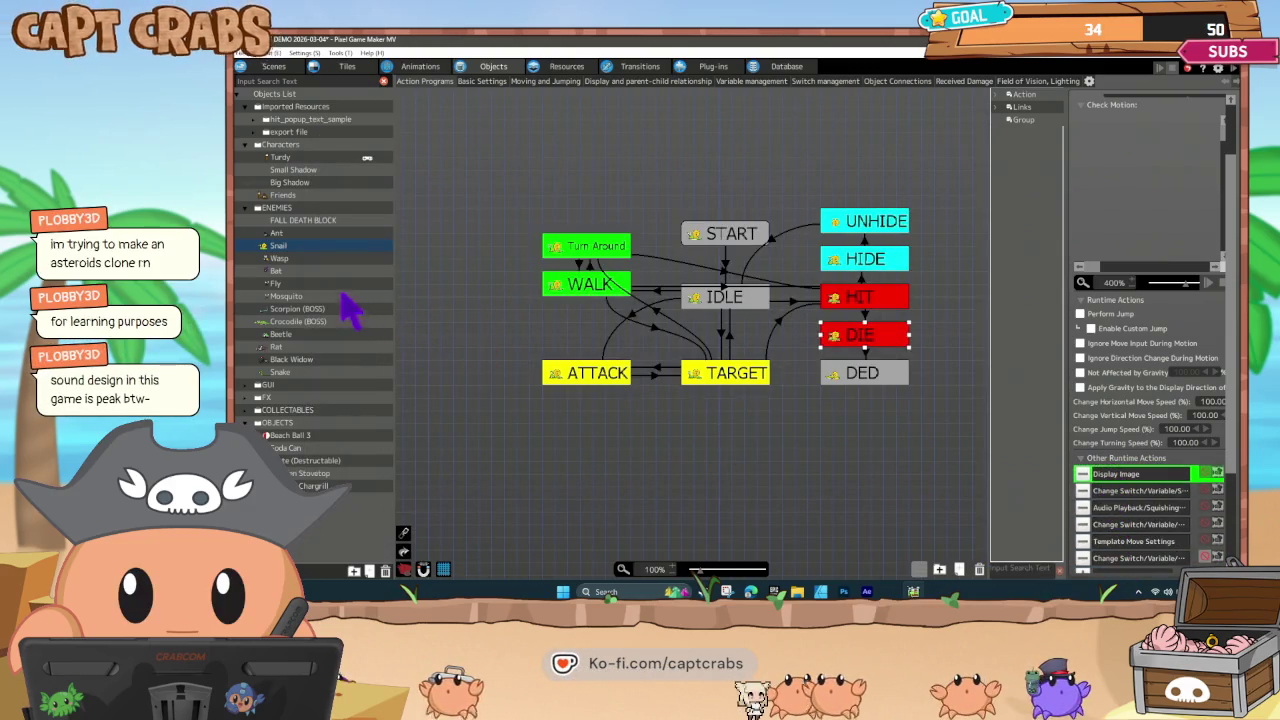
# Move Display Image to the top of the Wasp and Bat DIE-state actions.
pyautogui.click(297, 258)
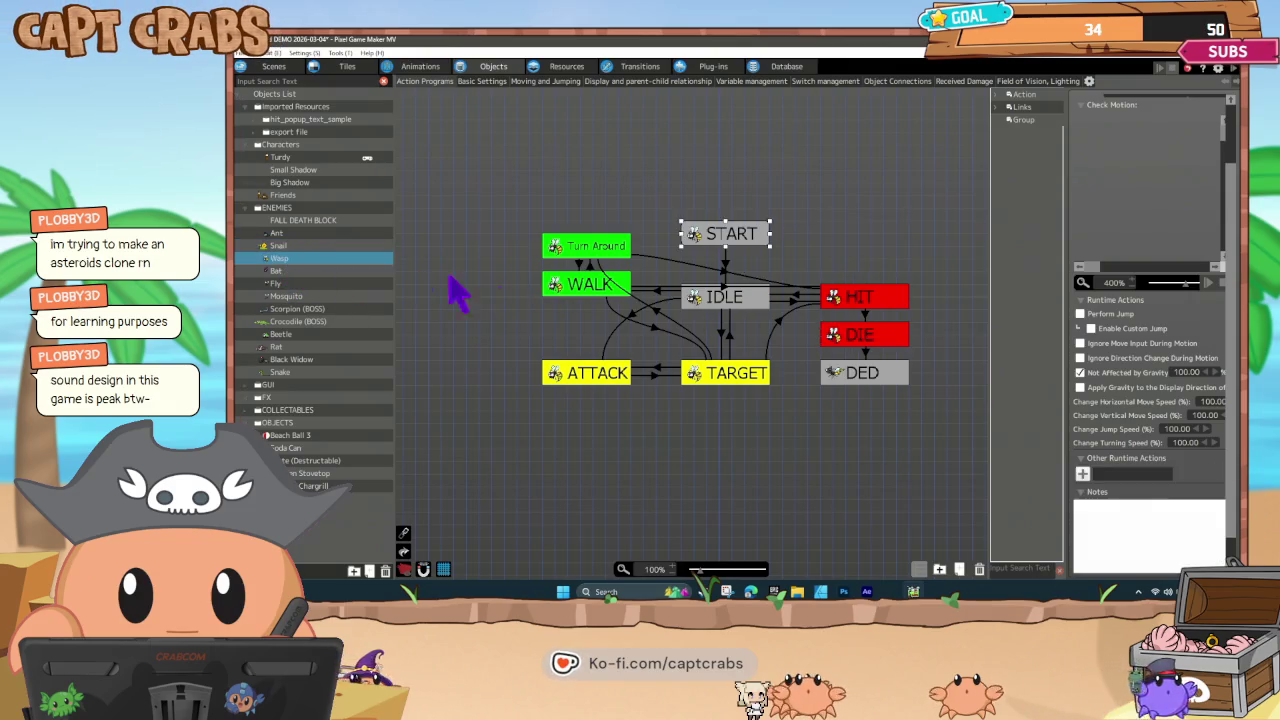
pyautogui.click(731, 381)
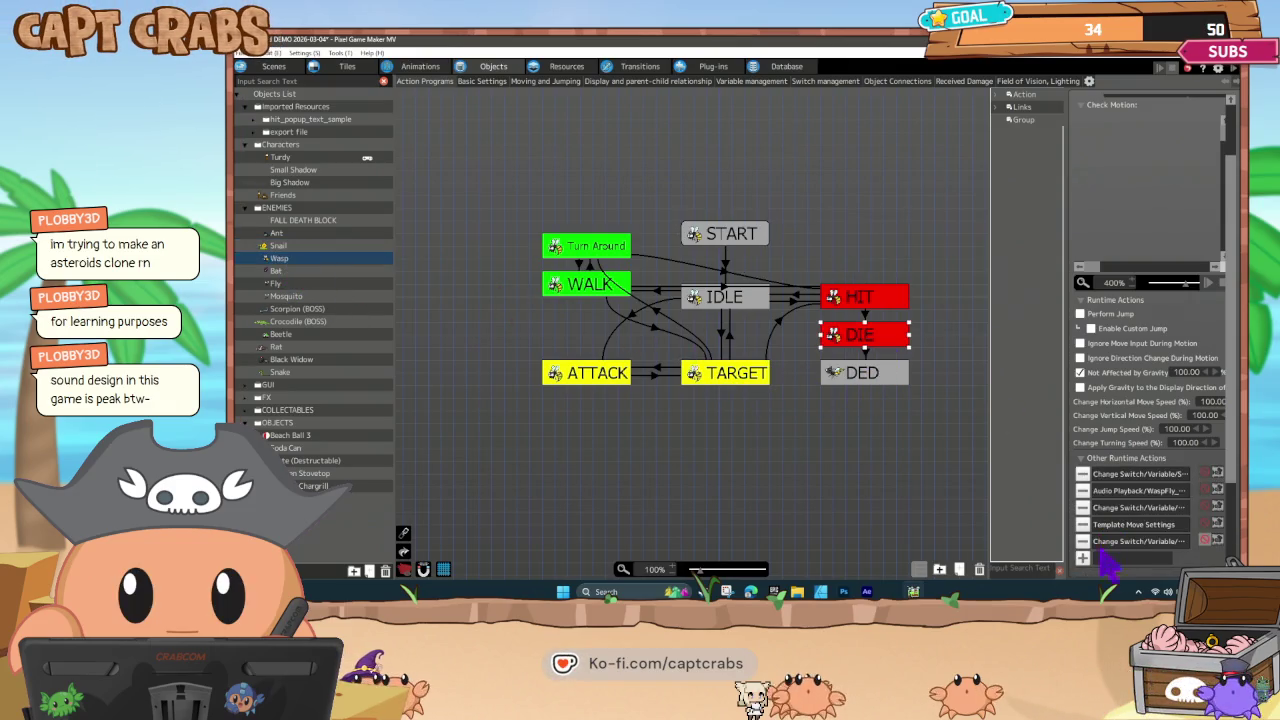
pyautogui.moveTo(1115, 560); pyautogui.dragTo(1111, 491)
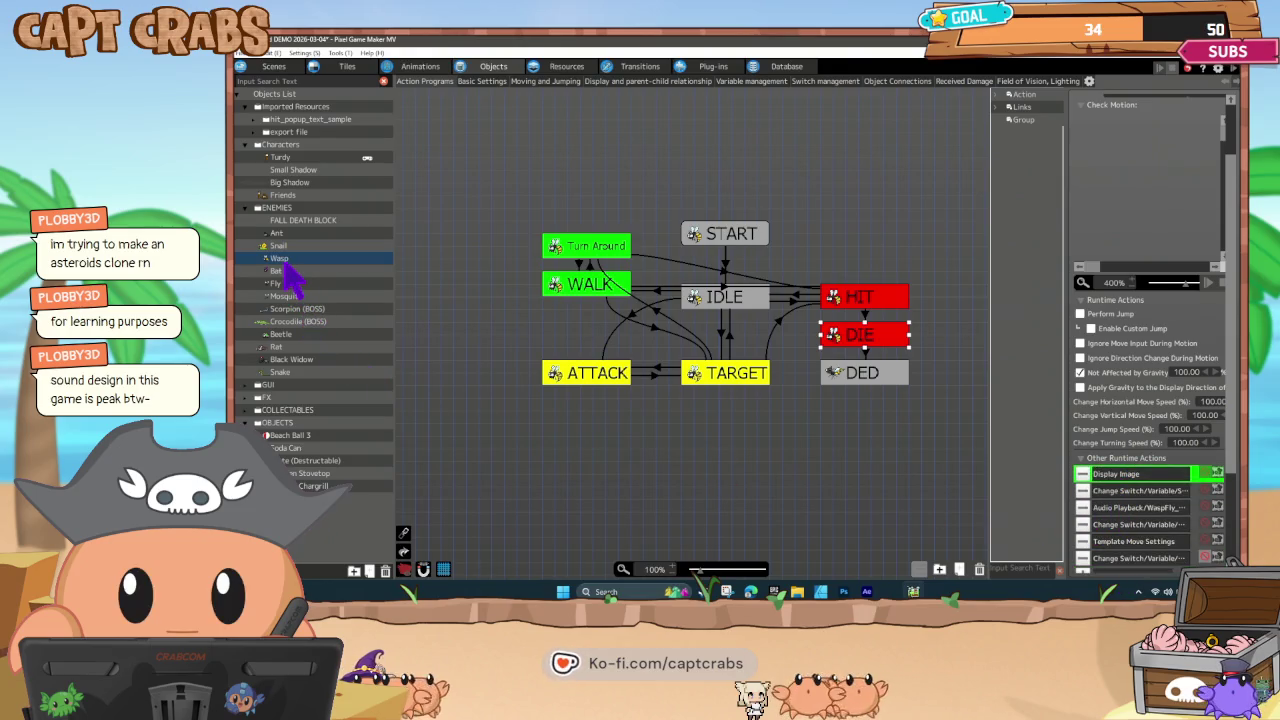
pyautogui.click(290, 270)
pyautogui.click(868, 345)
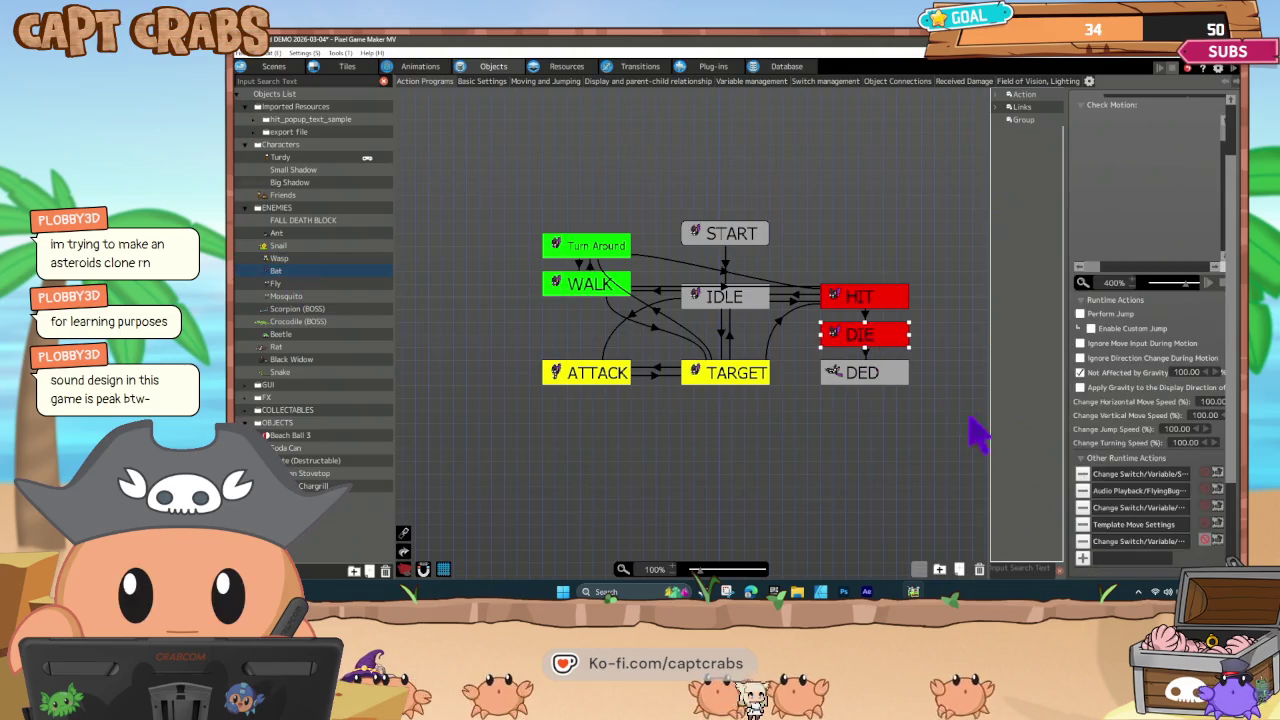
pyautogui.moveTo(1122, 565); pyautogui.dragTo(1128, 484)
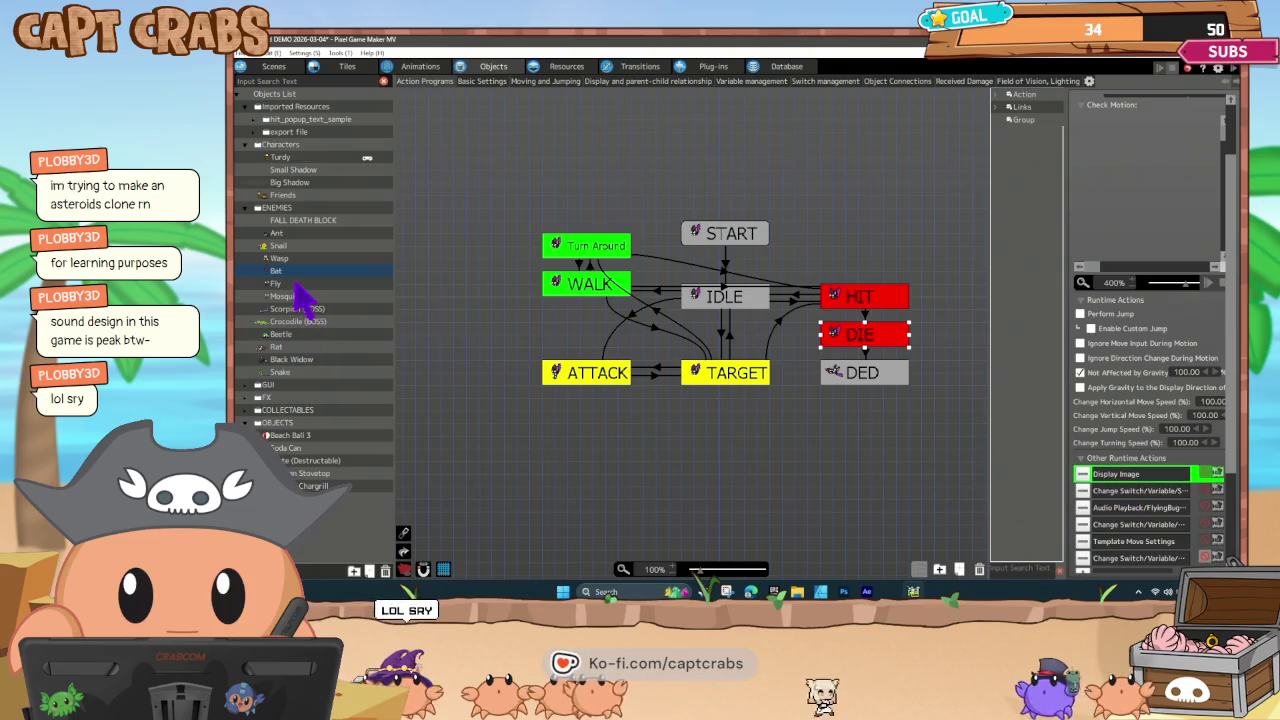
# Move Display Image to the top of Fly's DIE actions, then check Mosquito, Beetle and Rat DIE states.
pyautogui.click(290, 283)
pyautogui.click(861, 344)
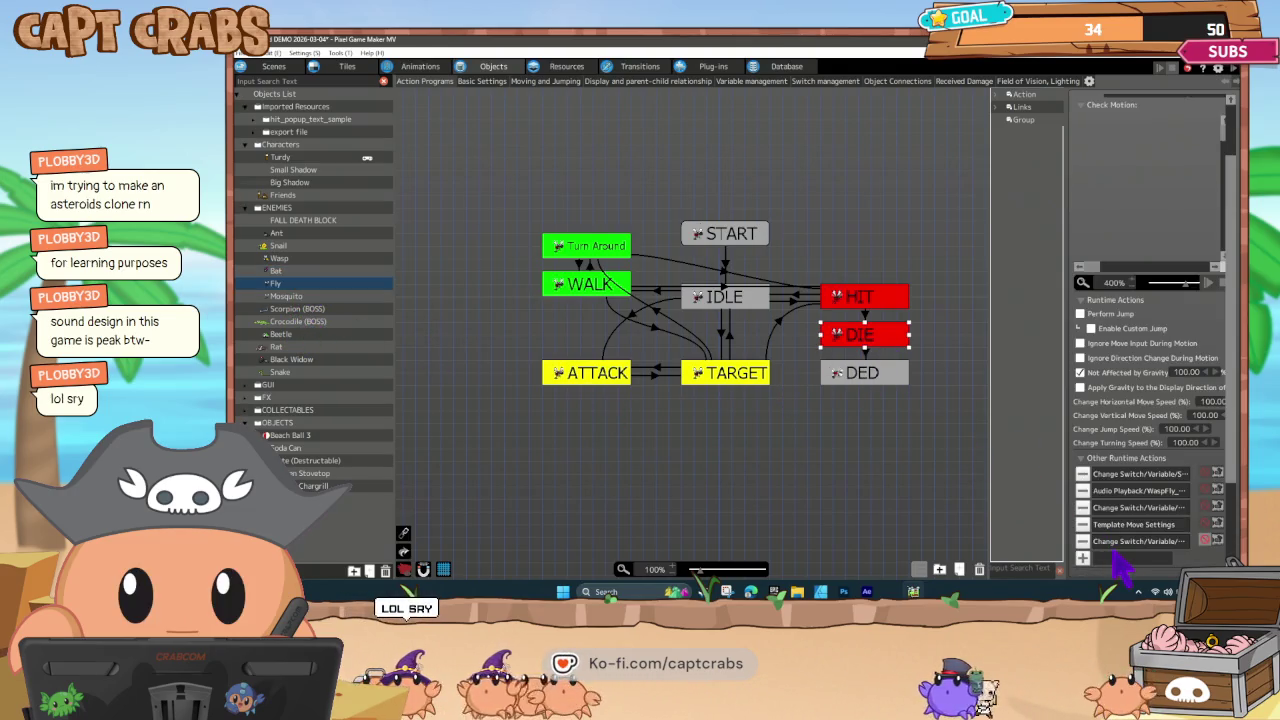
pyautogui.moveTo(1122, 568); pyautogui.dragTo(1128, 478)
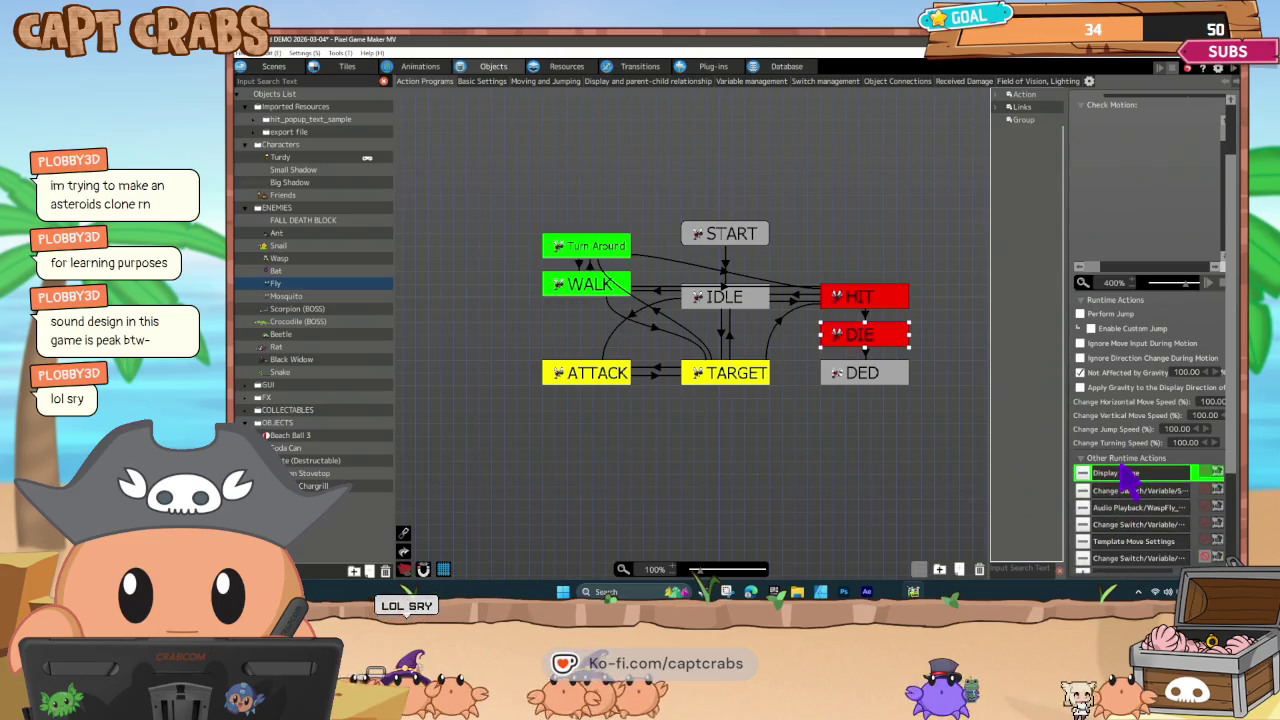
pyautogui.click(290, 296)
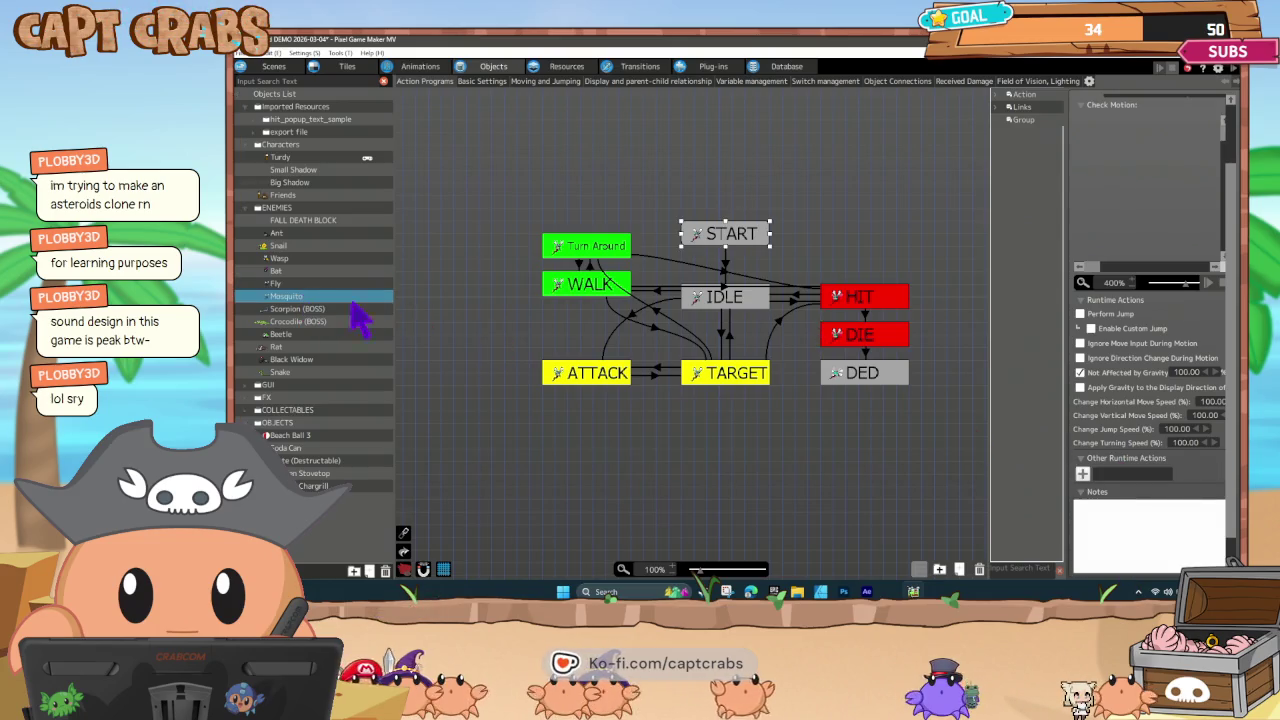
pyautogui.click(851, 340)
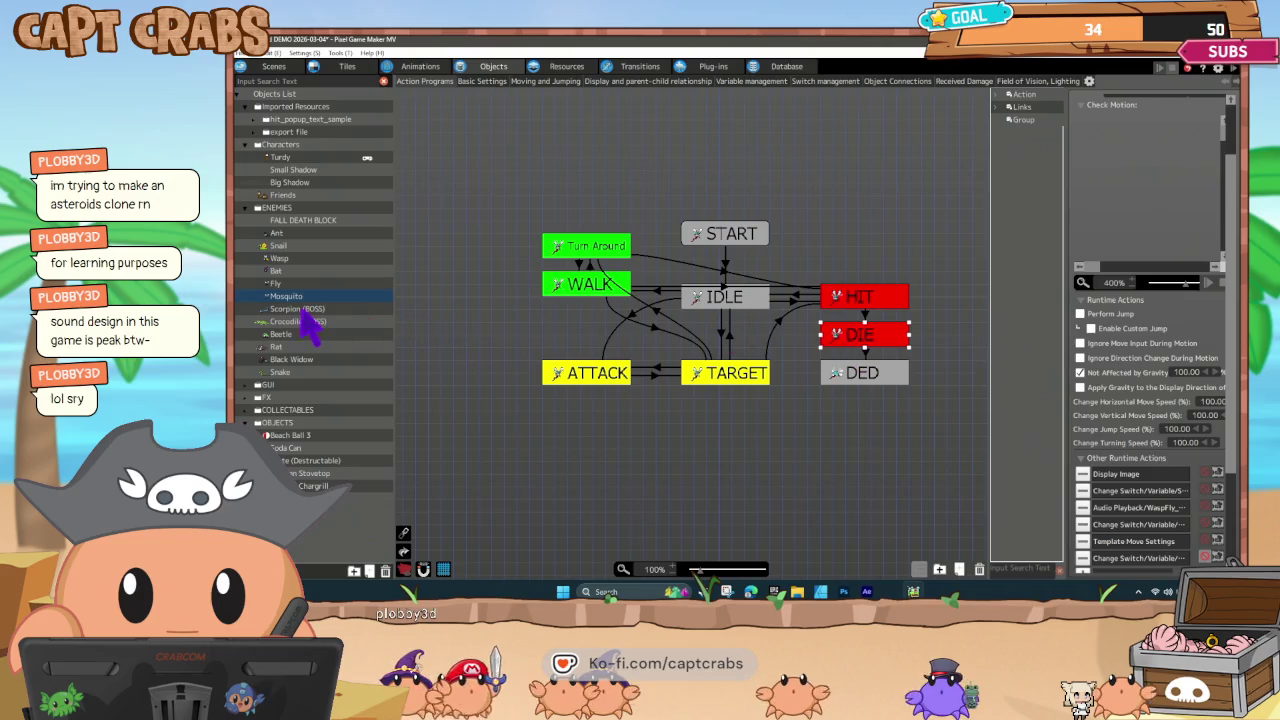
pyautogui.click(290, 334)
pyautogui.click(857, 335)
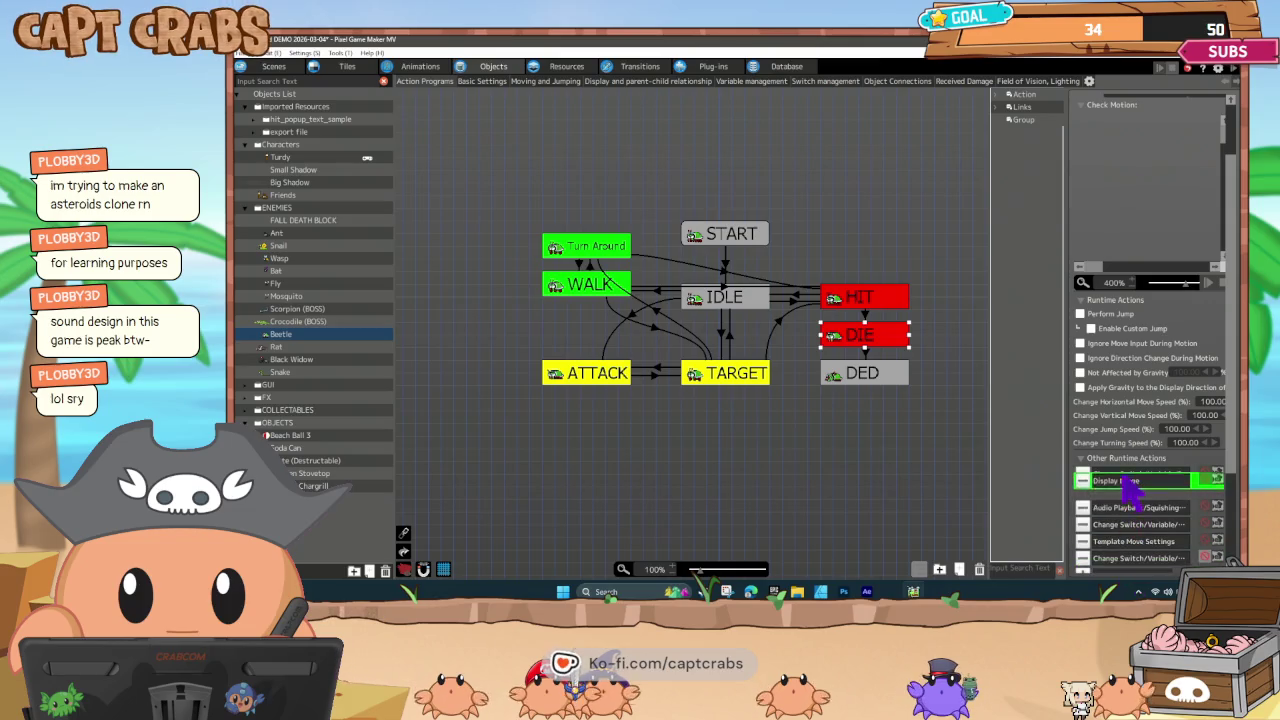
pyautogui.click(303, 347)
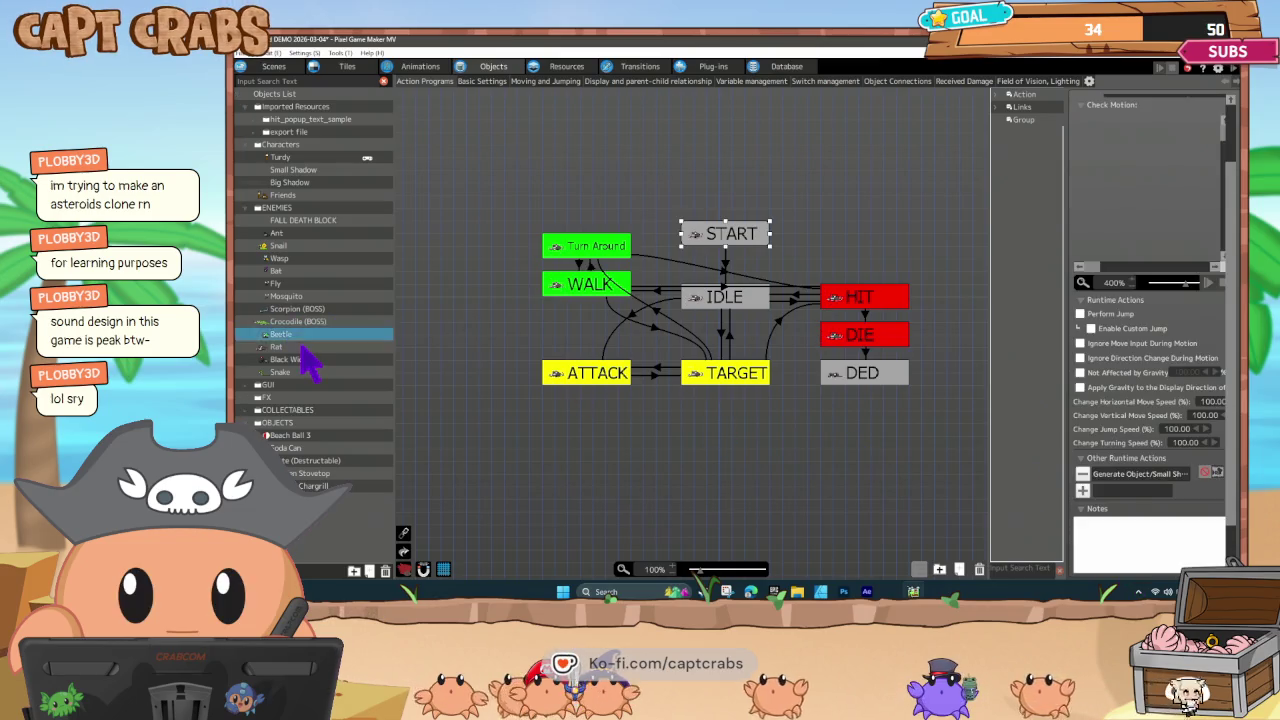
pyautogui.click(863, 338)
# Move Display Image to the top of Black Widow's DIE actions, then open the Scenes editor.
pyautogui.scroll(-2, 1130, 500)
pyautogui.click(293, 359)
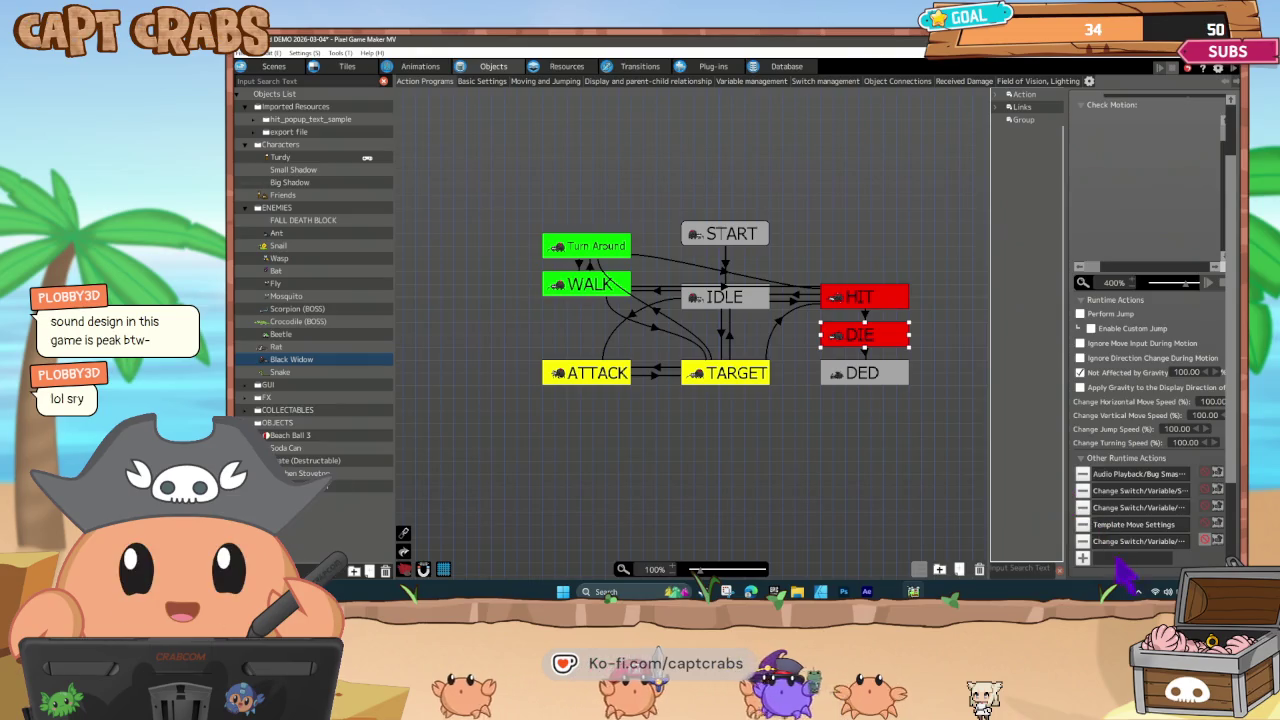
pyautogui.moveTo(1130, 553); pyautogui.dragTo(1130, 485)
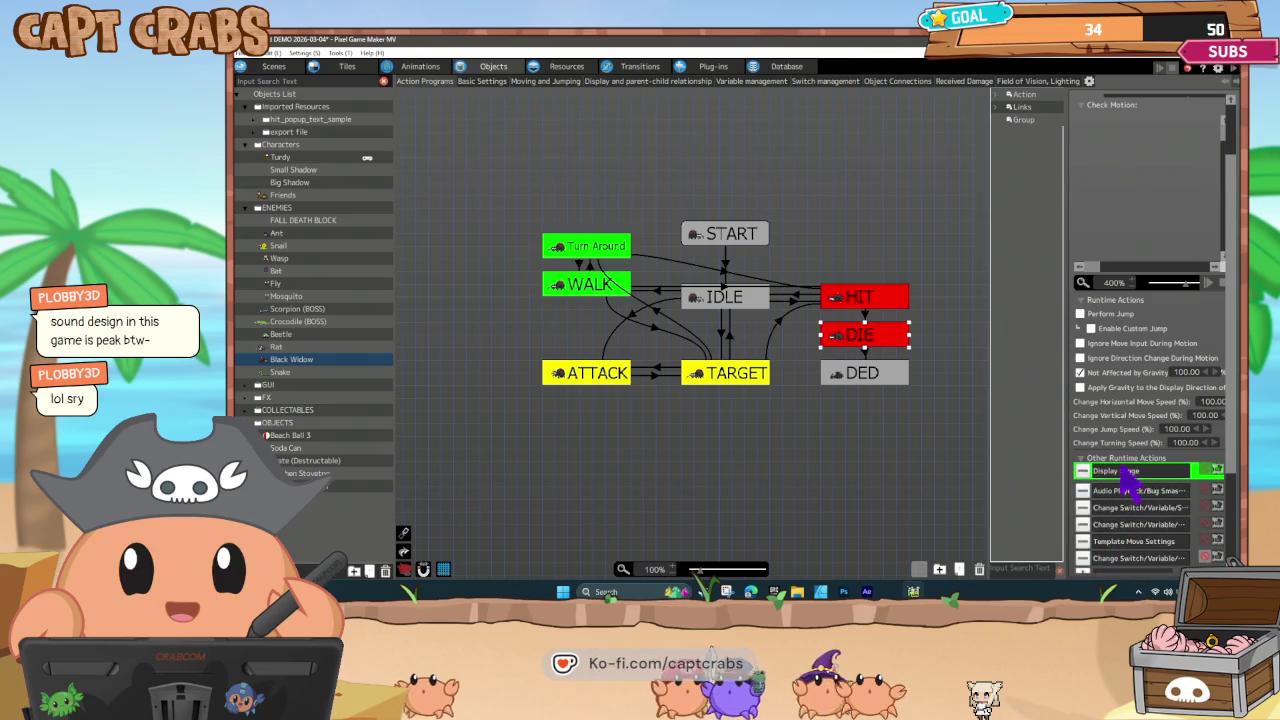
pyautogui.click(306, 371)
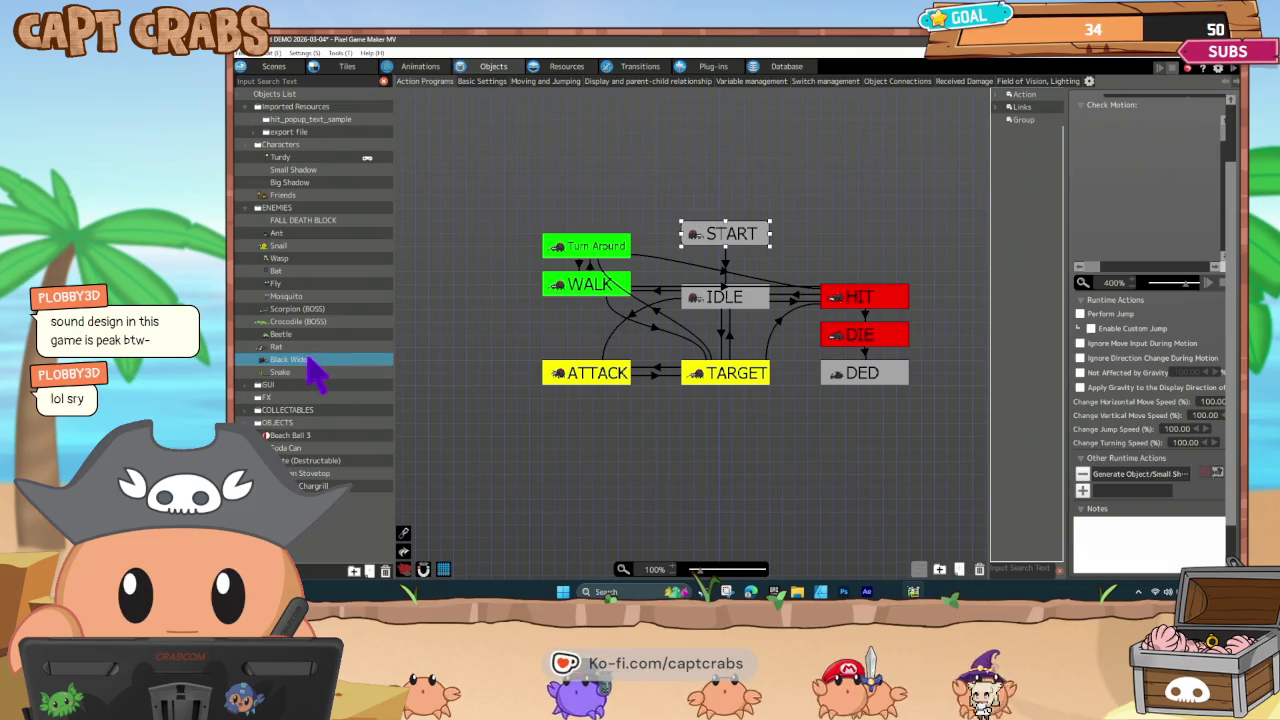
pyautogui.click(308, 359)
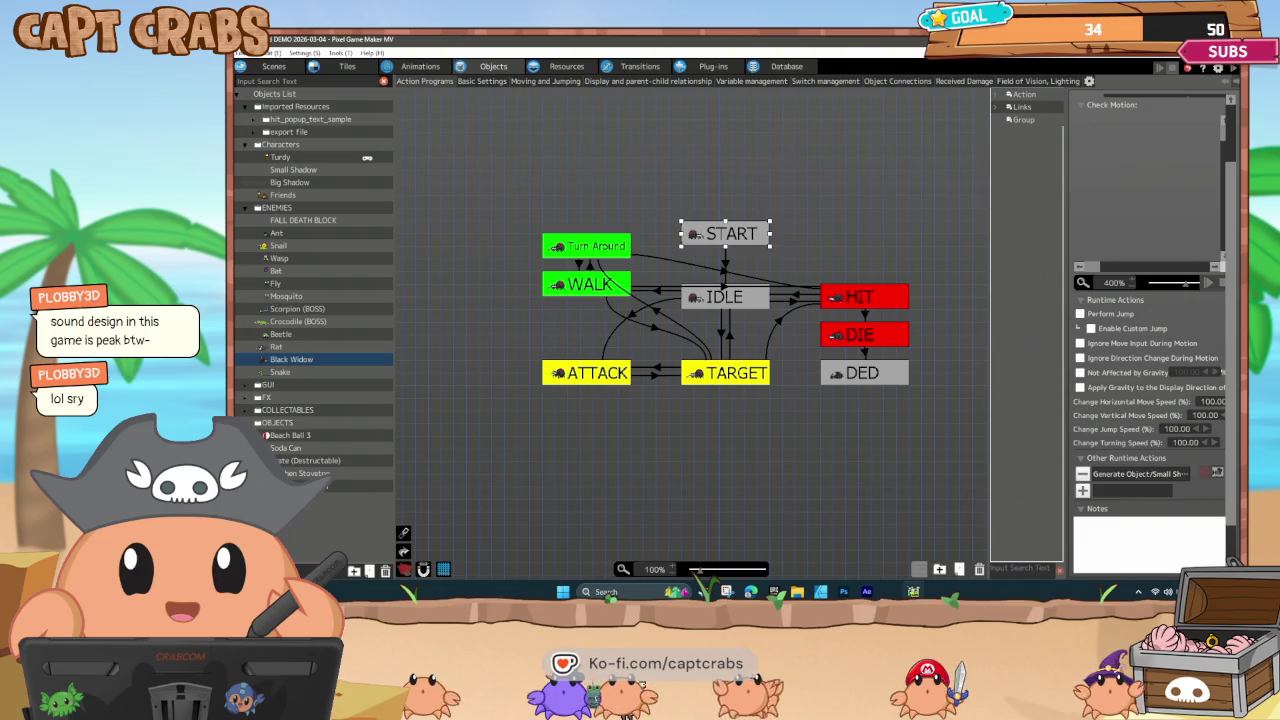
pyautogui.click(268, 66)
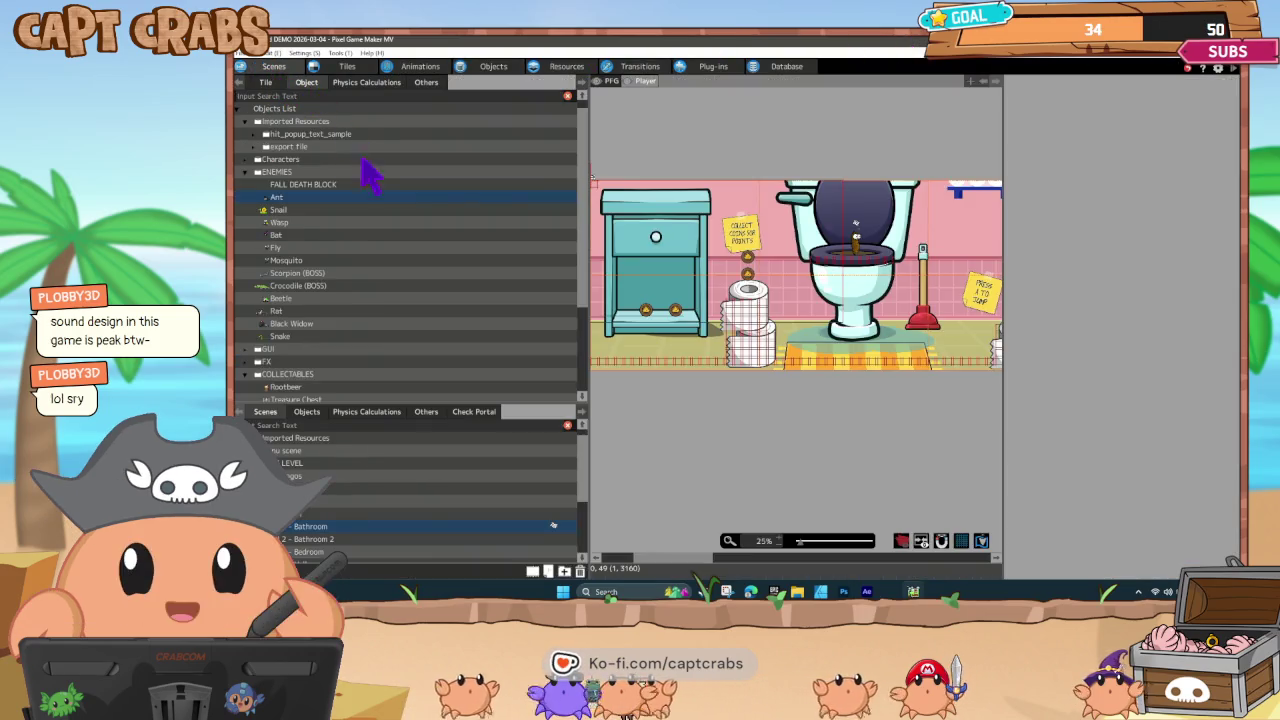
# Open the blue-wallpaper room scene from the Scenes list, dismissing its context menu.
pyautogui.scroll(-2, 385, 482)
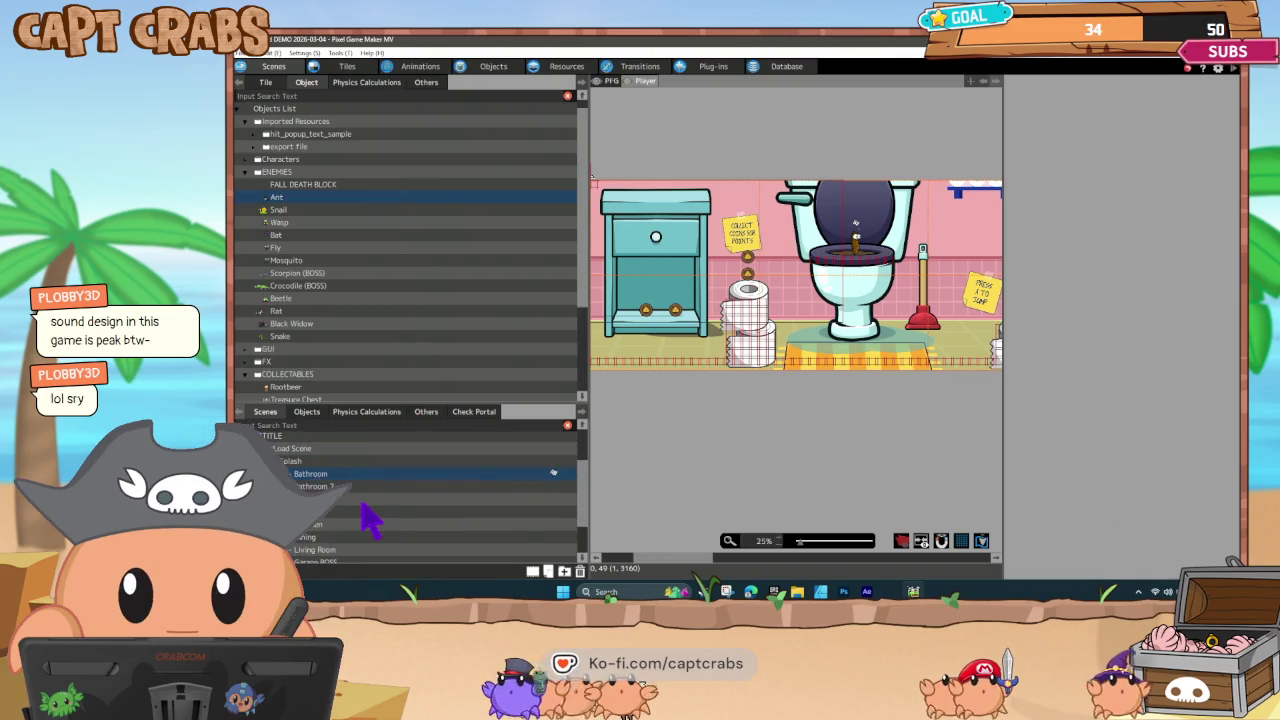
pyautogui.click(330, 499)
pyautogui.rightClick(330, 499)
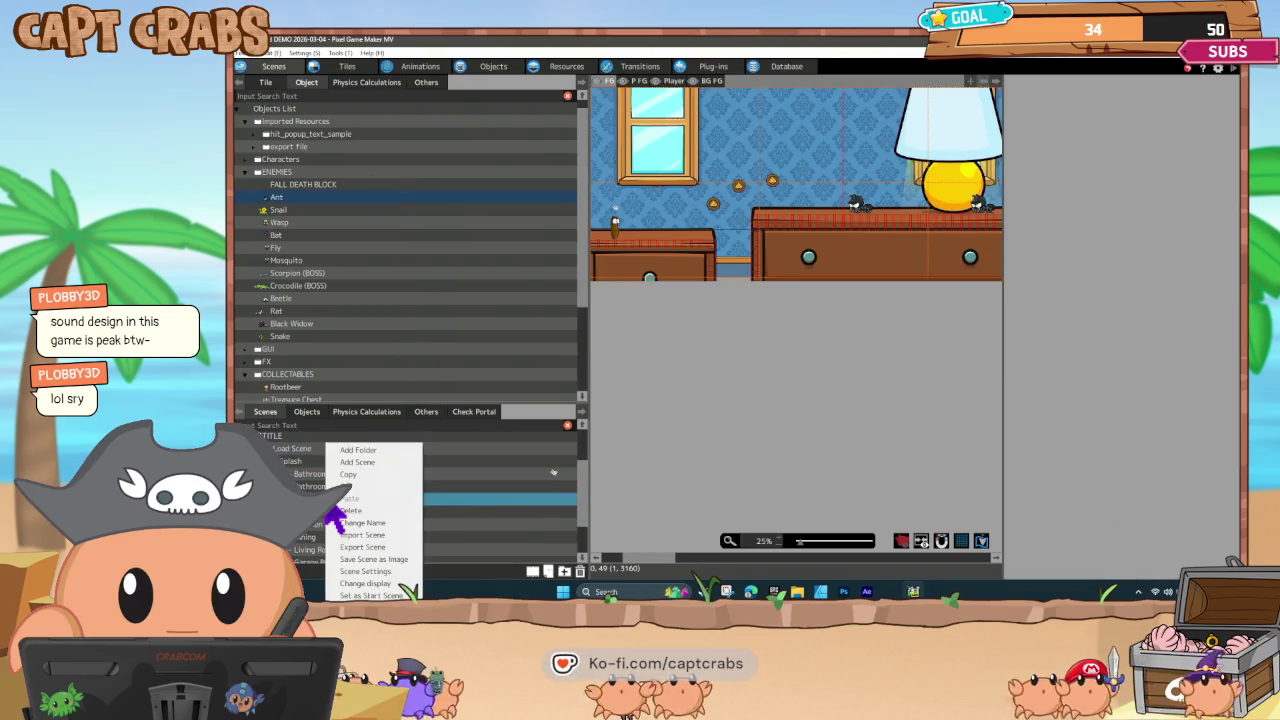
pyautogui.press('Escape')
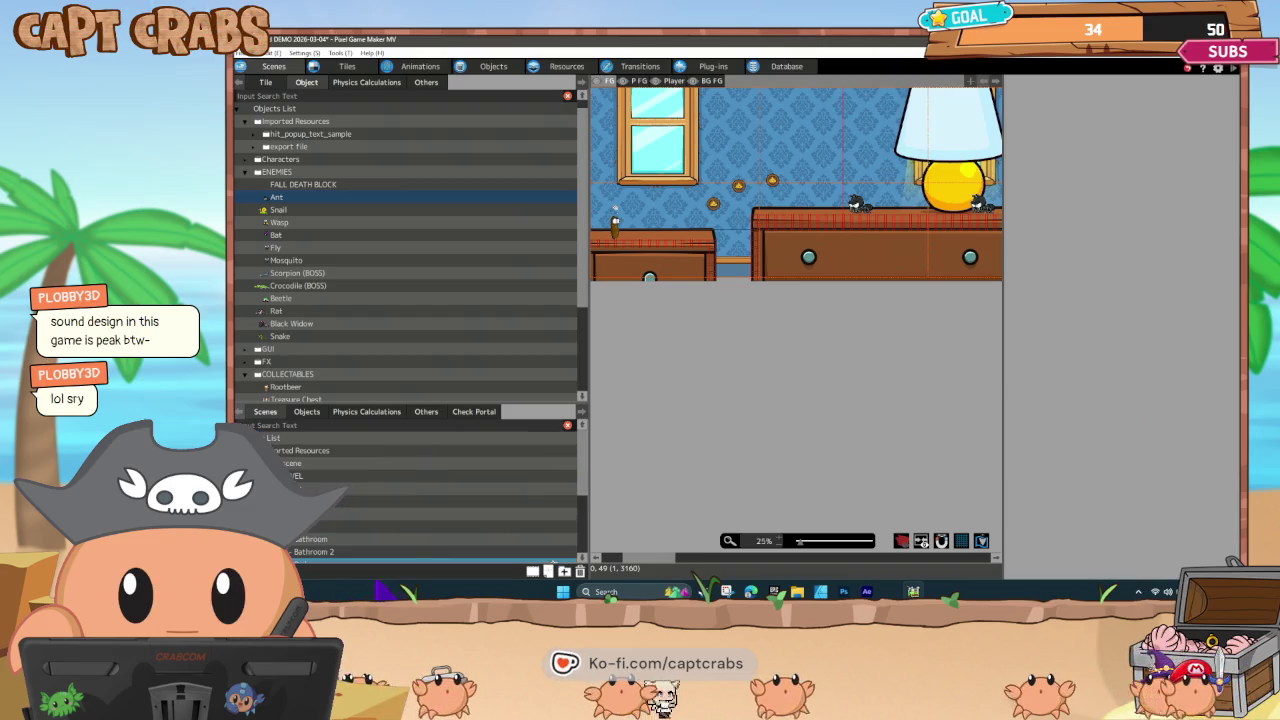
pyautogui.scroll(2, 415, 545)
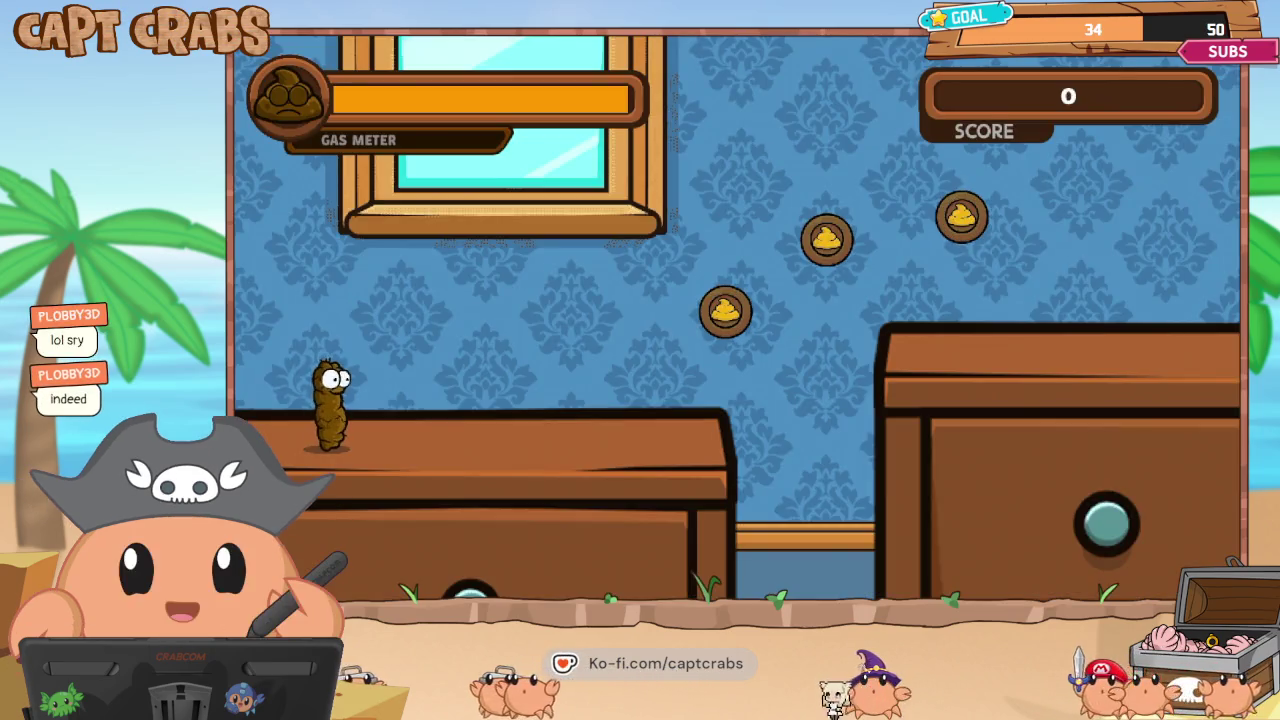
# Walk right onto the cabinet collecting coins and attack the first two spiders.
pyautogui.press('Right')
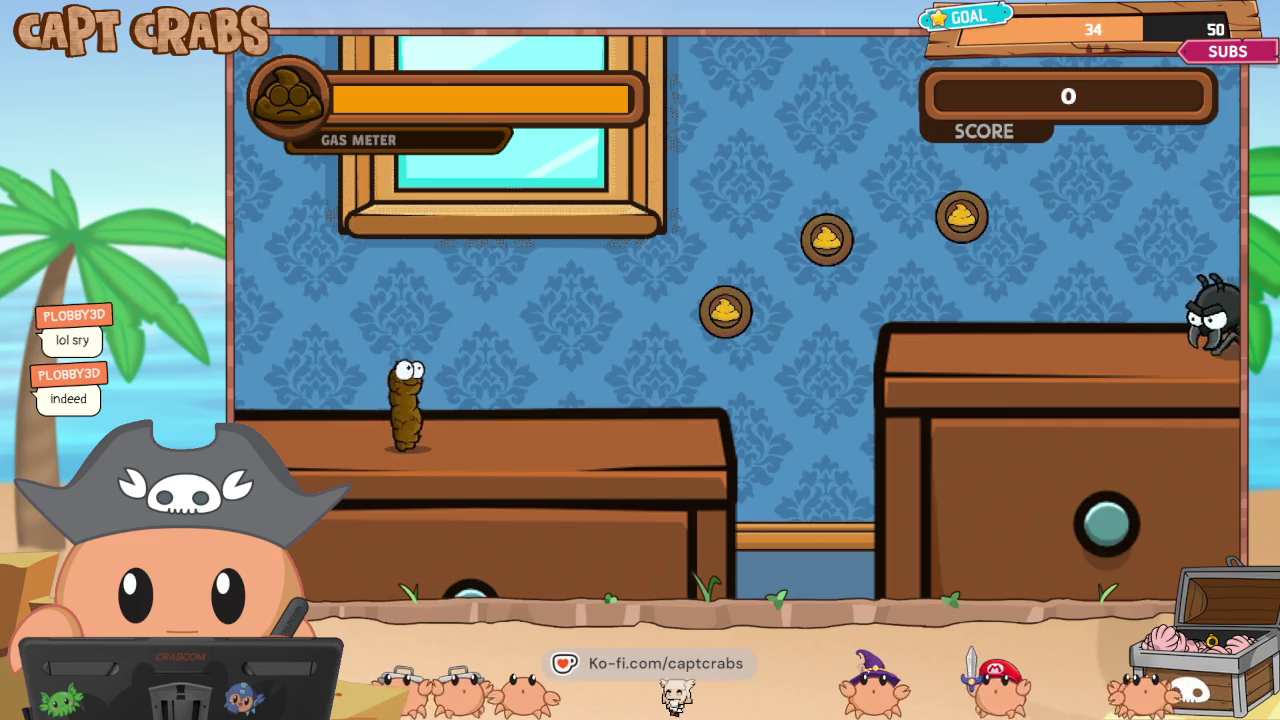
pyautogui.press('Right')
pyautogui.press('space')
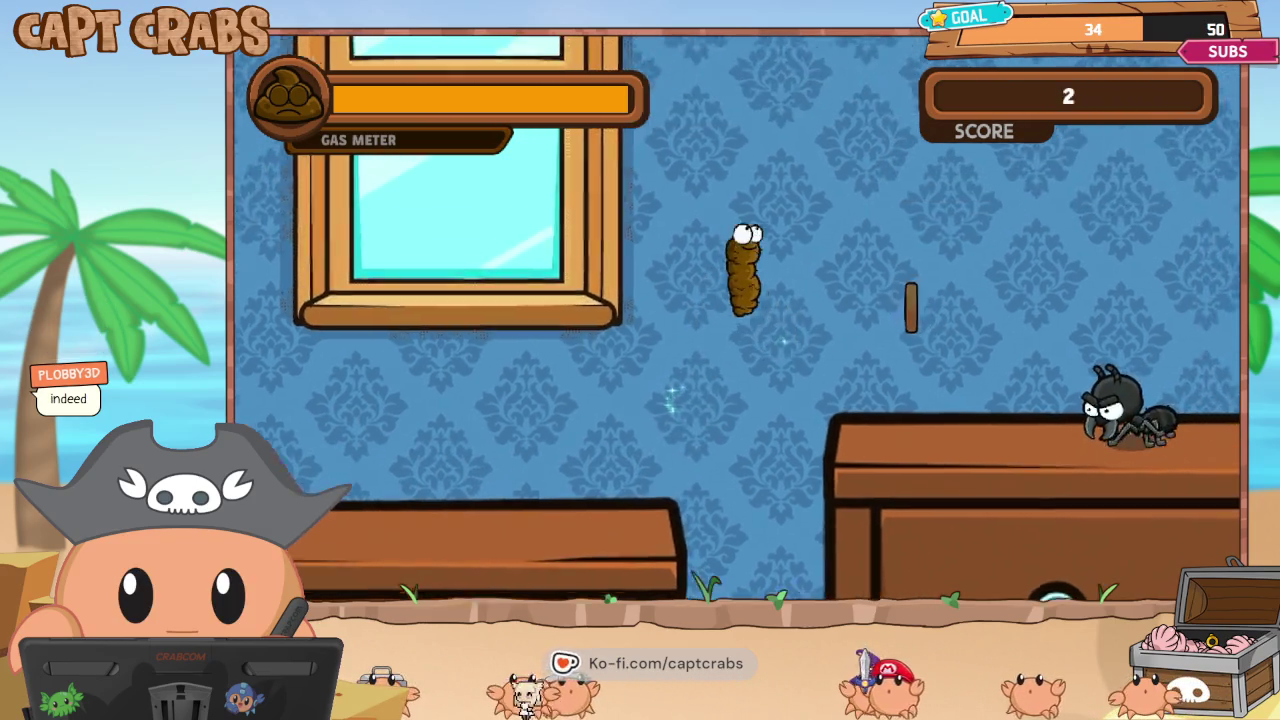
pyautogui.press('x')
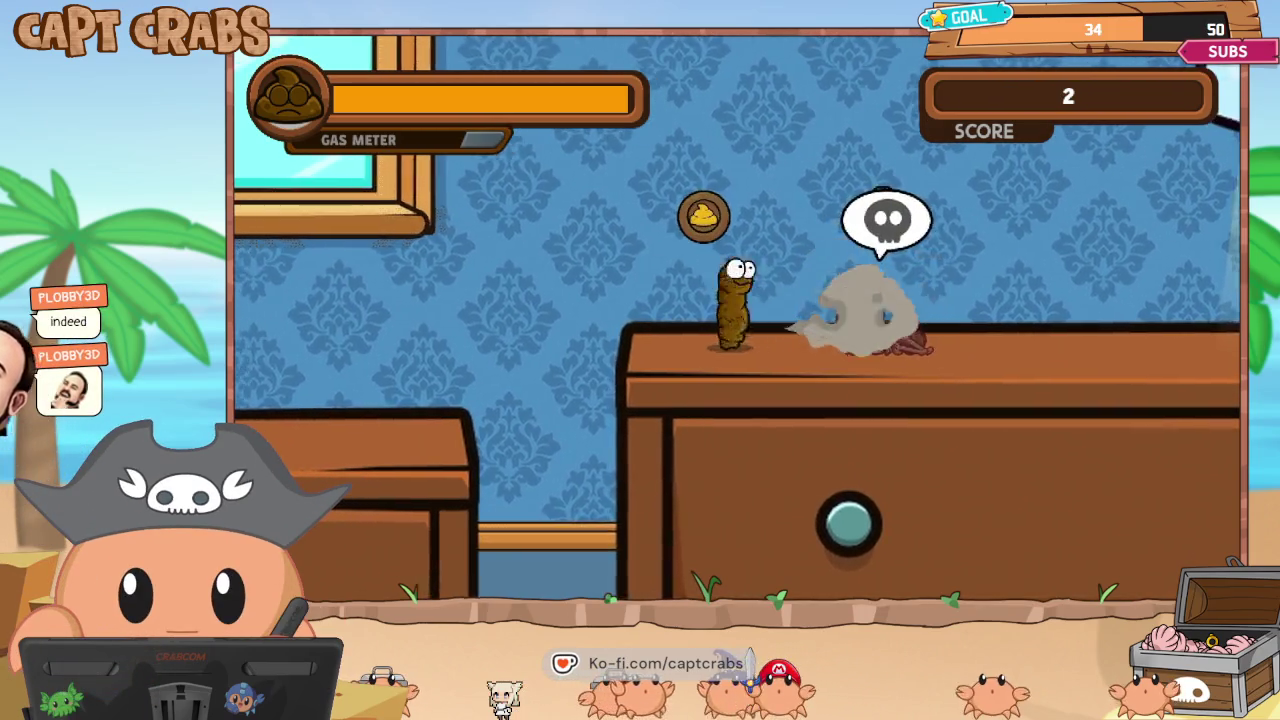
pyautogui.press('Right')
pyautogui.press('space')
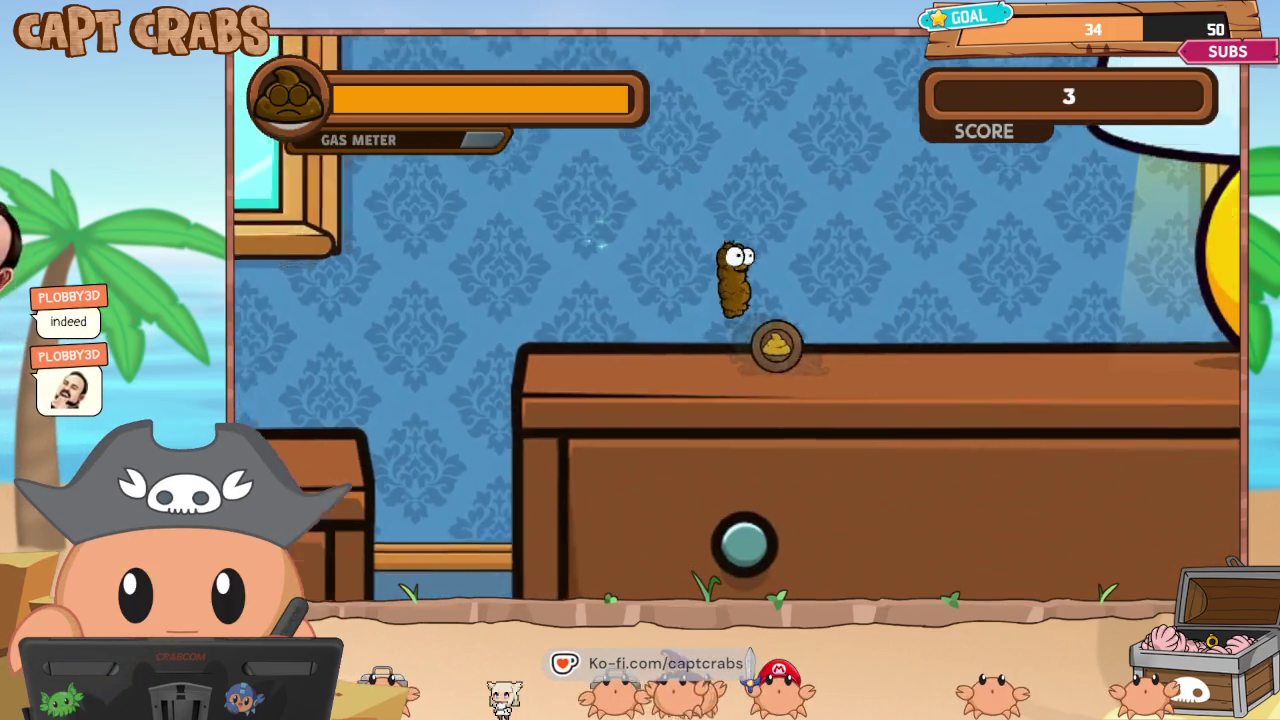
pyautogui.press('Right')
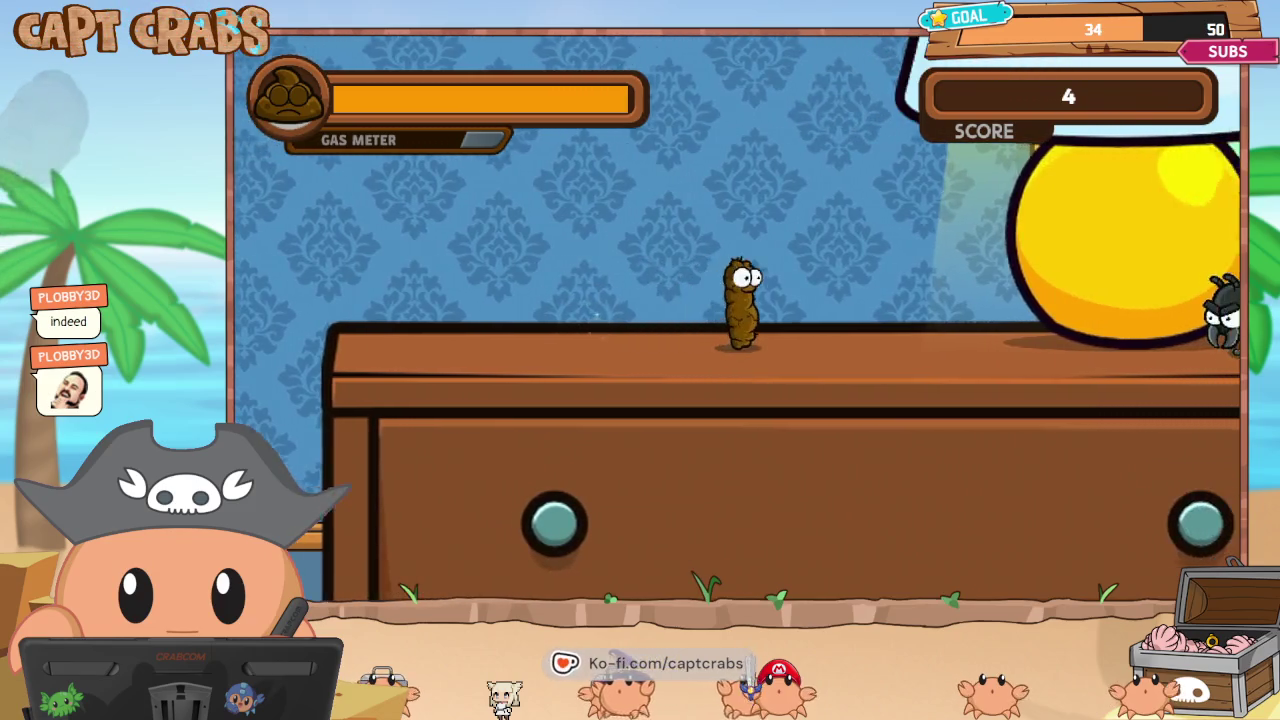
pyautogui.press('x')
# Collect coins above the table, shoot its spider and gas the top-shelf spider.
pyautogui.press('Right')
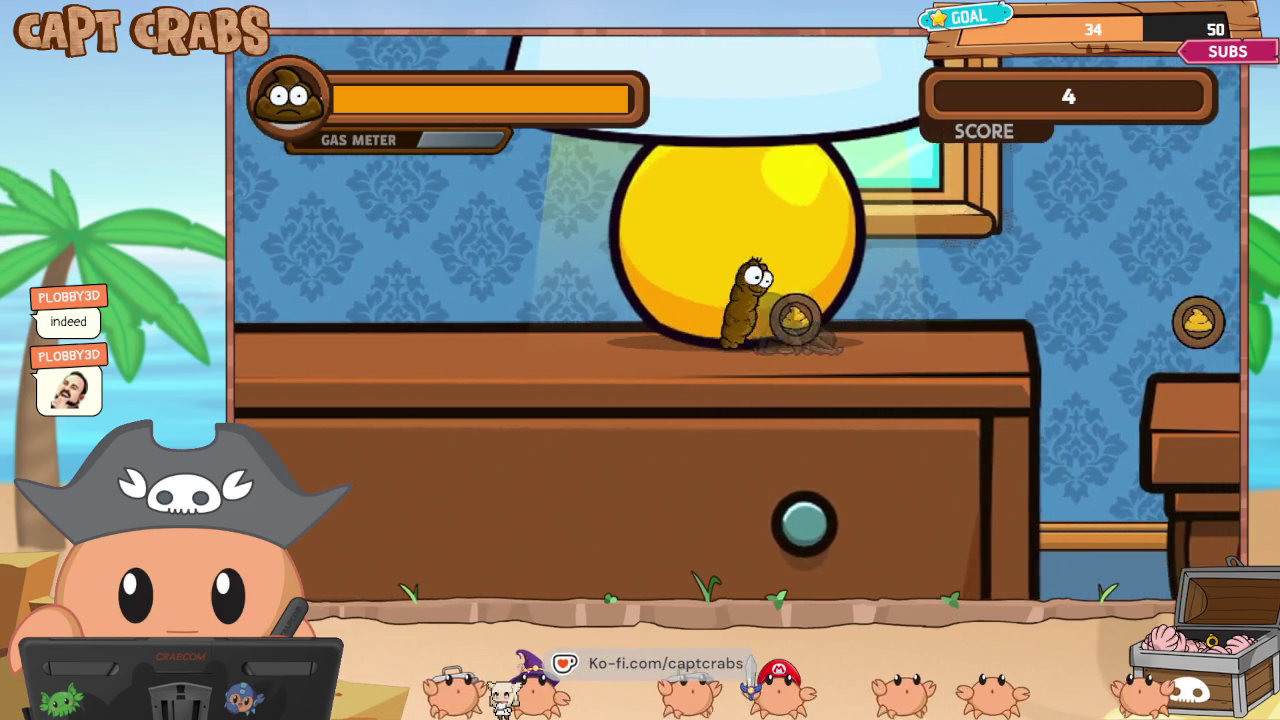
pyautogui.press('Right')
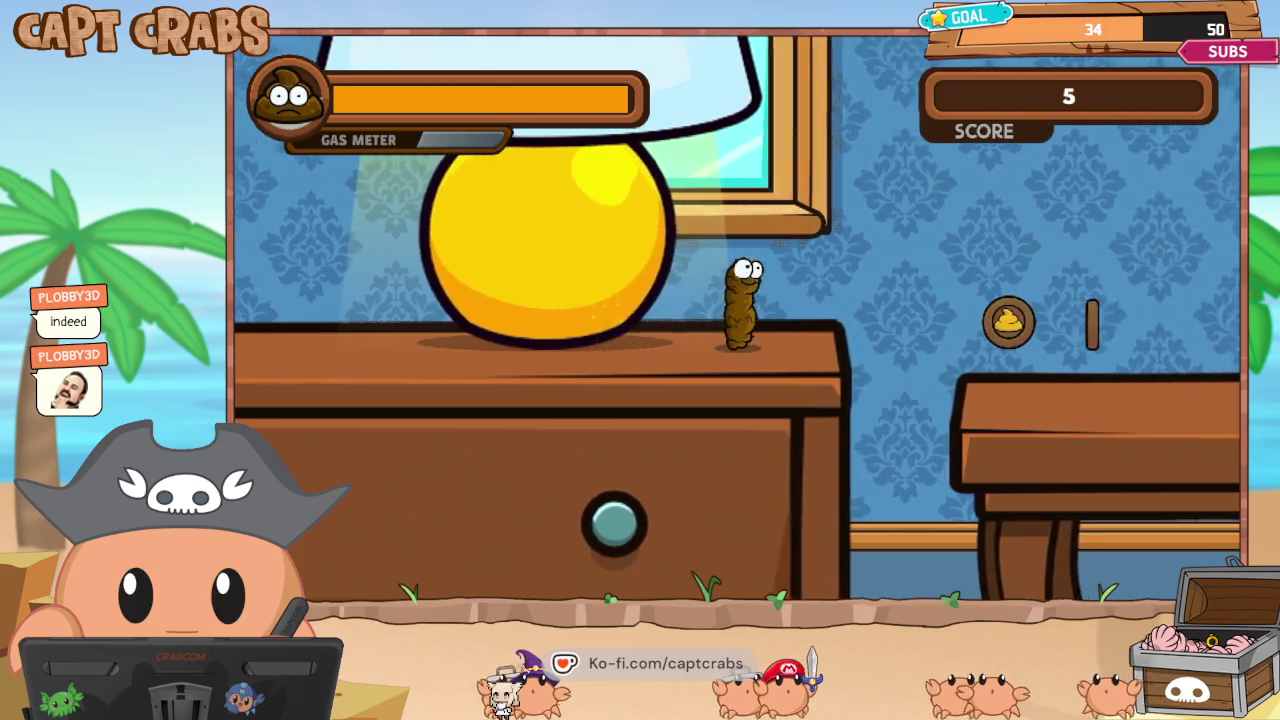
pyautogui.press('space')
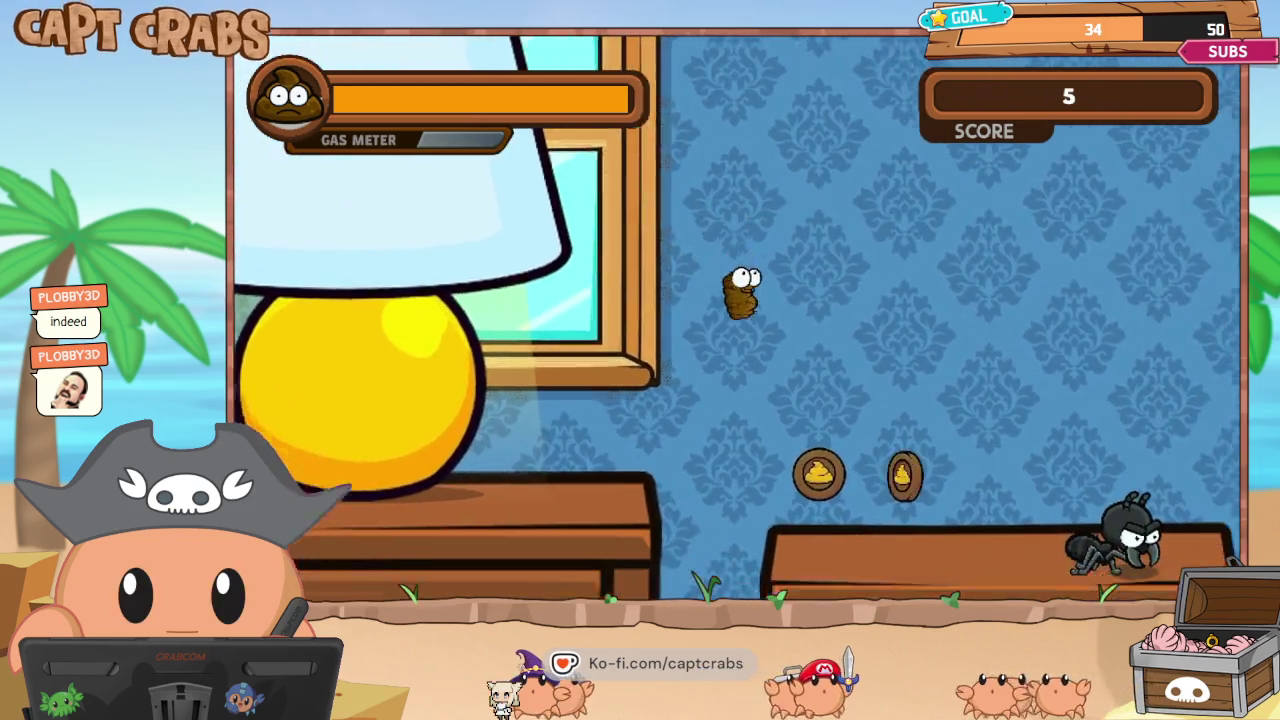
pyautogui.press('Right')
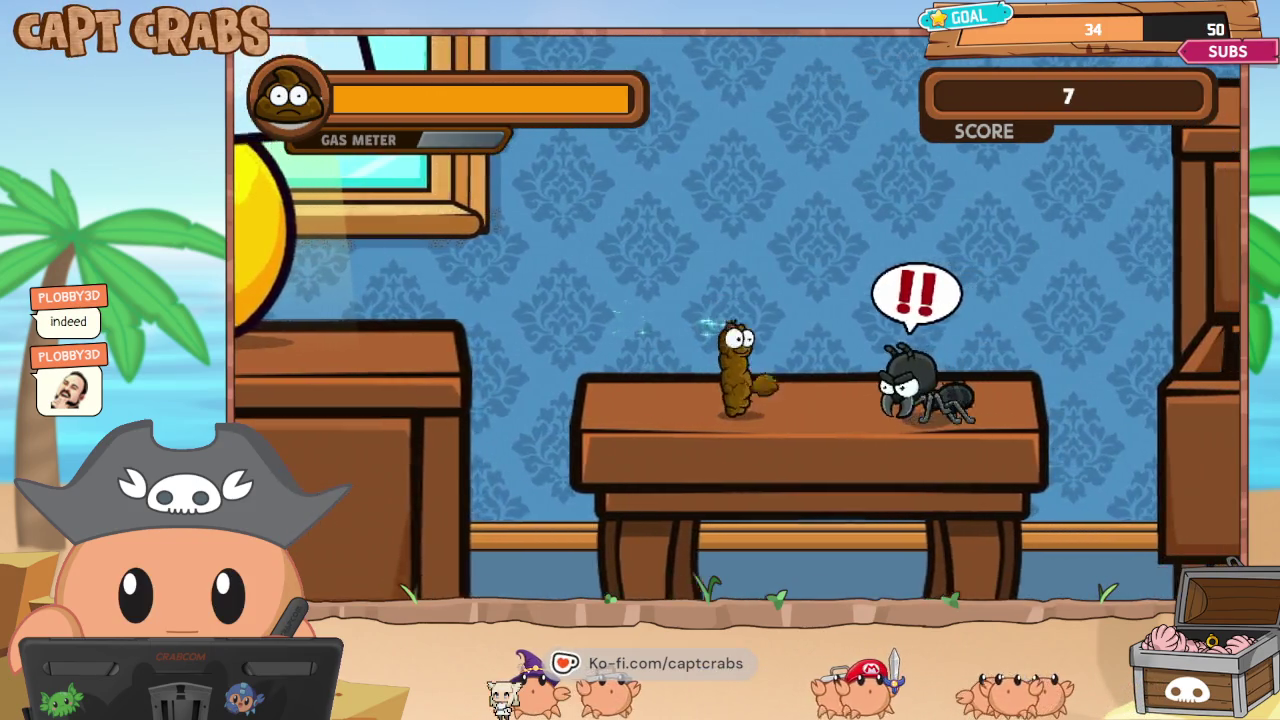
pyautogui.press('x')
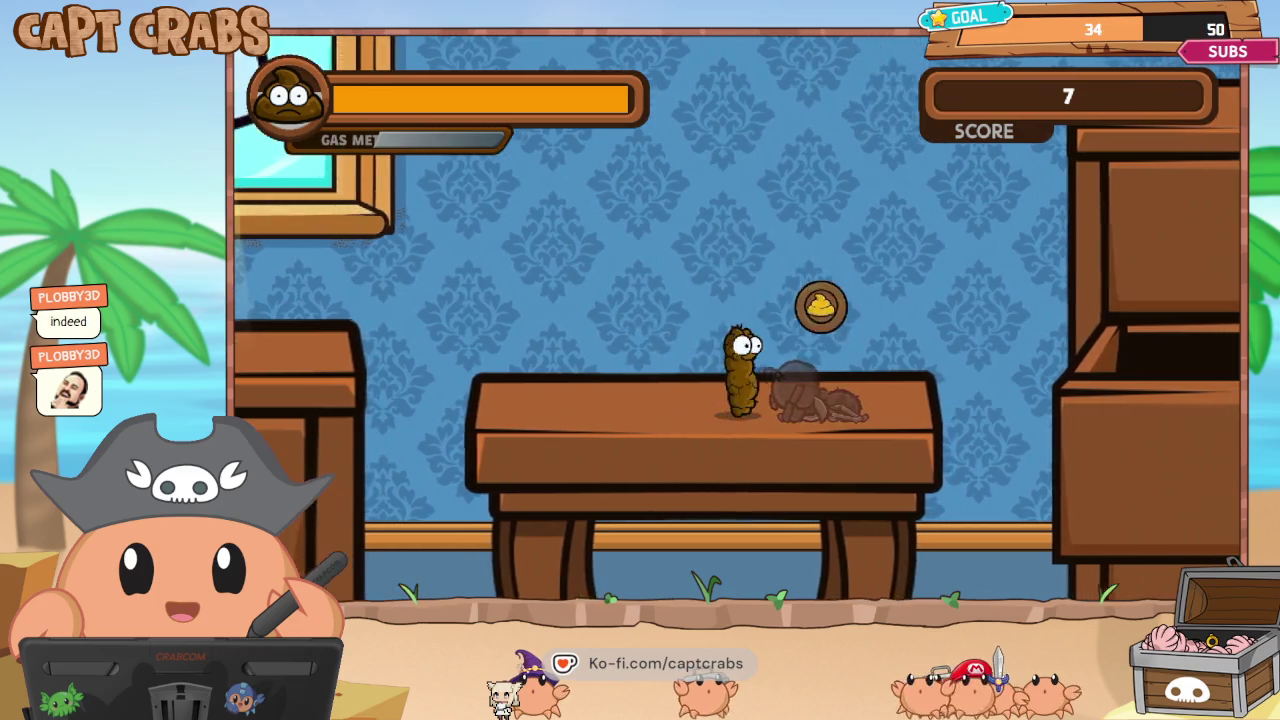
pyautogui.press('Right')
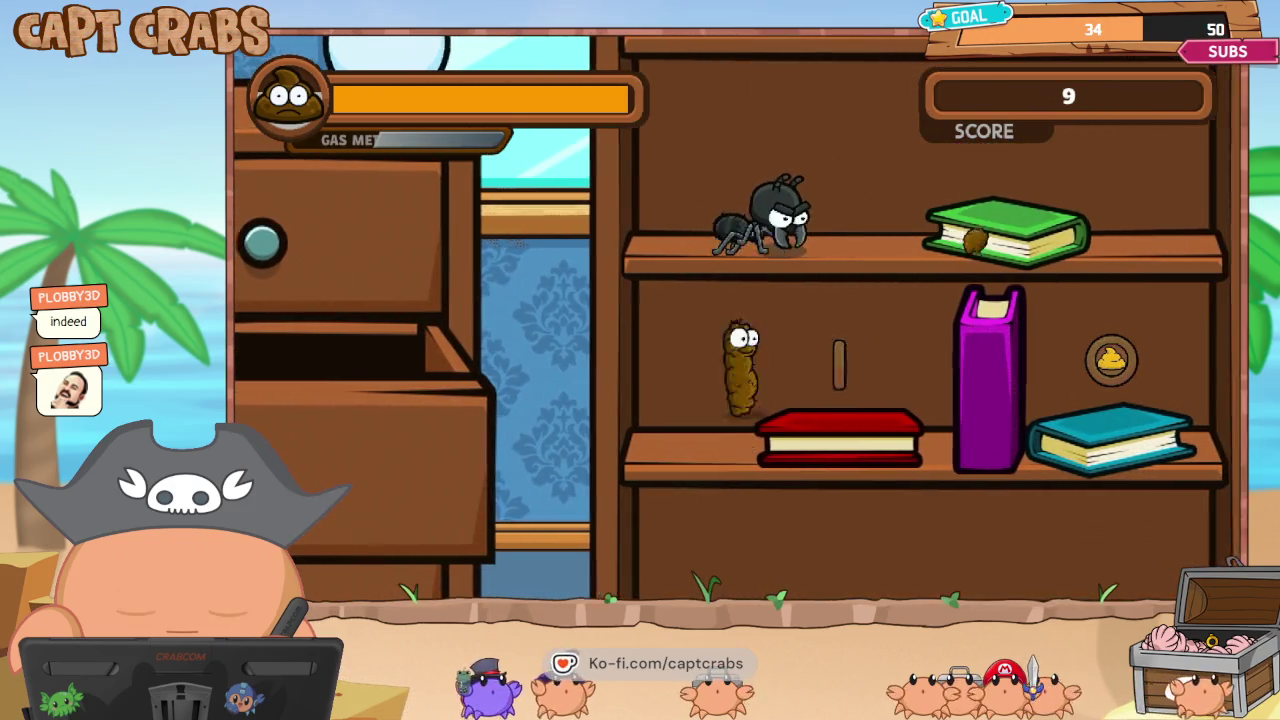
pyautogui.press('Up')
pyautogui.press('space')
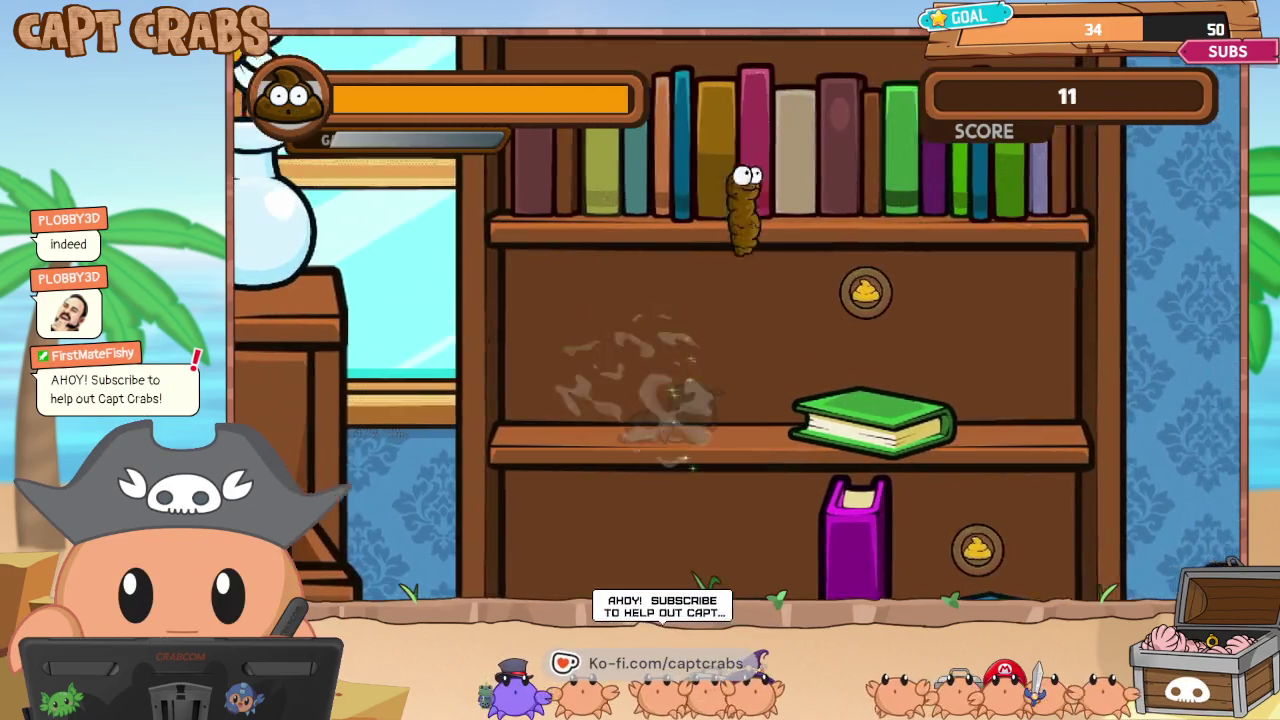
pyautogui.press('Down')
pyautogui.press('Right')
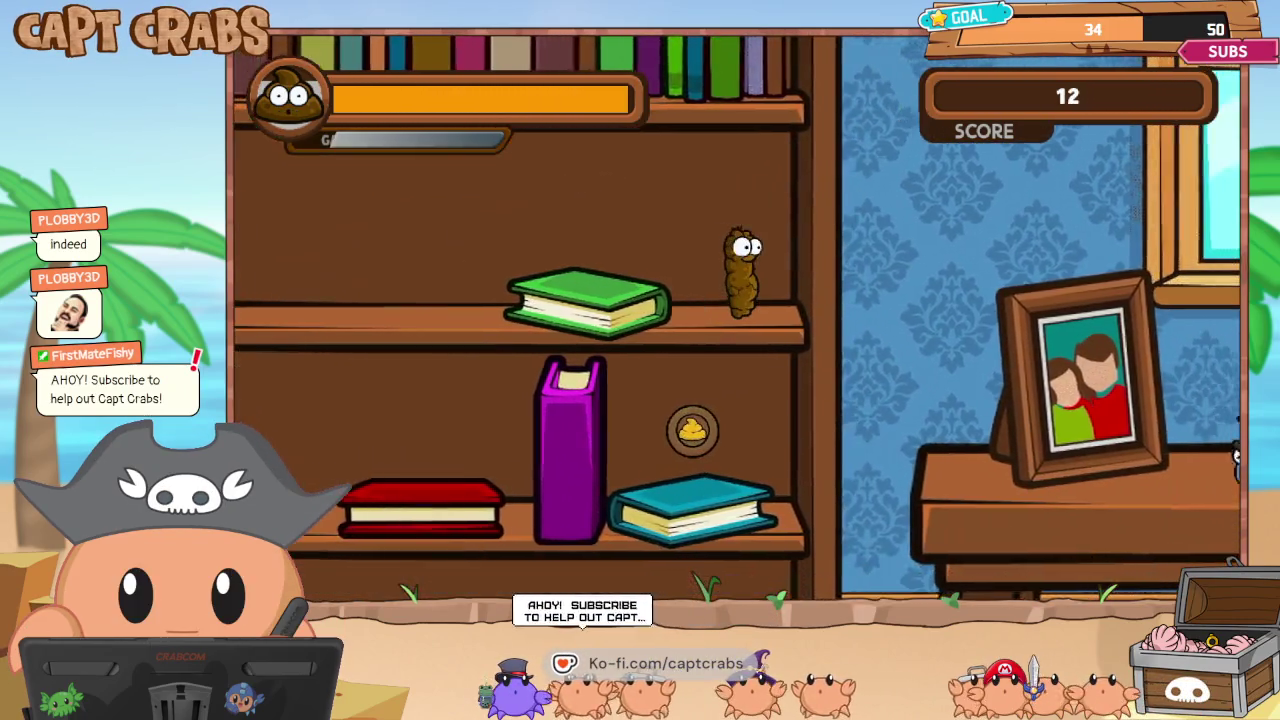
# Climb to the window sill and along the bed, gassing the mosquito and collecting coins.
pyautogui.press('Up')
pyautogui.press('Right')
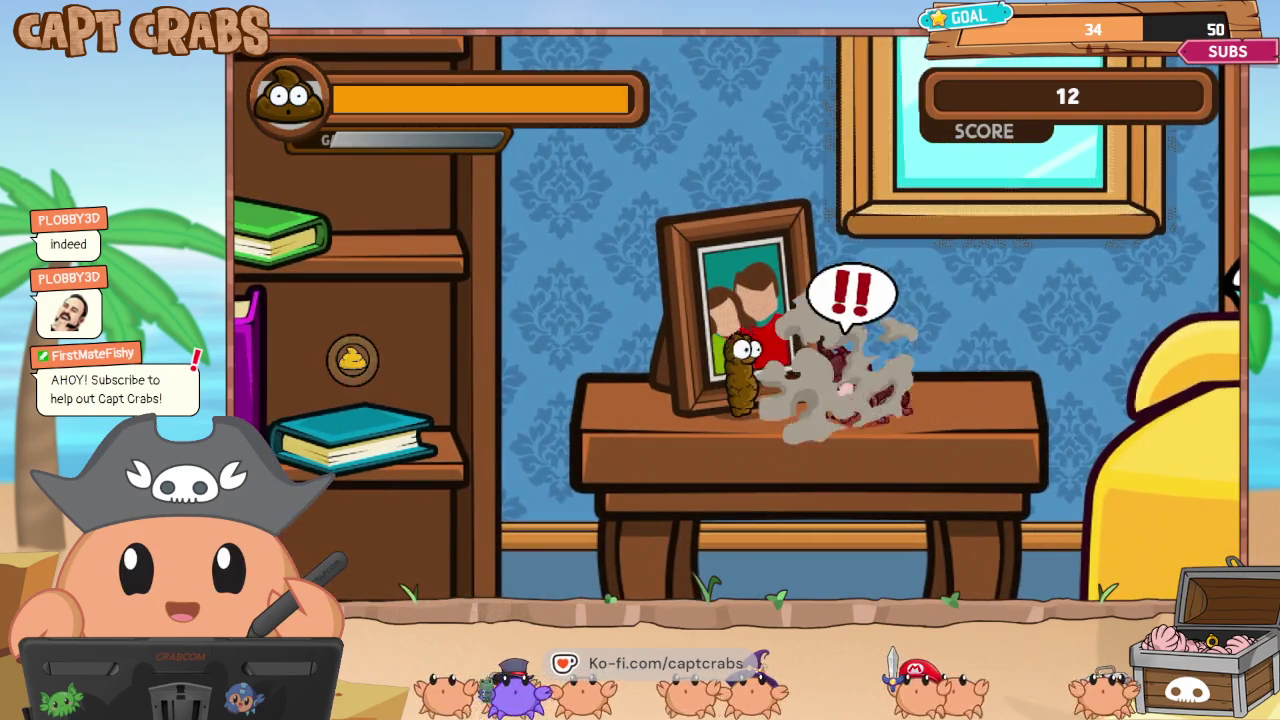
pyautogui.press('Right')
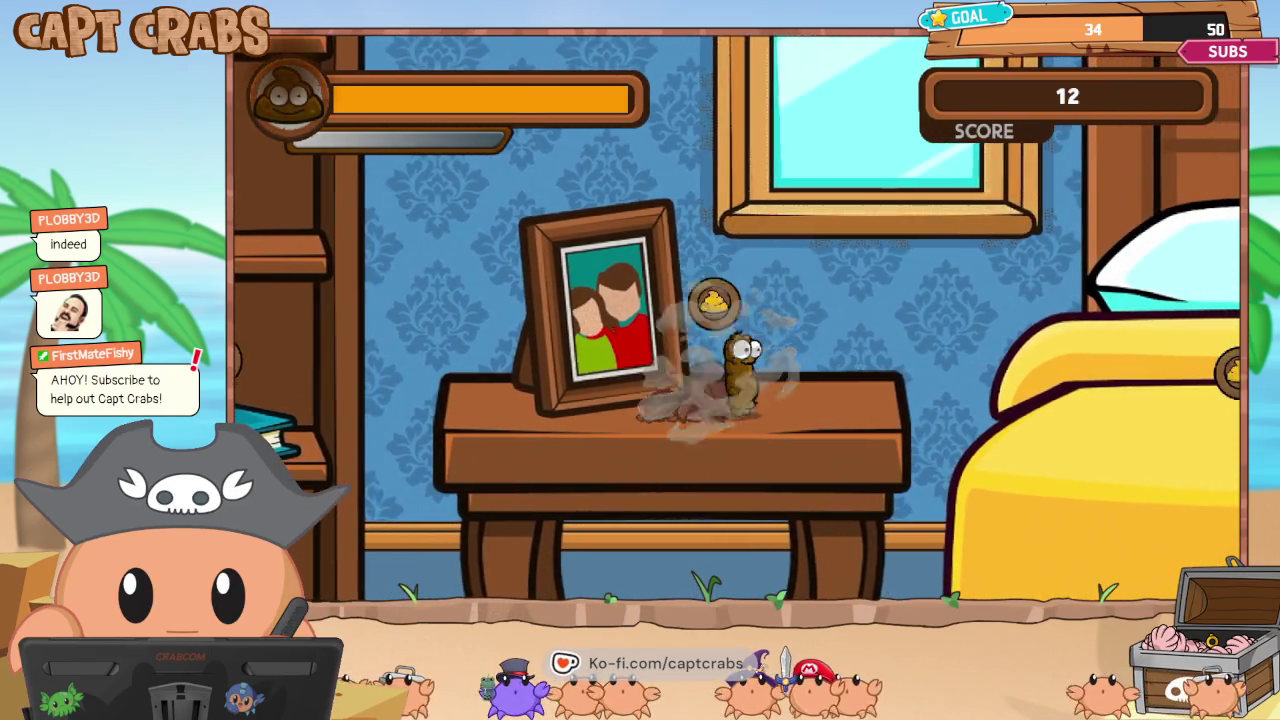
pyautogui.press('Up')
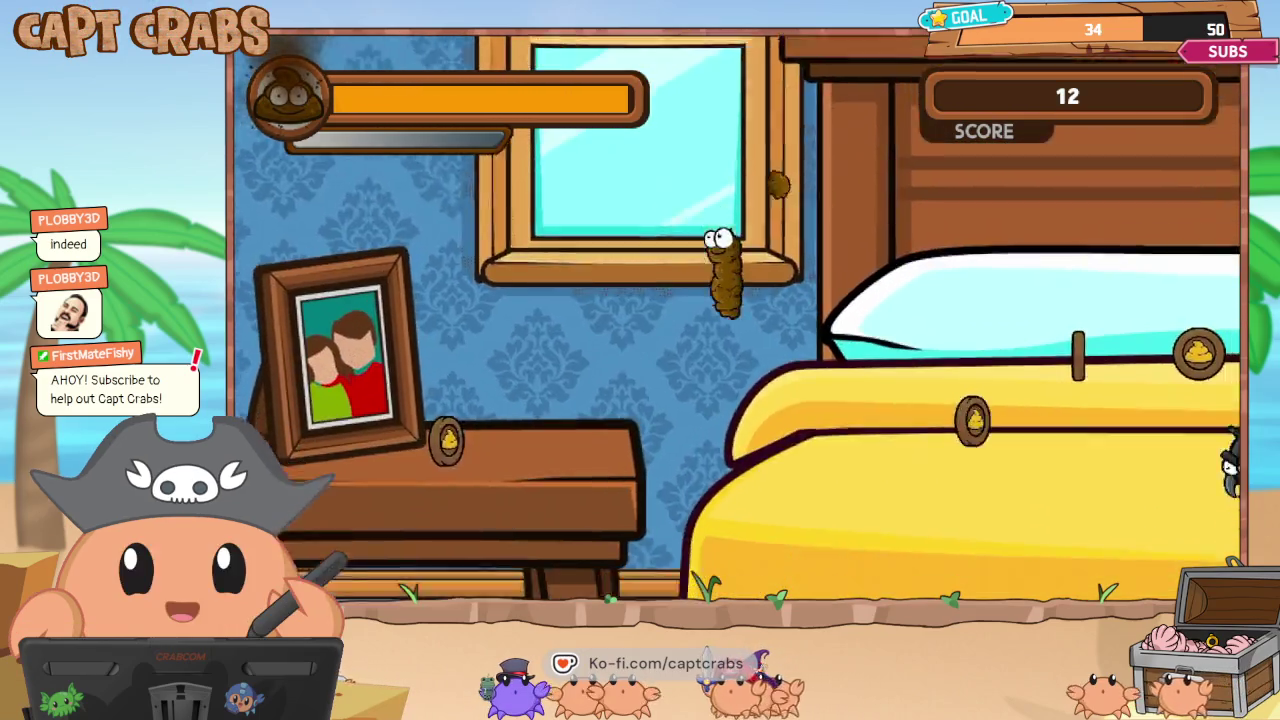
pyautogui.press('Right')
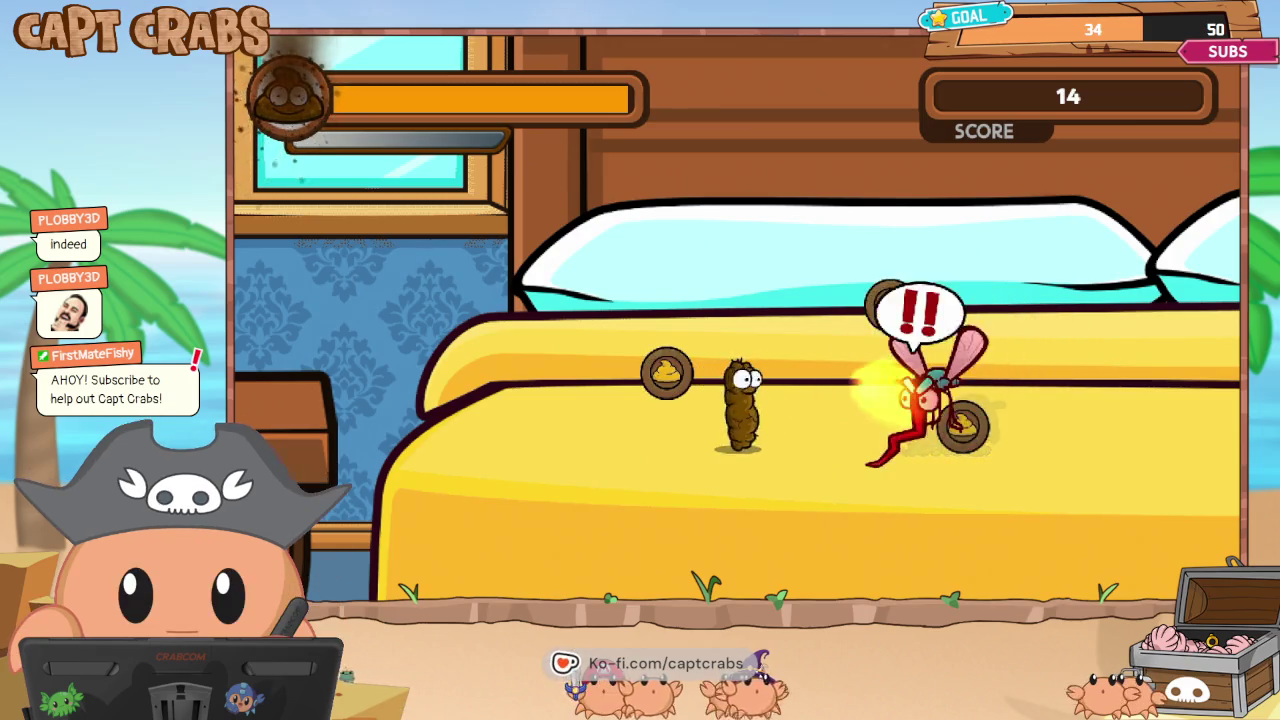
pyautogui.press('space')
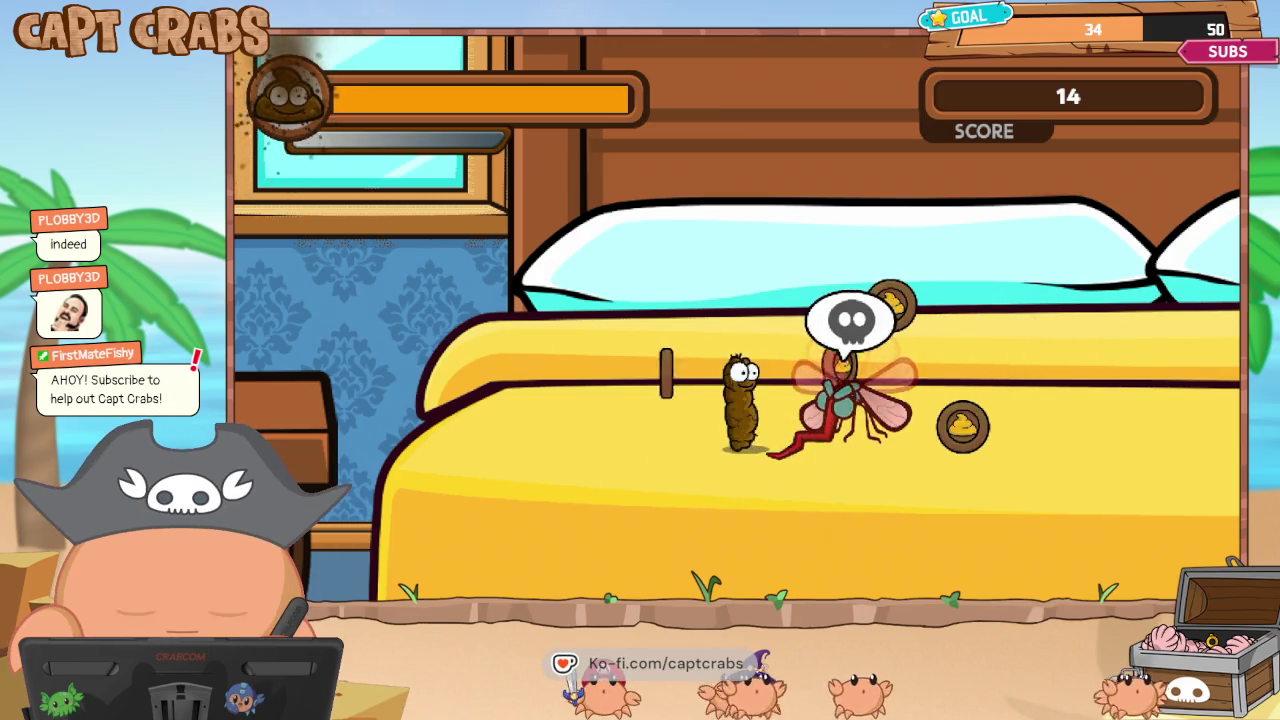
pyautogui.press('Right')
pyautogui.press('Up')
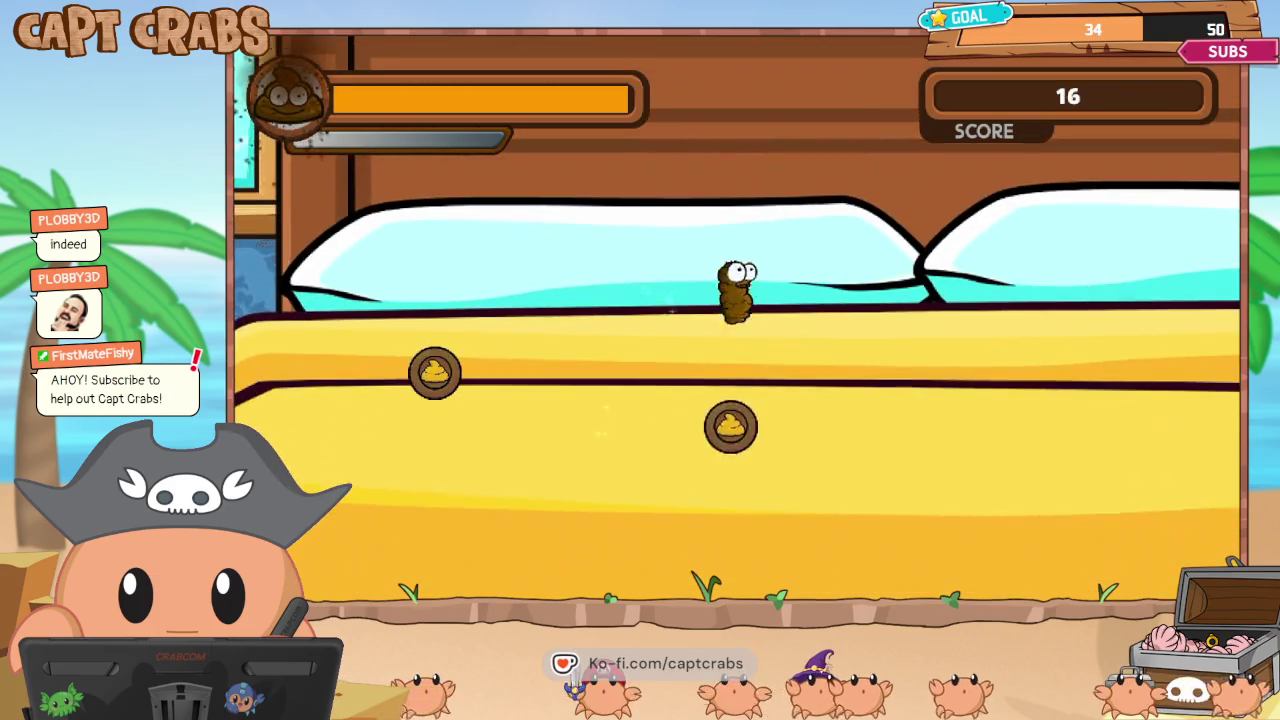
# Pause the playtest and choose Exit Game to return to the scene editor.
pyautogui.press('Escape')
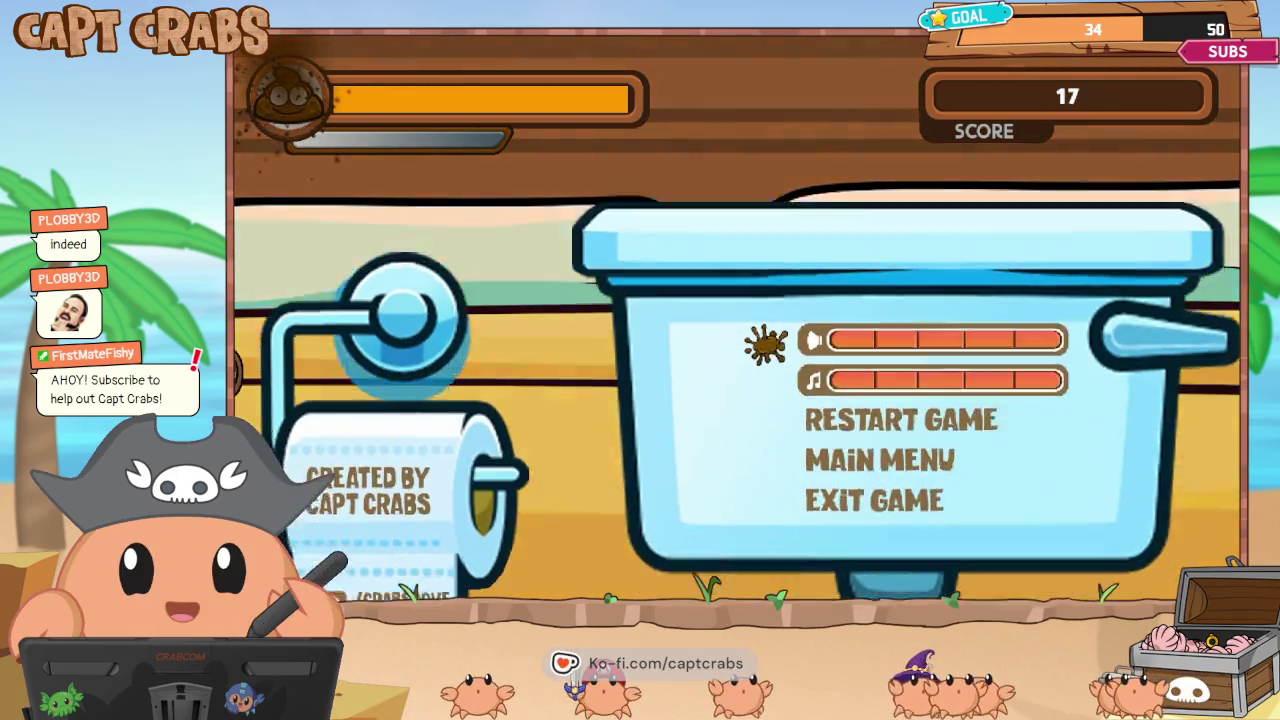
pyautogui.press('Down')
pyautogui.press('Down')
pyautogui.press('Return')
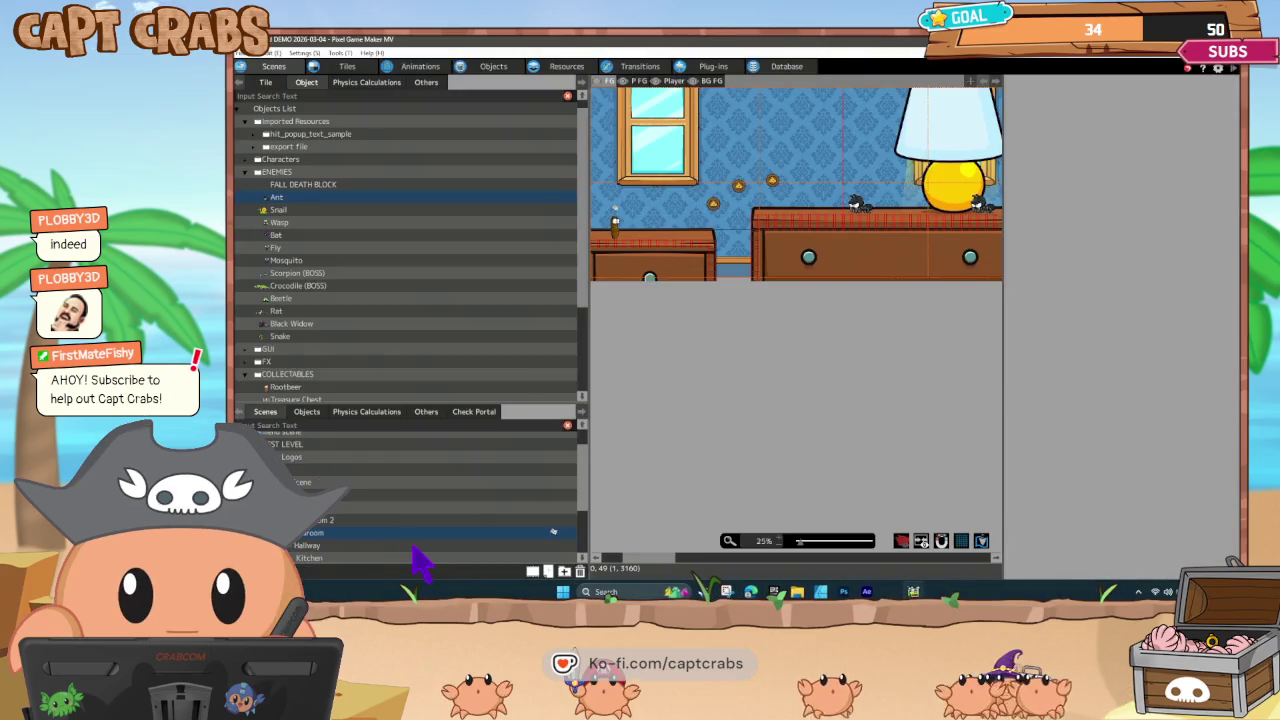
# Open the Kitchen scene and set it as the start scene from its right-click menu.
pyautogui.scroll(-1, 425, 514)
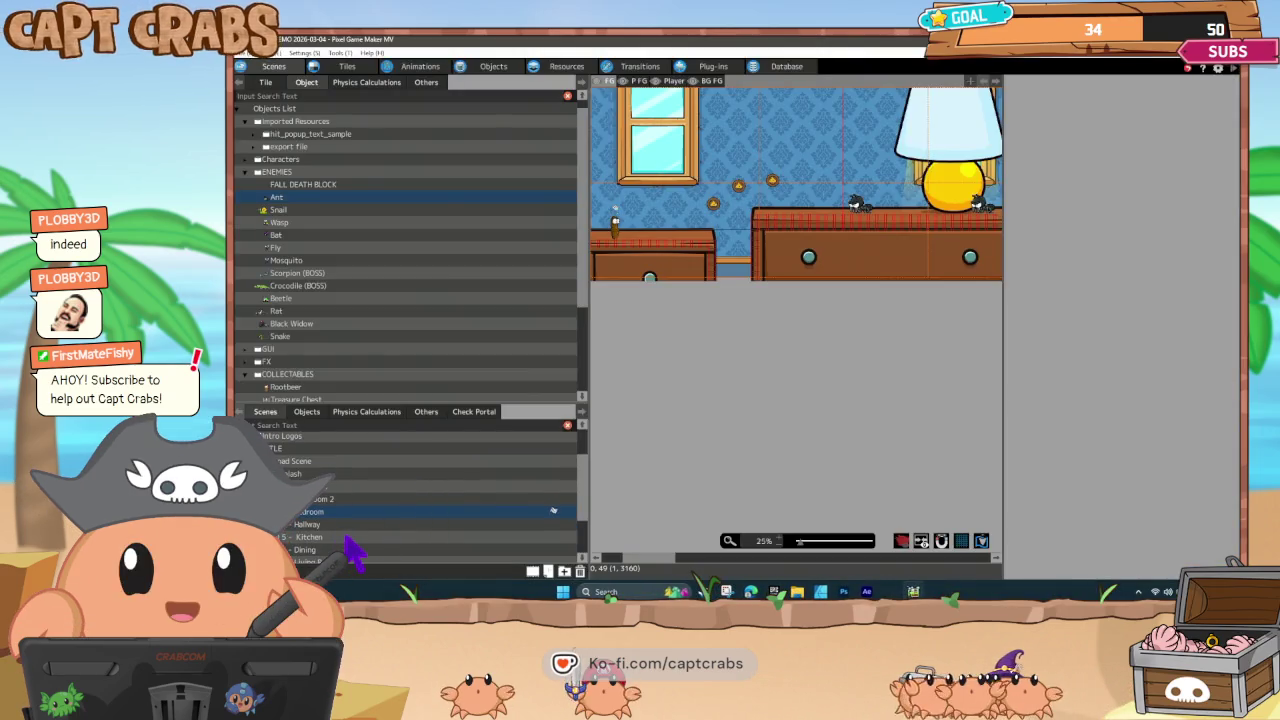
pyautogui.click(348, 537)
pyautogui.rightClick(350, 550)
pyautogui.click(385, 595)
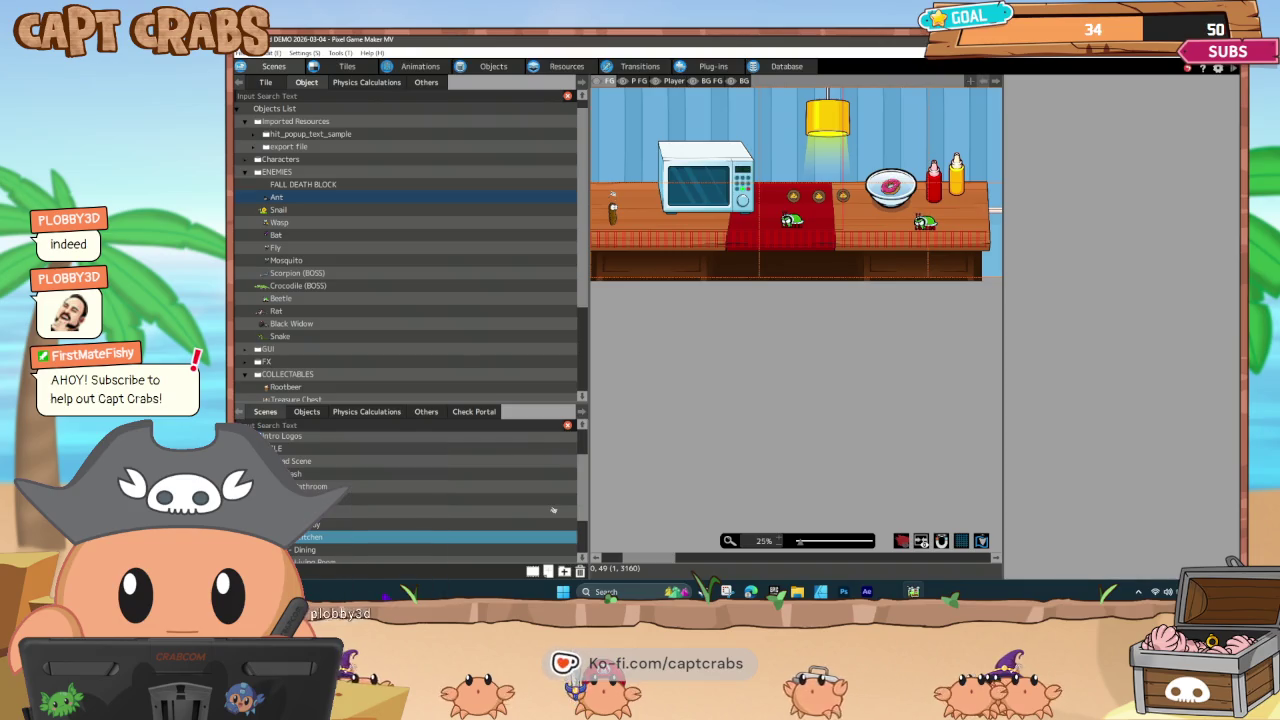
pyautogui.scroll(-1, 405, 535)
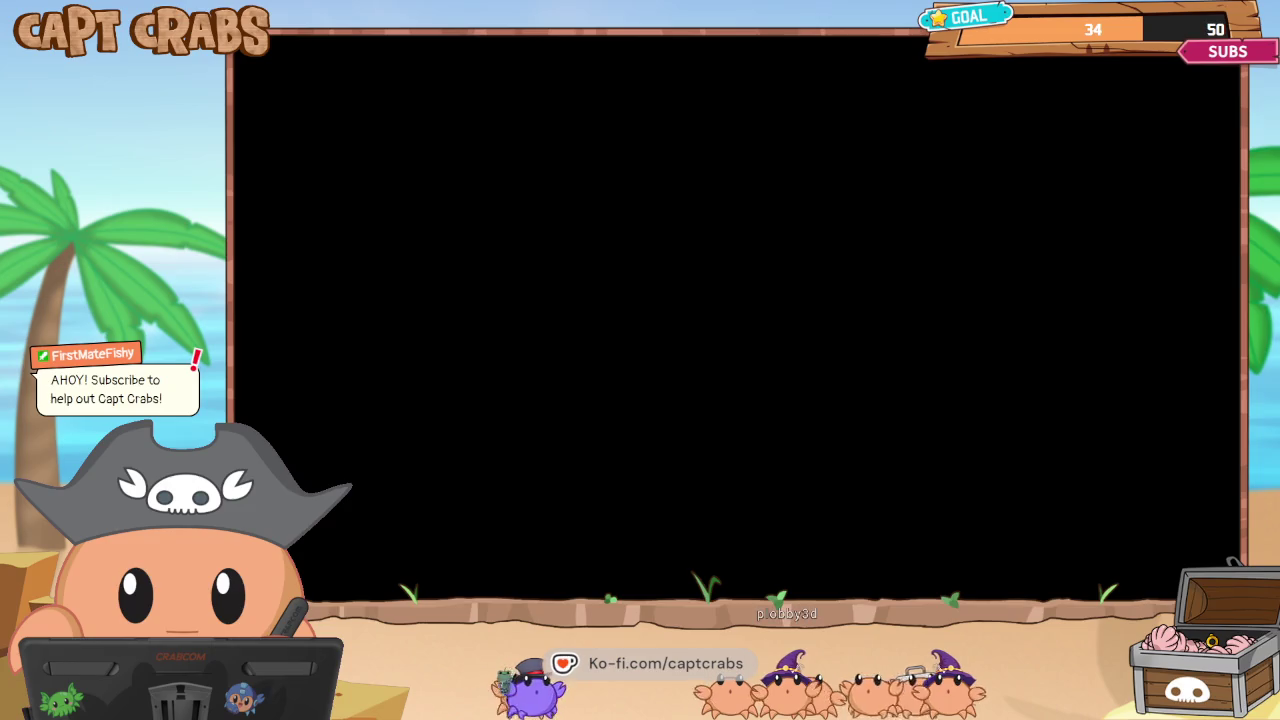
# Walk right along the counter, carpet and kitchen table, jumping by the microwave.
pyautogui.press('Right')
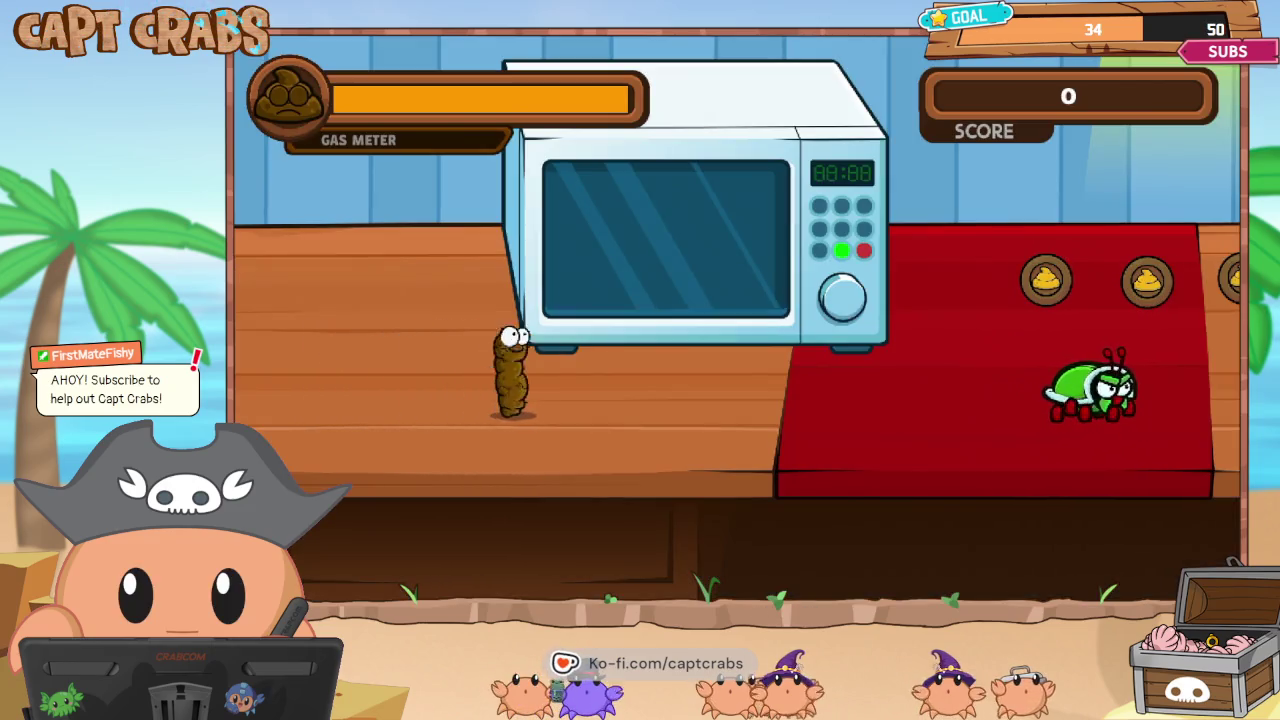
pyautogui.press('Right')
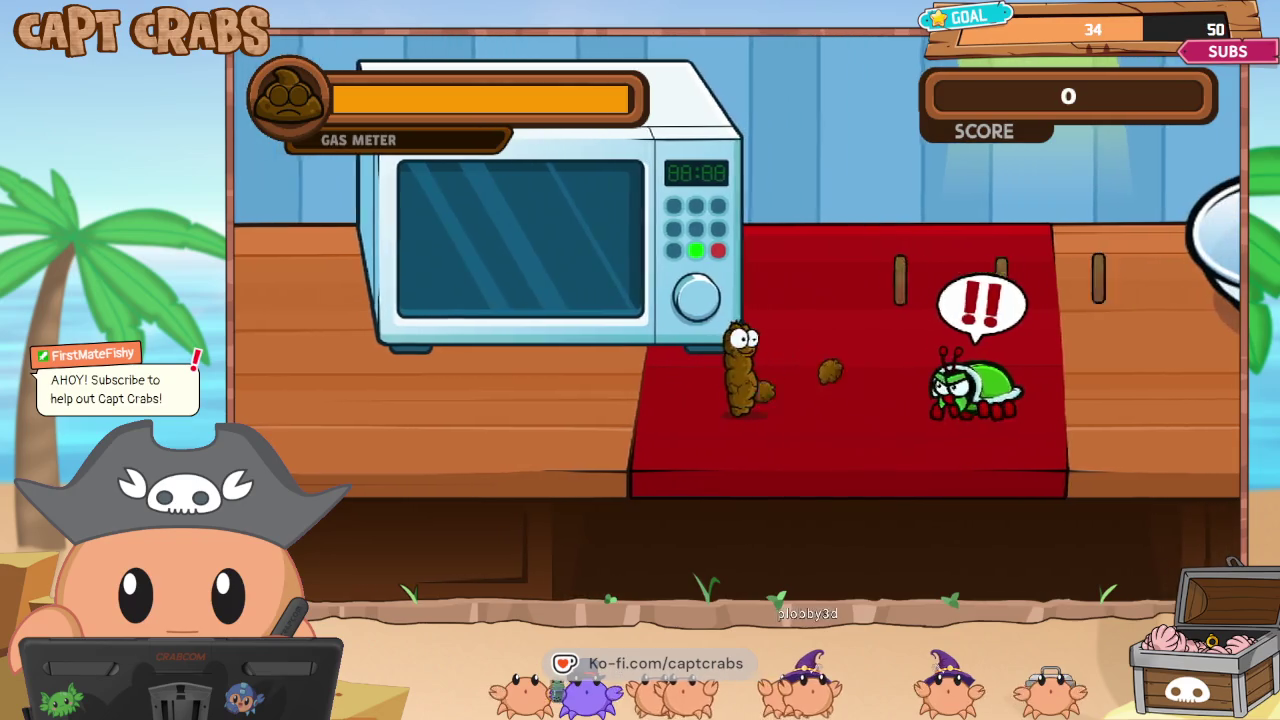
pyautogui.press('Right')
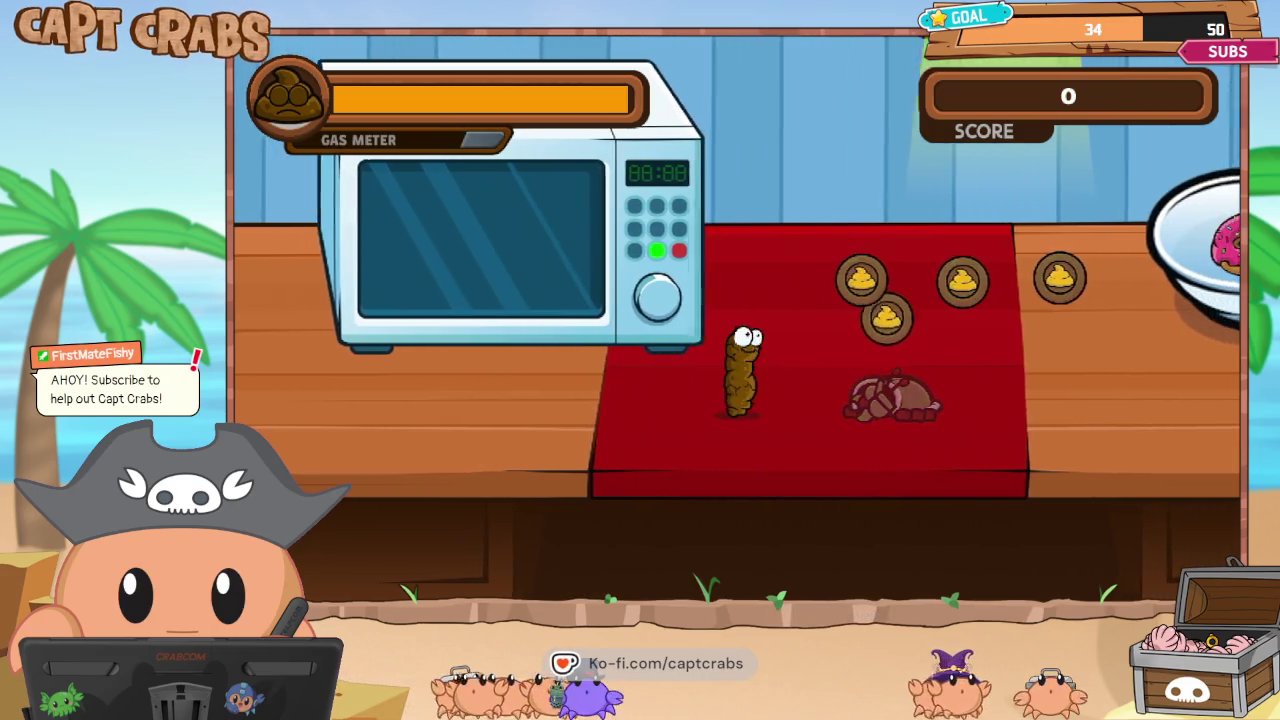
pyautogui.press('Right')
pyautogui.press('Up')
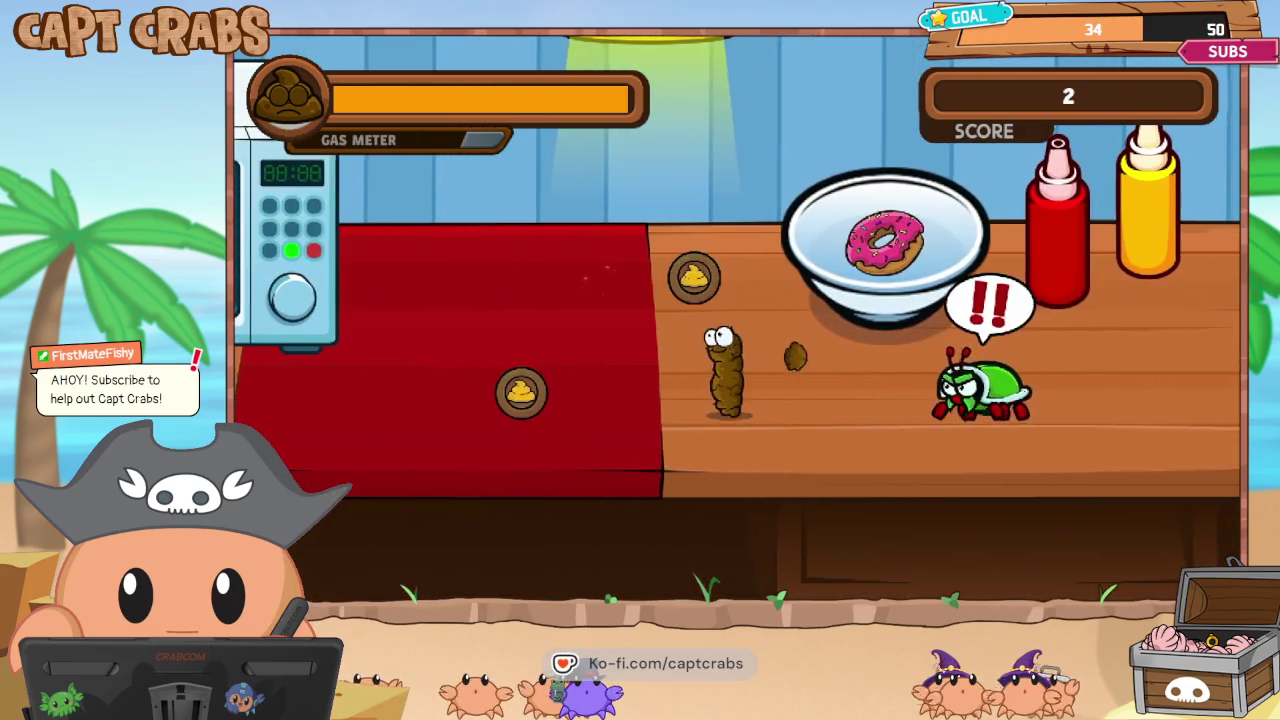
pyautogui.press('Right')
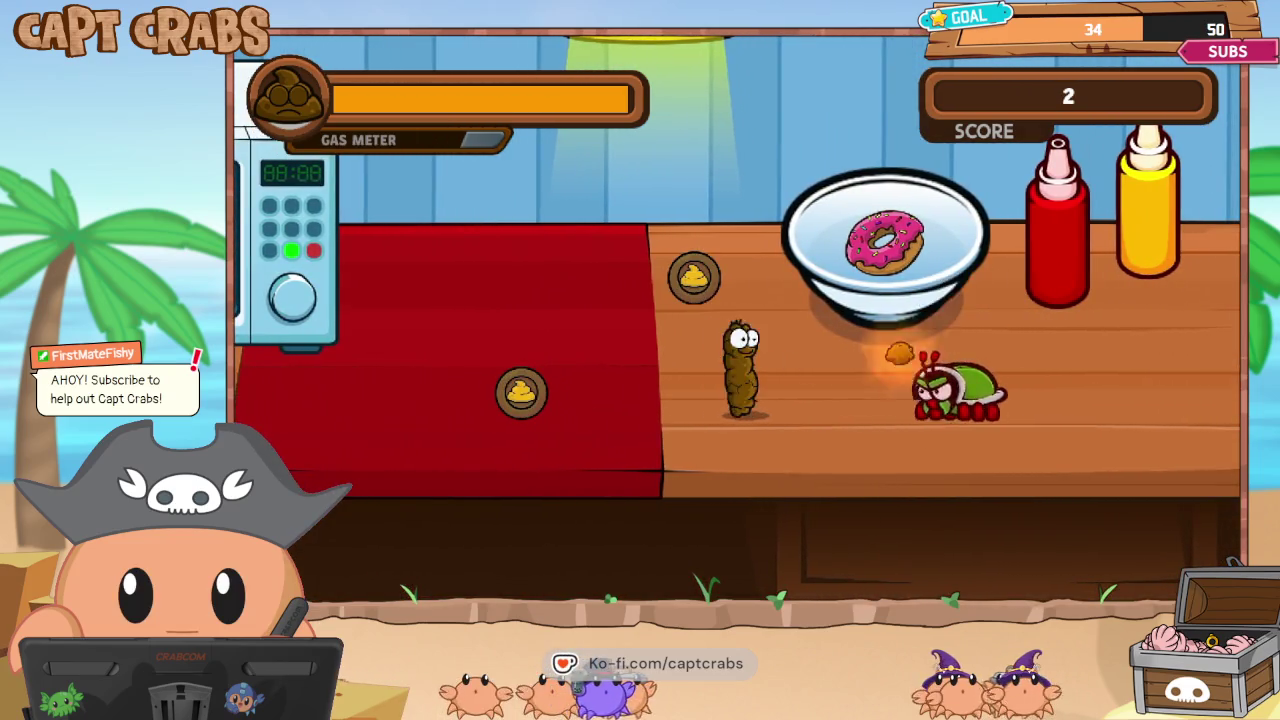
pyautogui.press('Right')
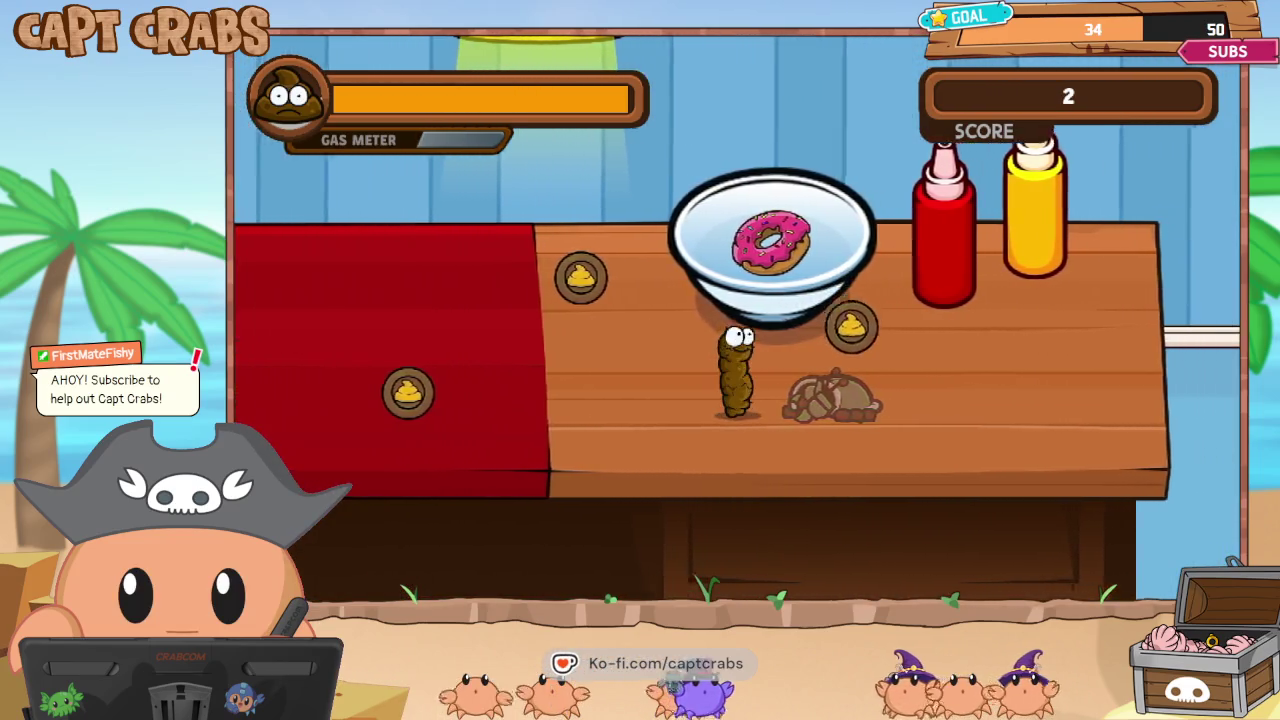
pyautogui.press('Right')
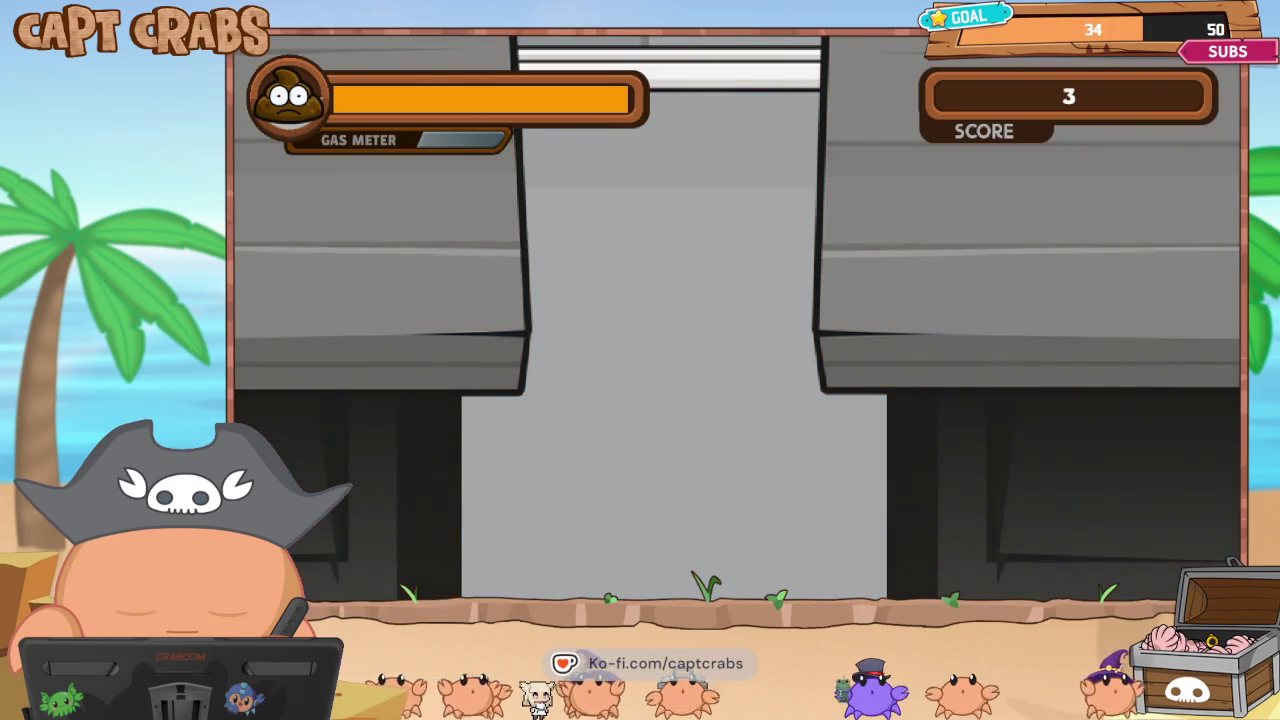
pyautogui.press('Right')
pyautogui.press('space')
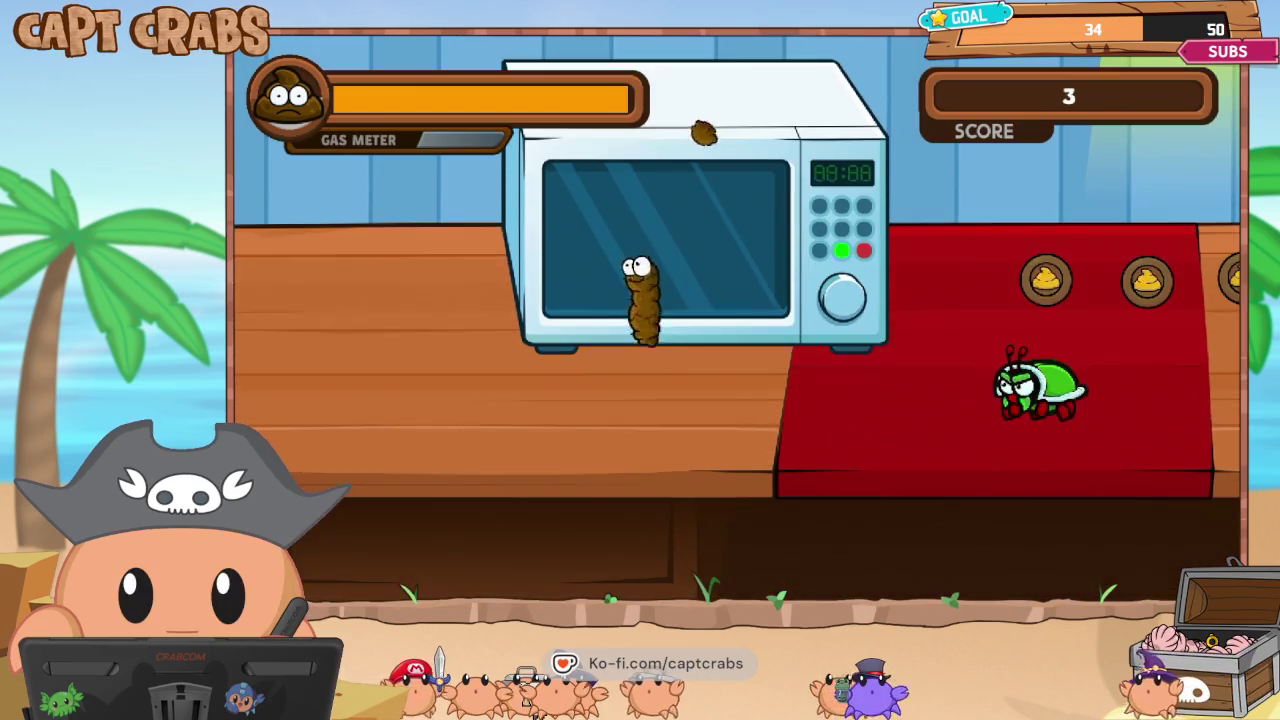
# Defeat the beetle and turtle while collecting coins across the rope, plate and cutting board.
pyautogui.press('Right')
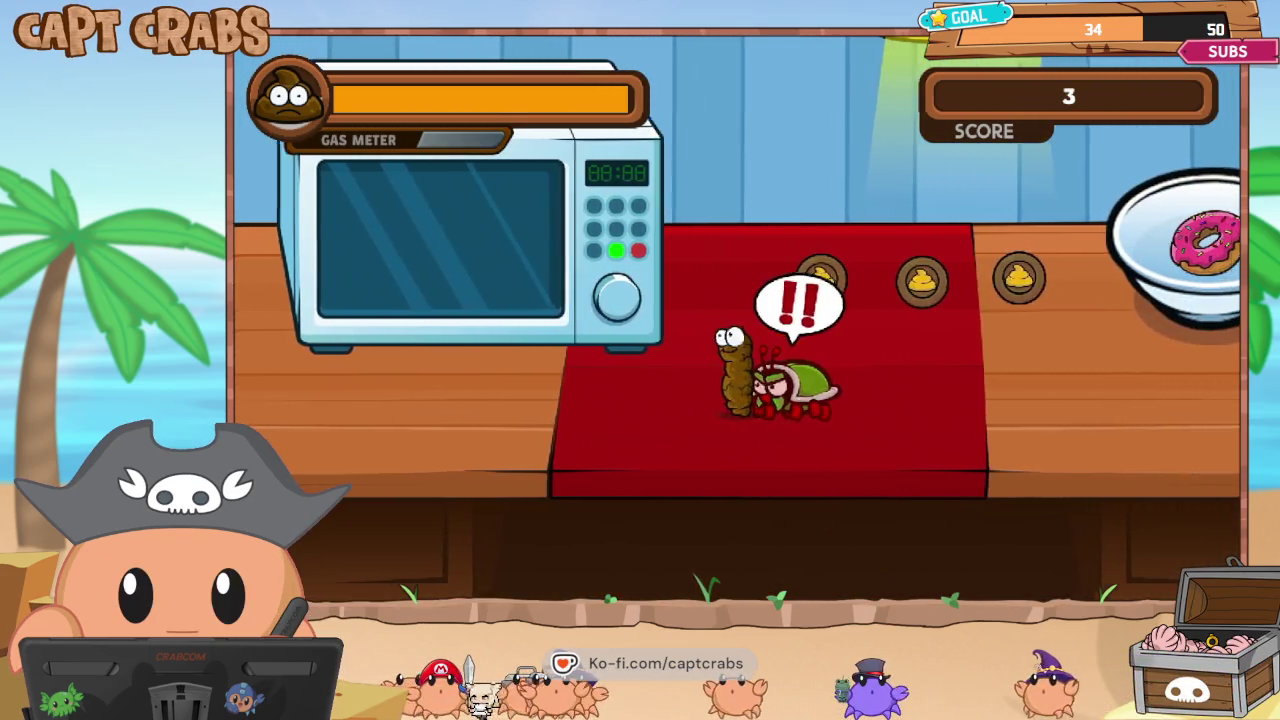
pyautogui.press('space')
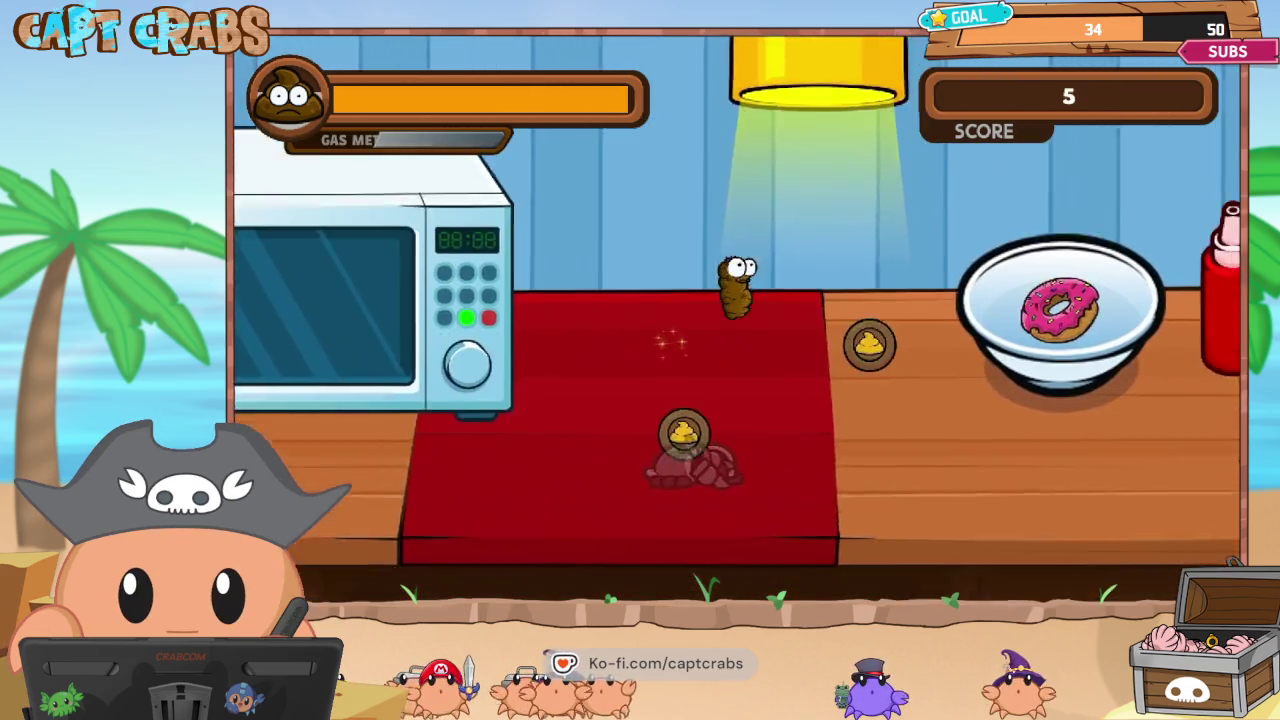
pyautogui.press('Right')
pyautogui.press('Left')
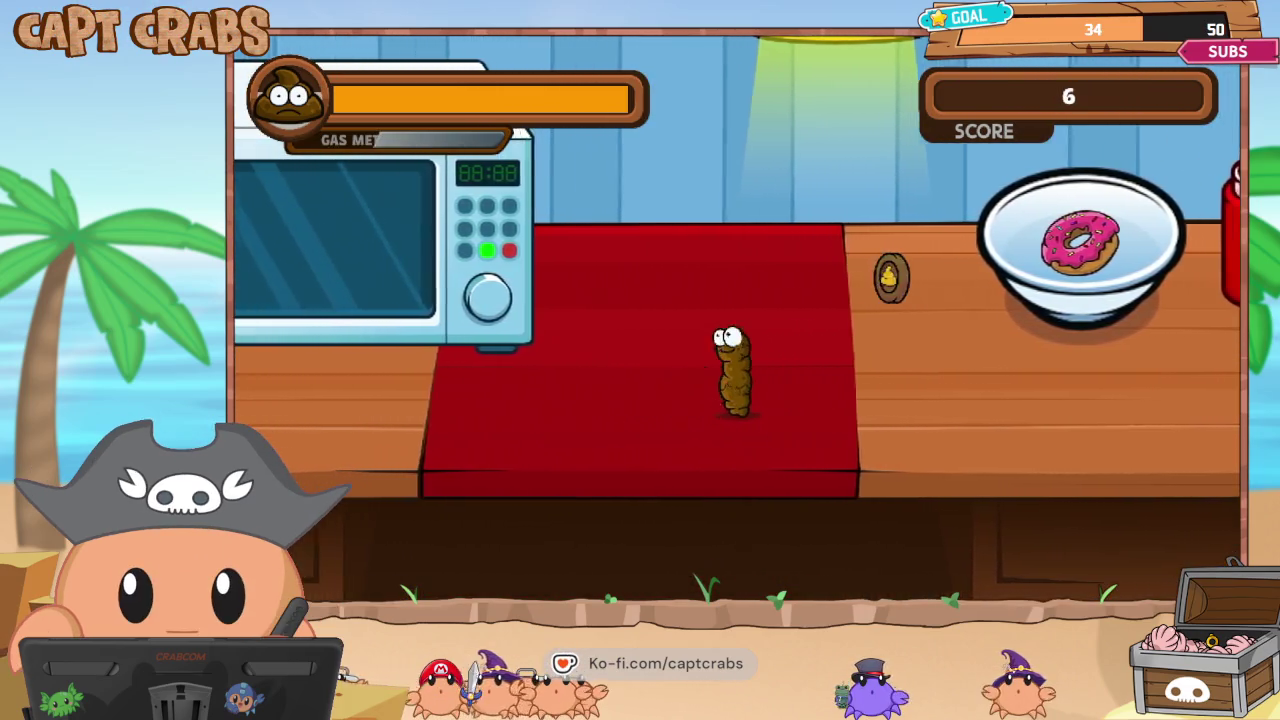
pyautogui.press('Right')
pyautogui.press('space')
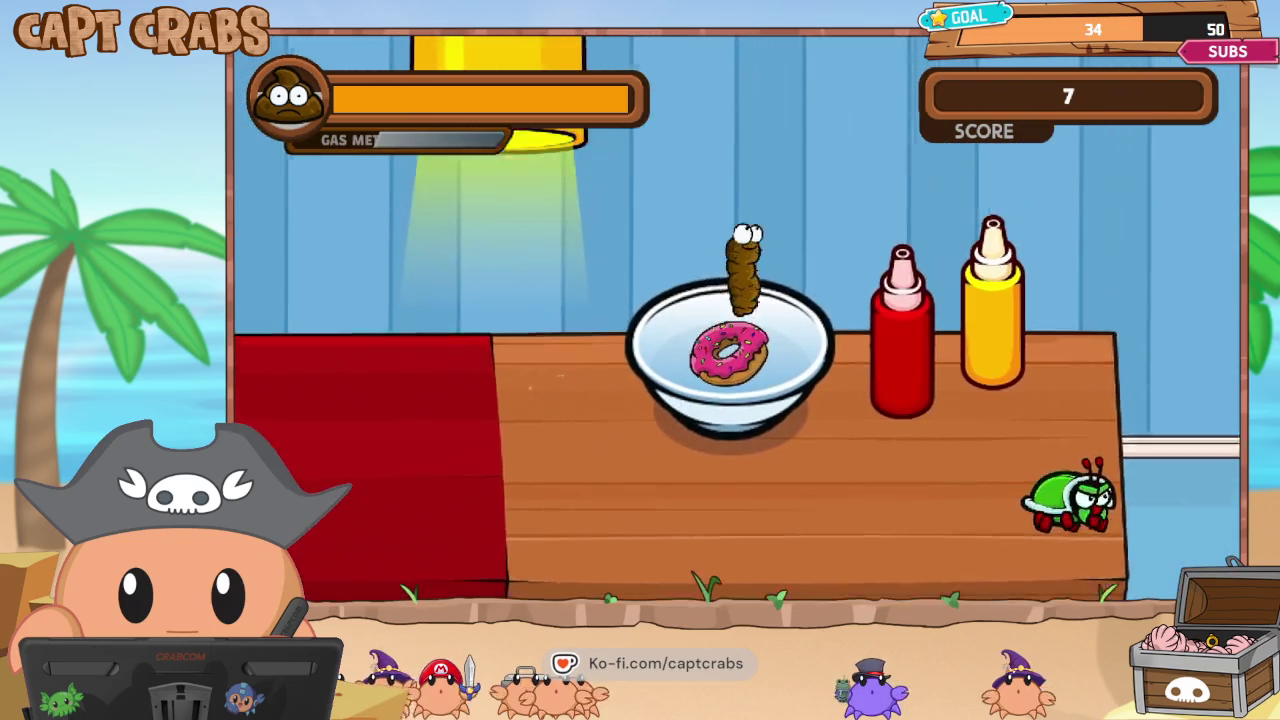
pyautogui.press('Right')
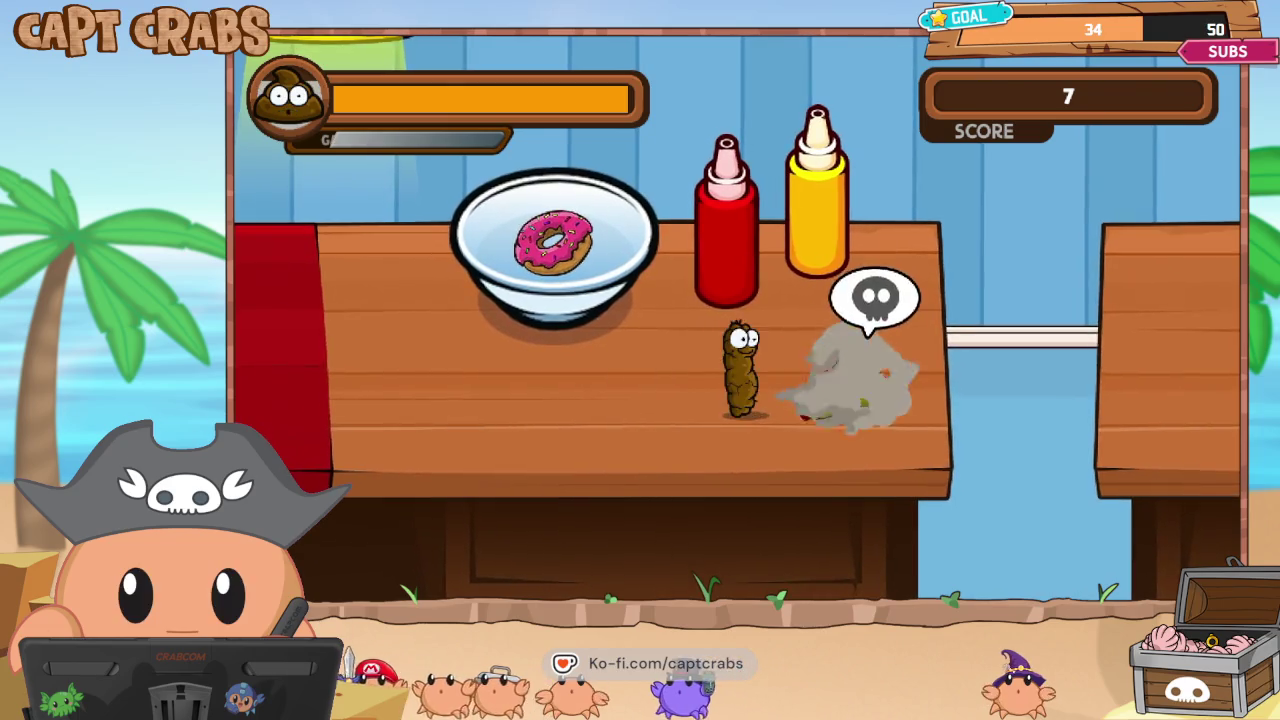
pyautogui.press('Right')
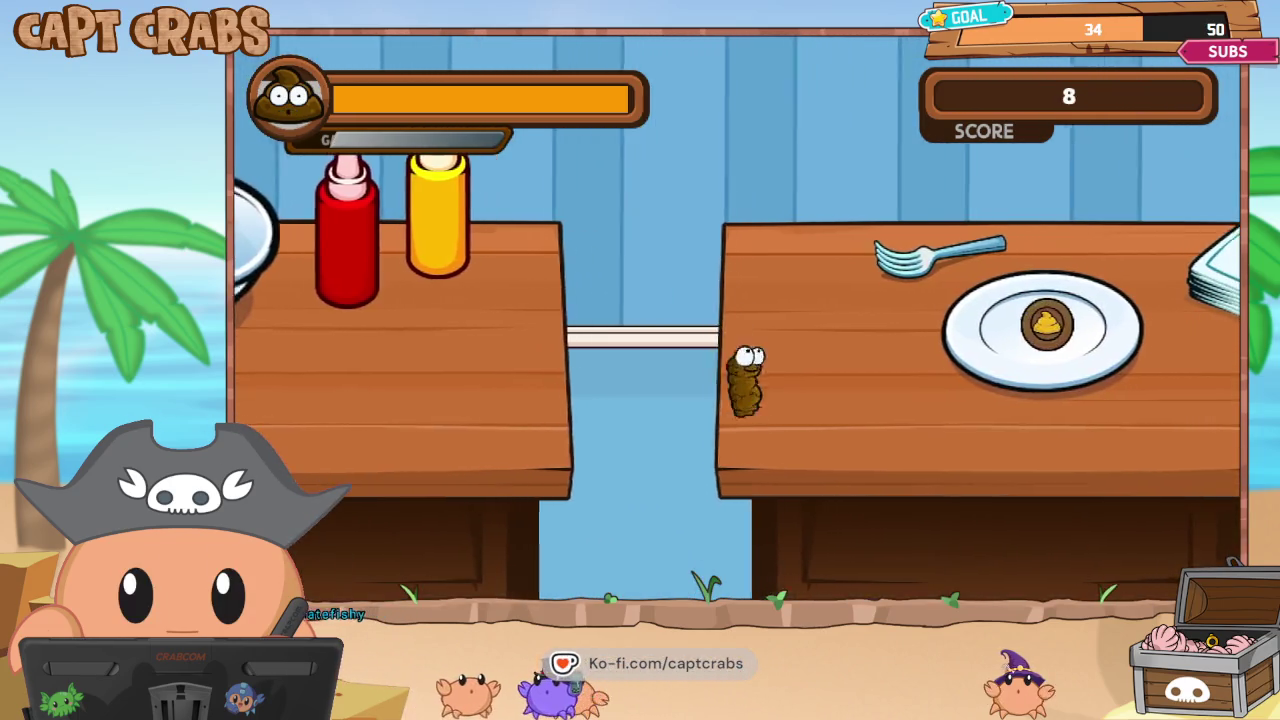
pyautogui.press('Right')
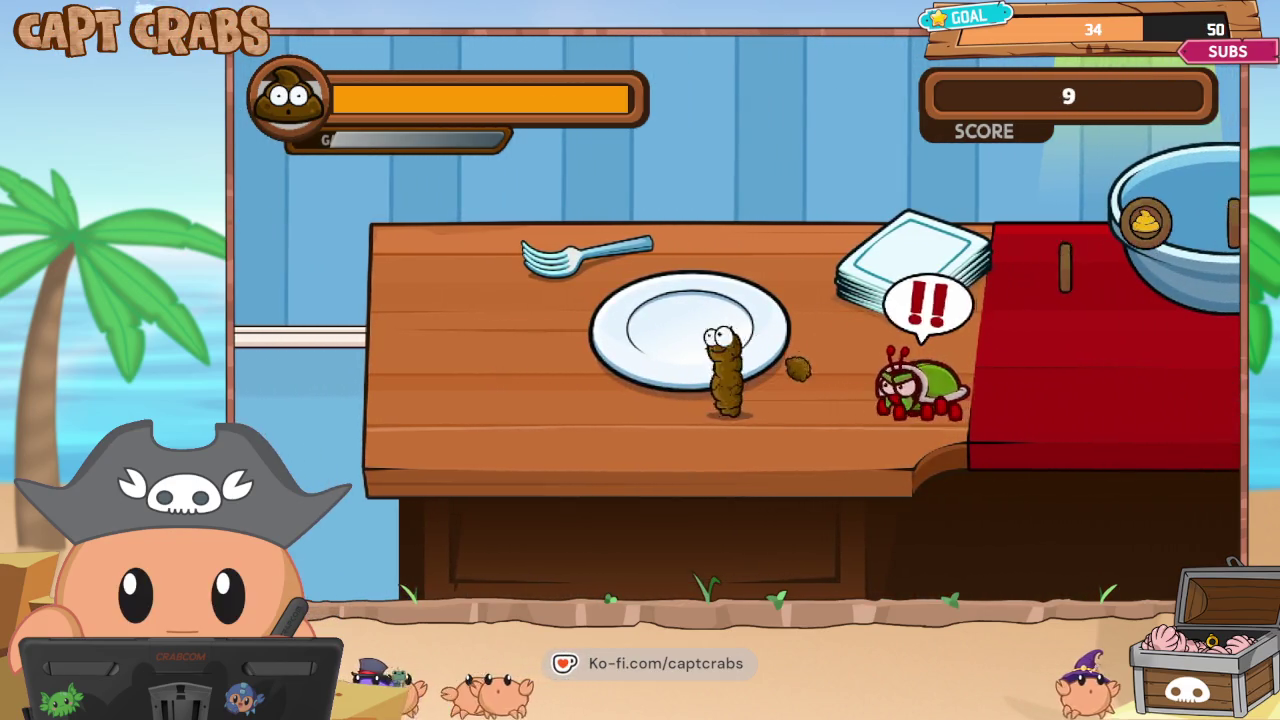
pyautogui.press('Right')
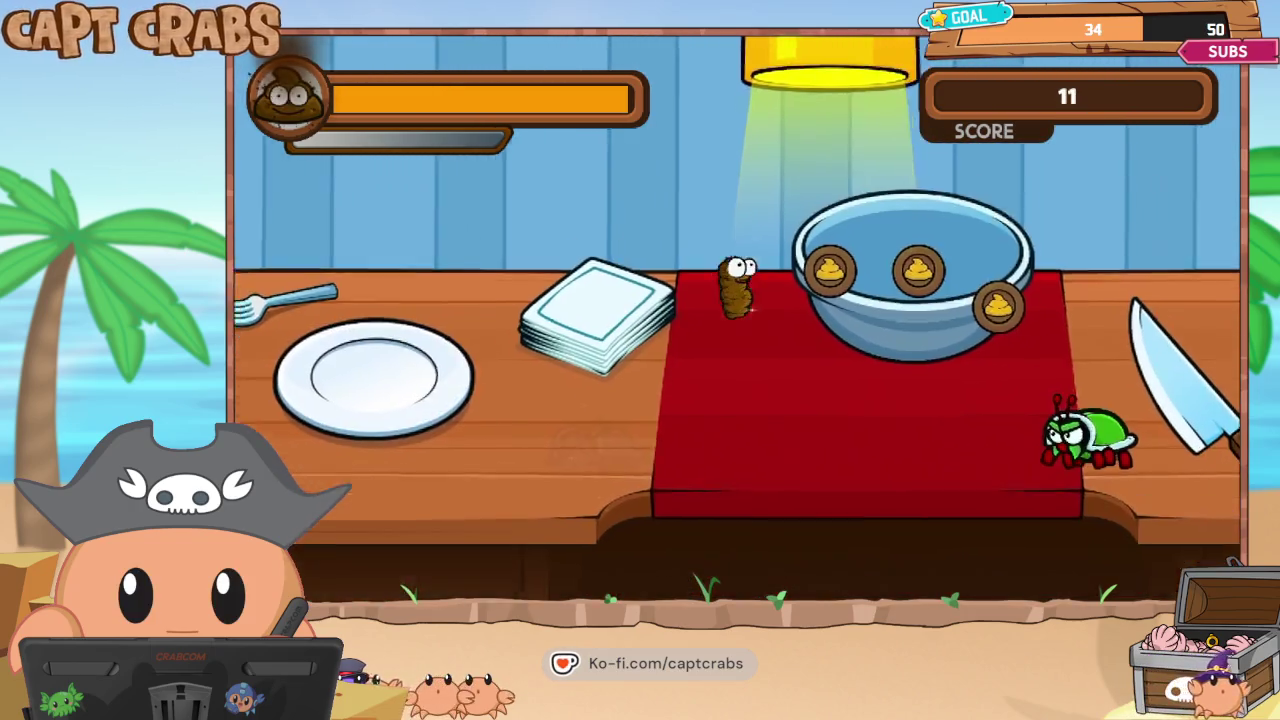
pyautogui.press('Right')
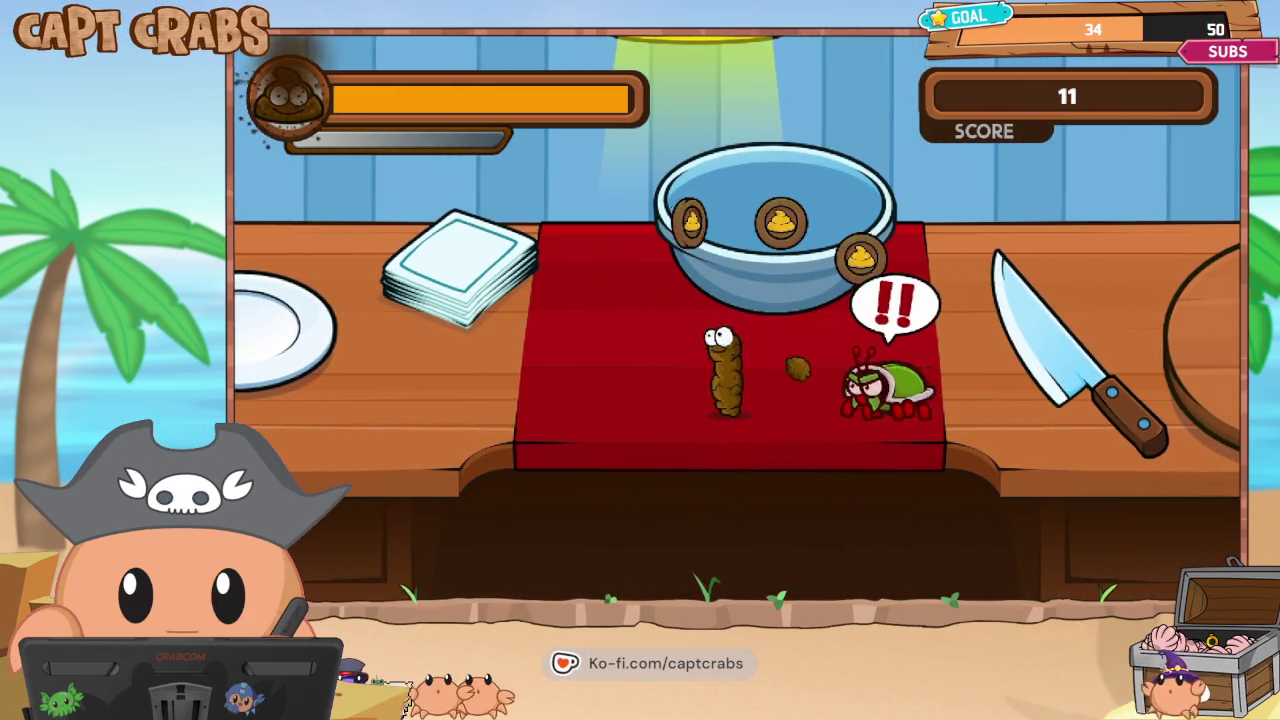
pyautogui.press('Right')
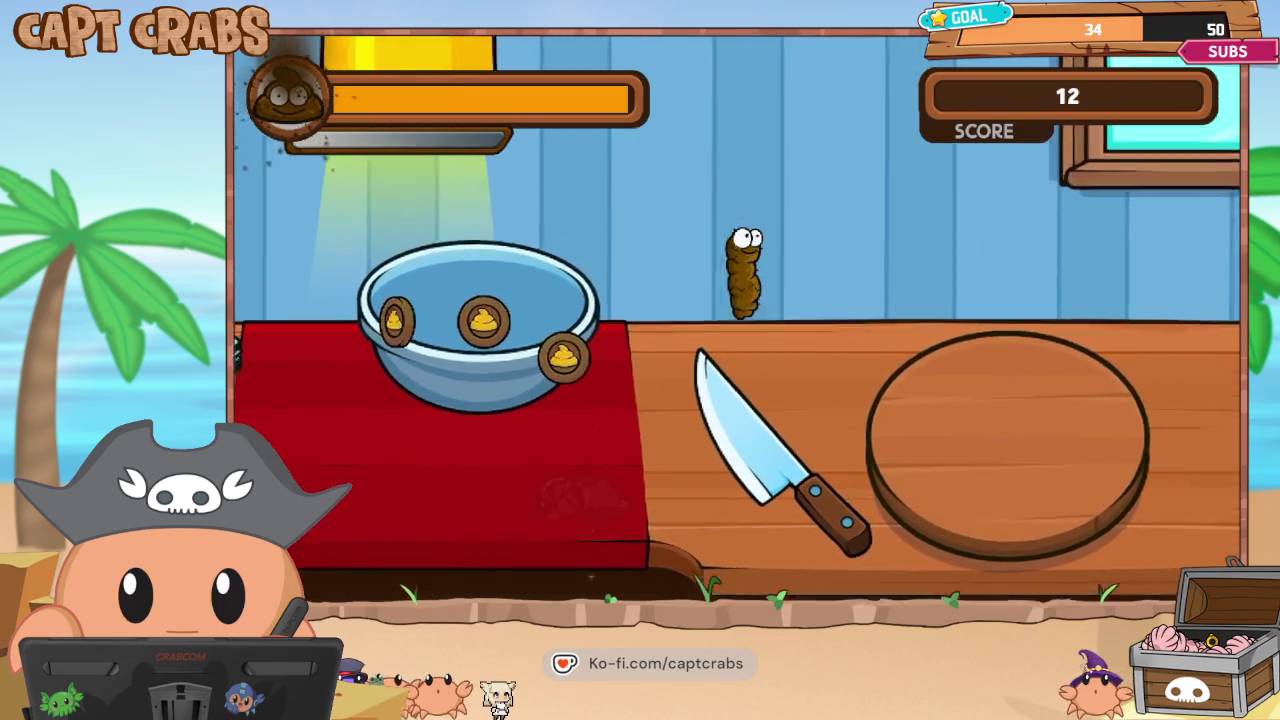
pyautogui.press('Right')
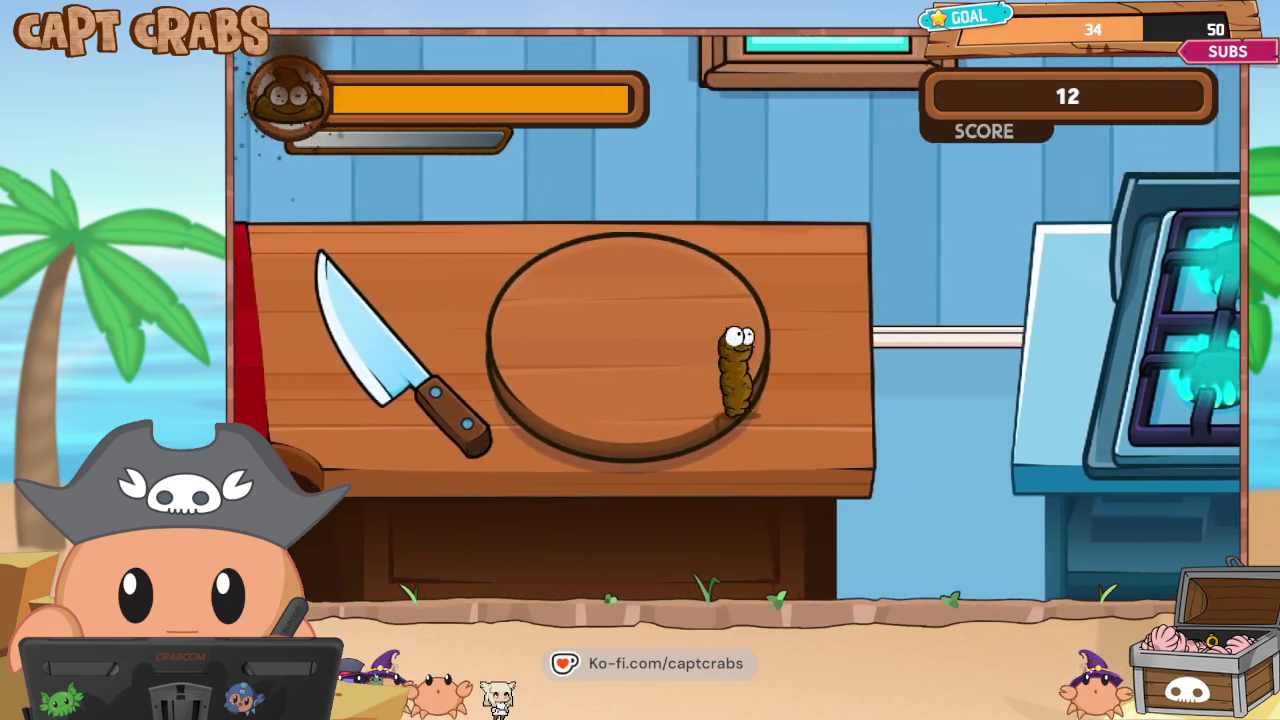
pyautogui.press('Right')
pyautogui.press('space')
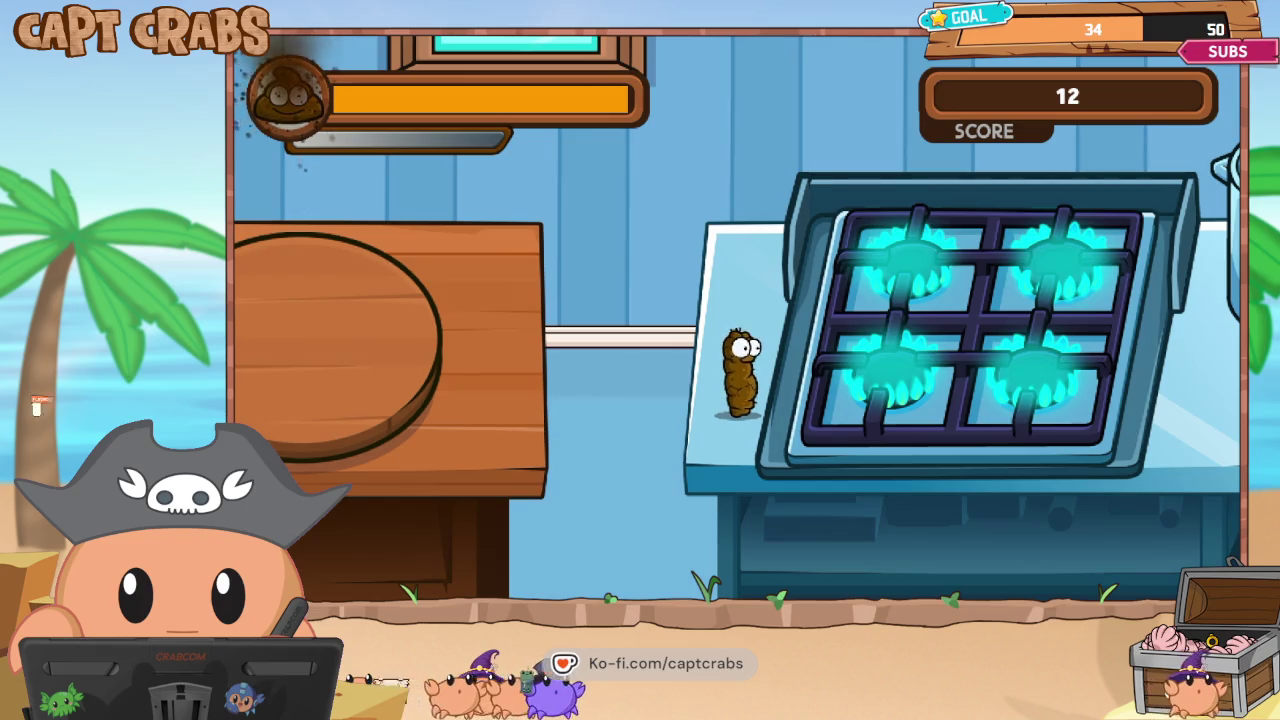
# Cross the stove and cooled grills, defeating the pot enemy and grabbing the stacked coins.
pyautogui.press('Right')
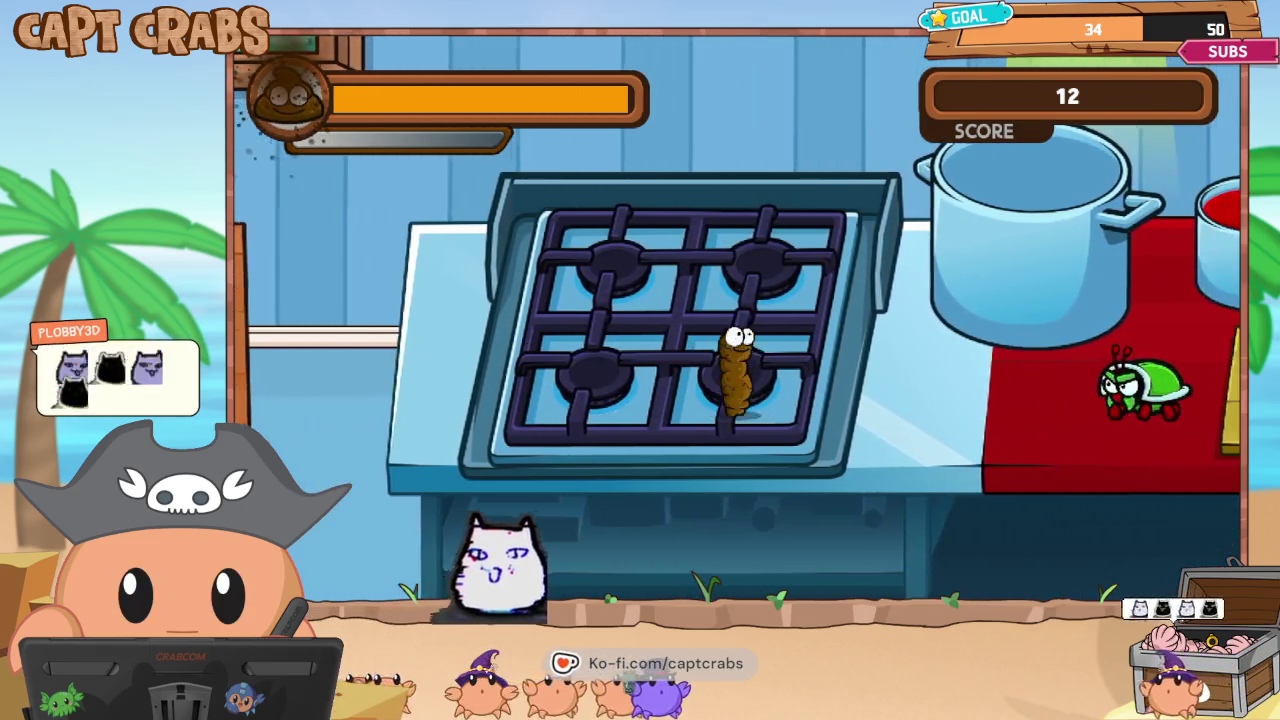
pyautogui.press('Right')
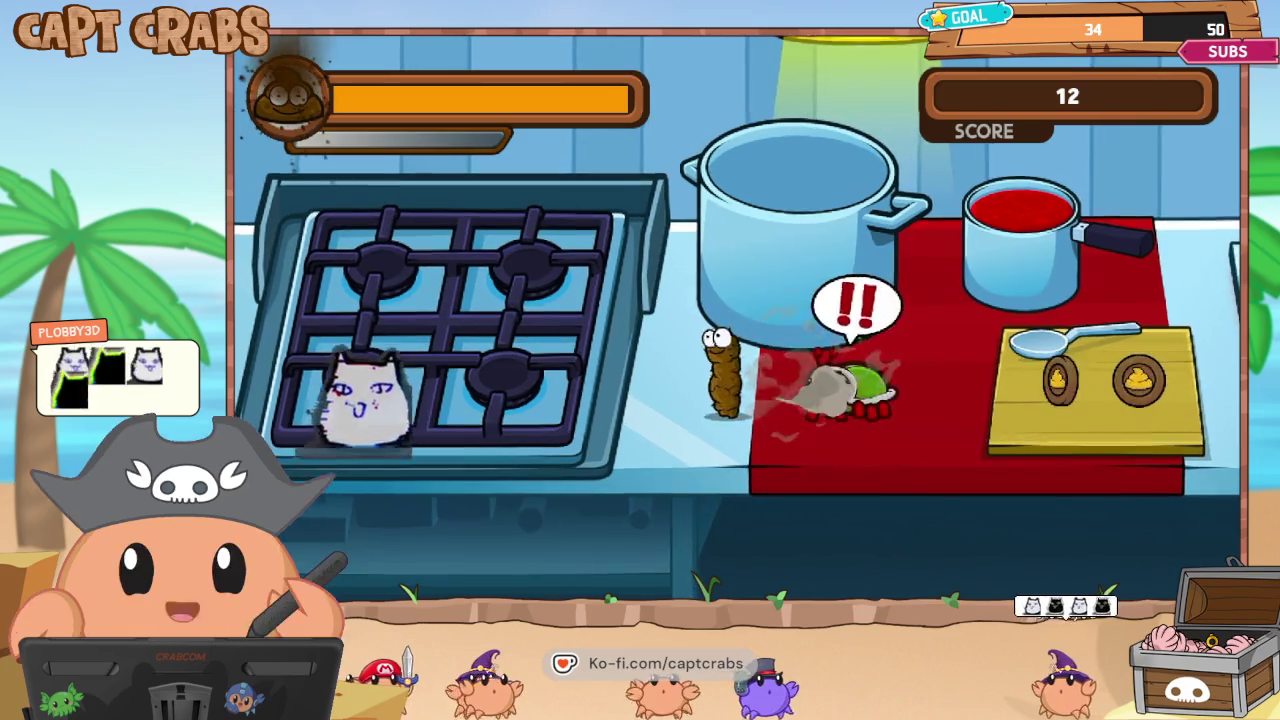
pyautogui.press('Right')
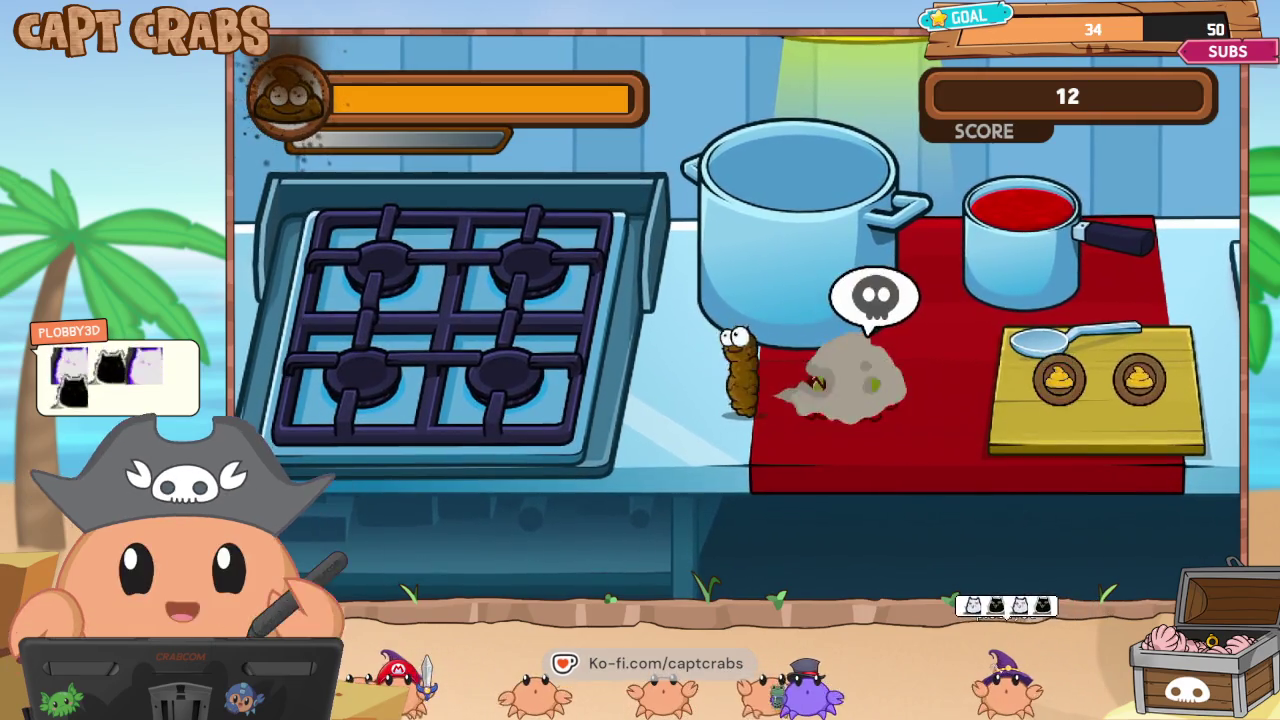
pyautogui.press('Right')
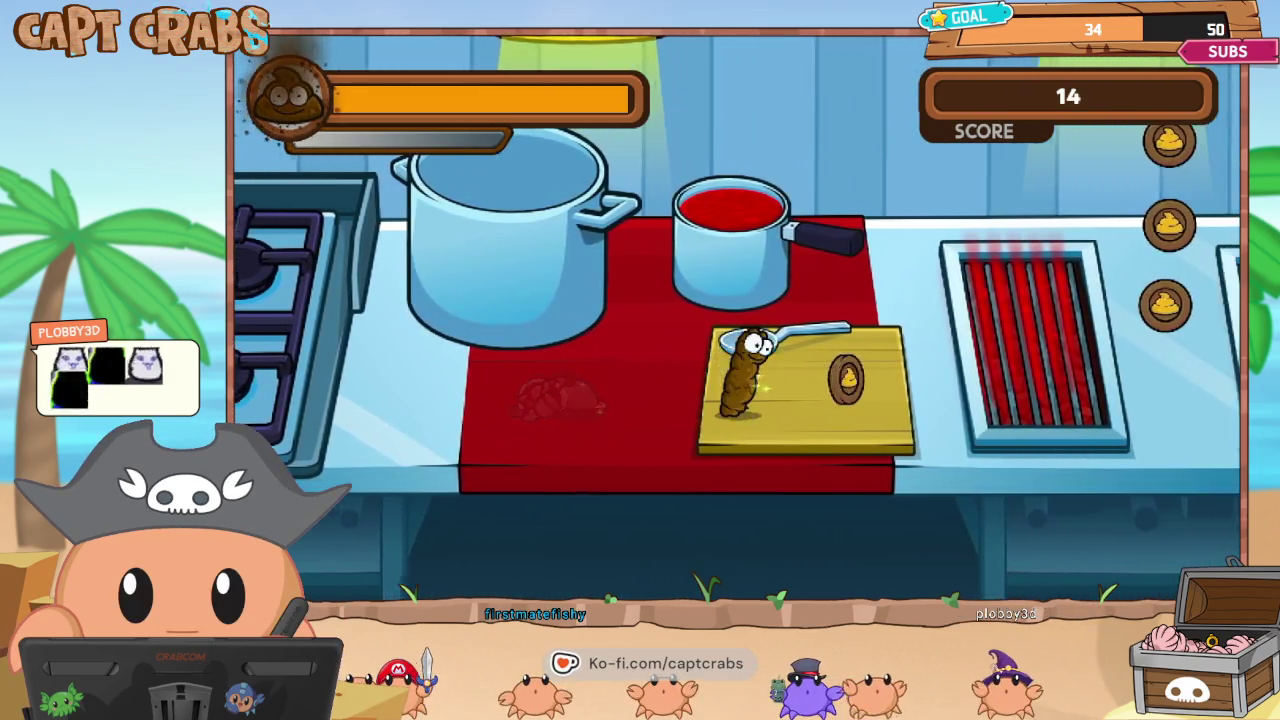
pyautogui.press('Right')
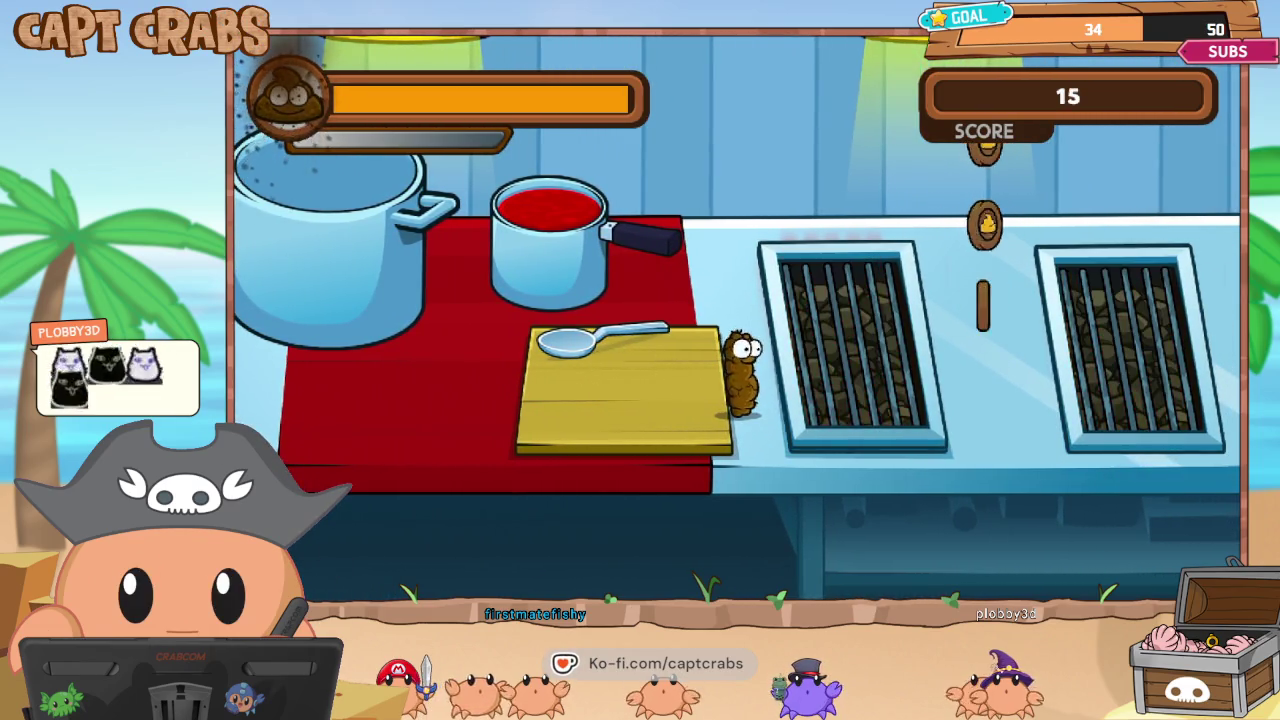
pyautogui.press('Right')
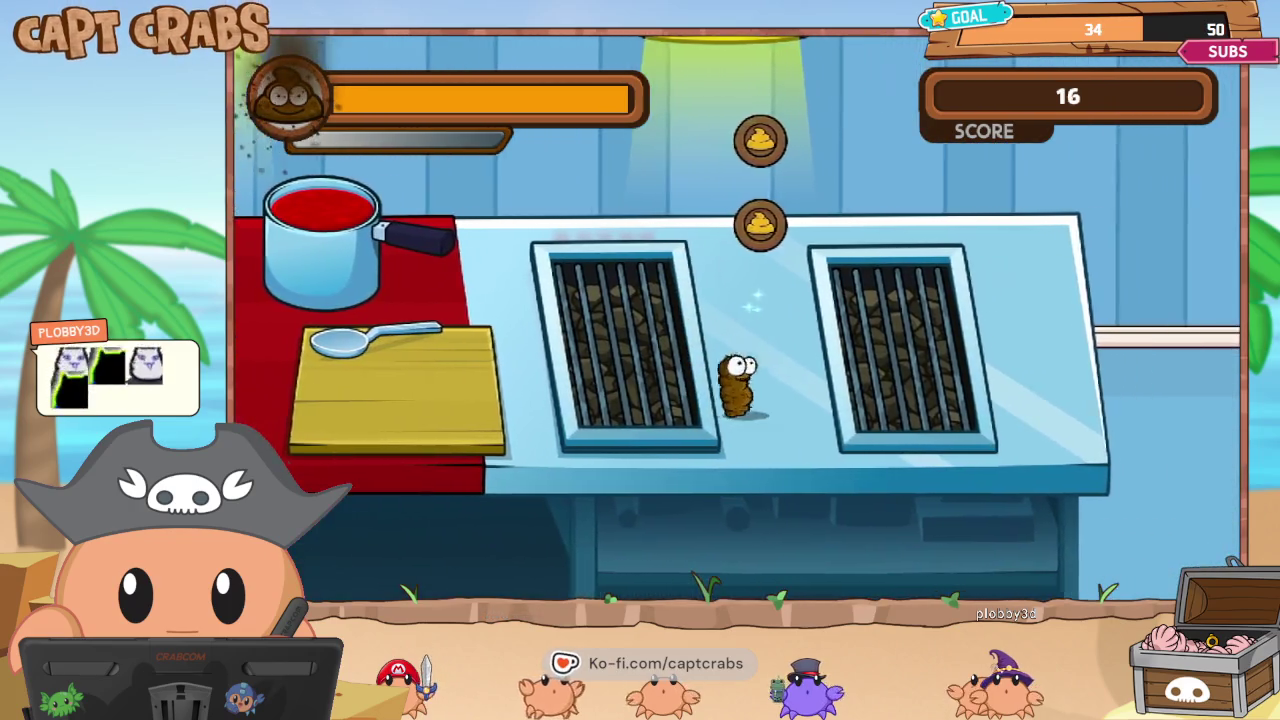
pyautogui.press('Up')
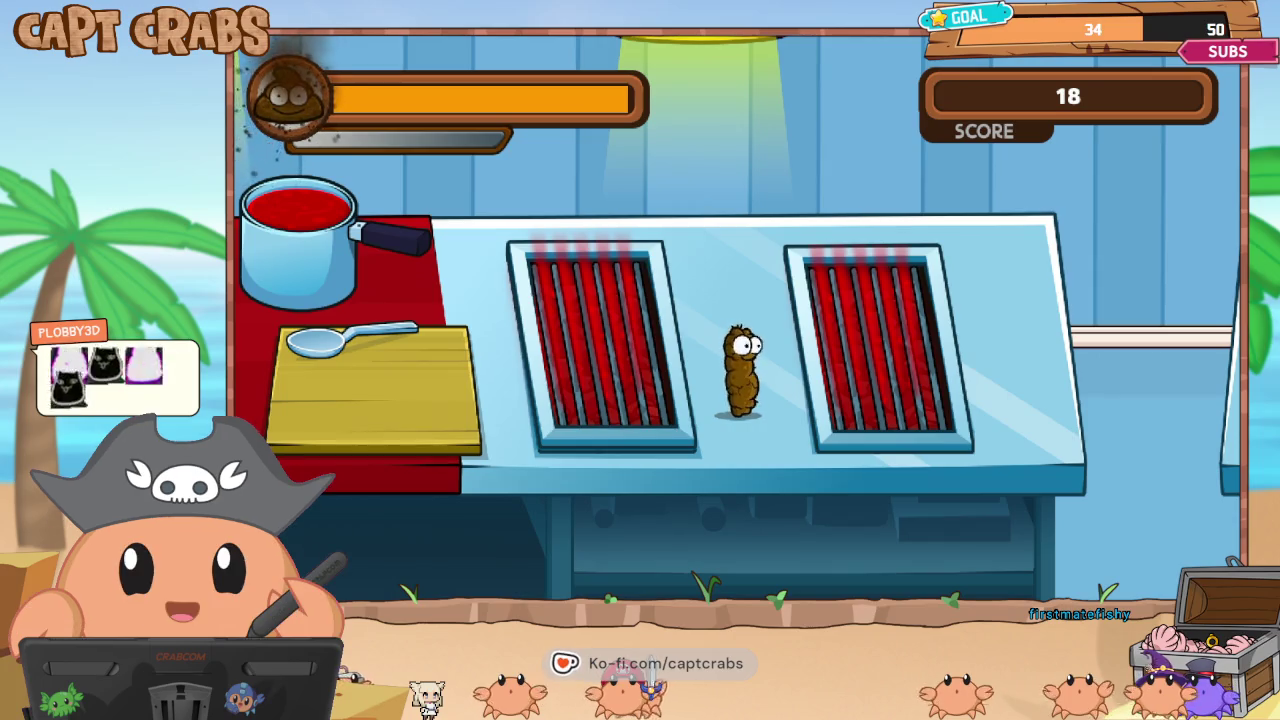
pyautogui.press('Right')
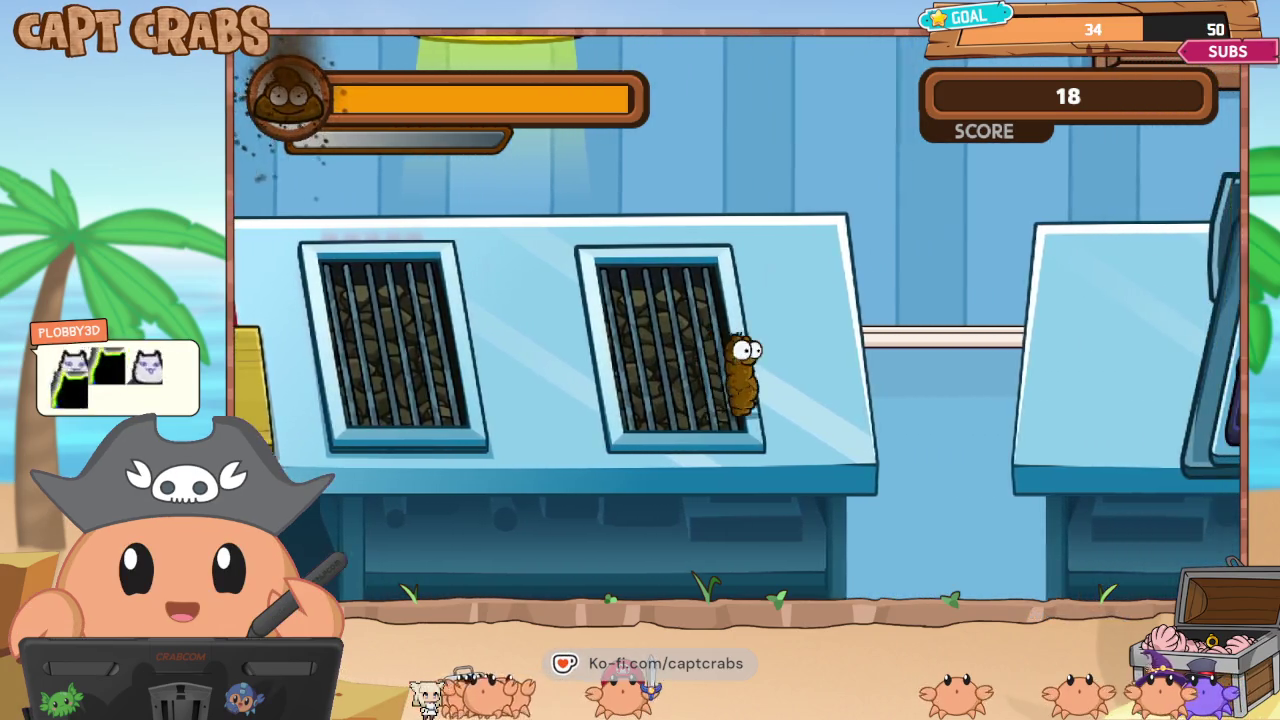
pyautogui.press('Right')
pyautogui.press('space')
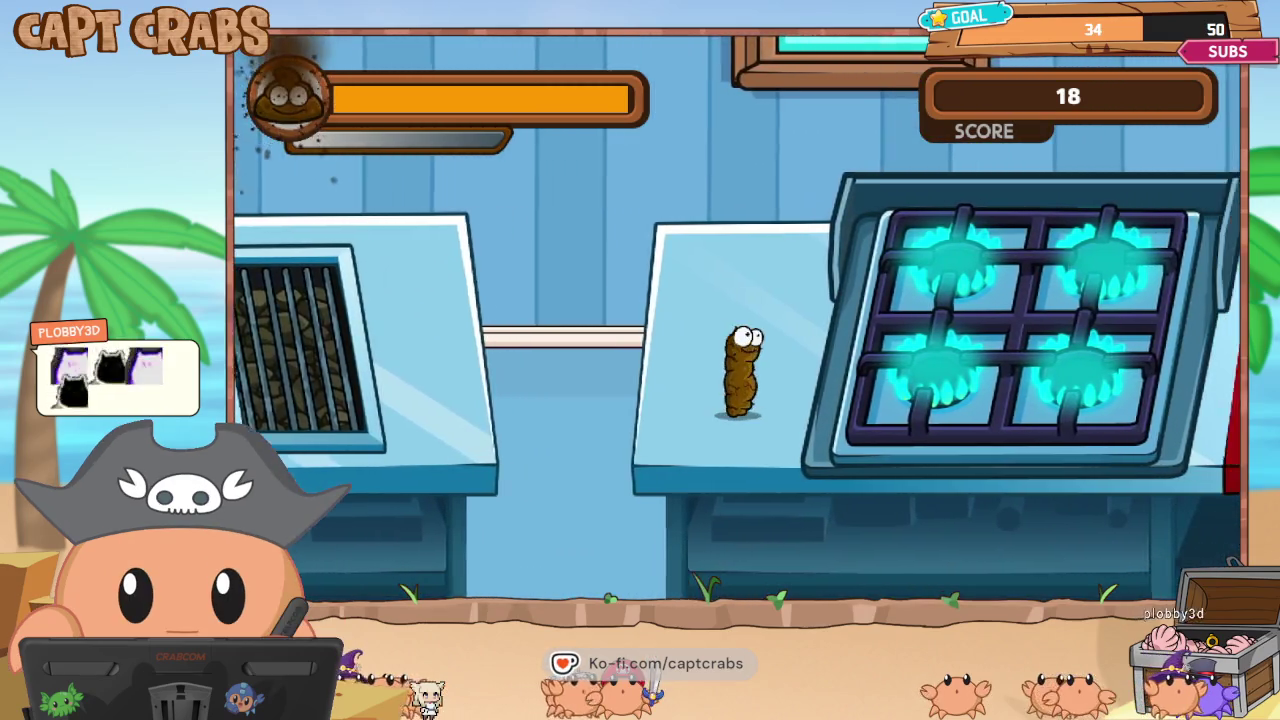
pyautogui.press('Right')
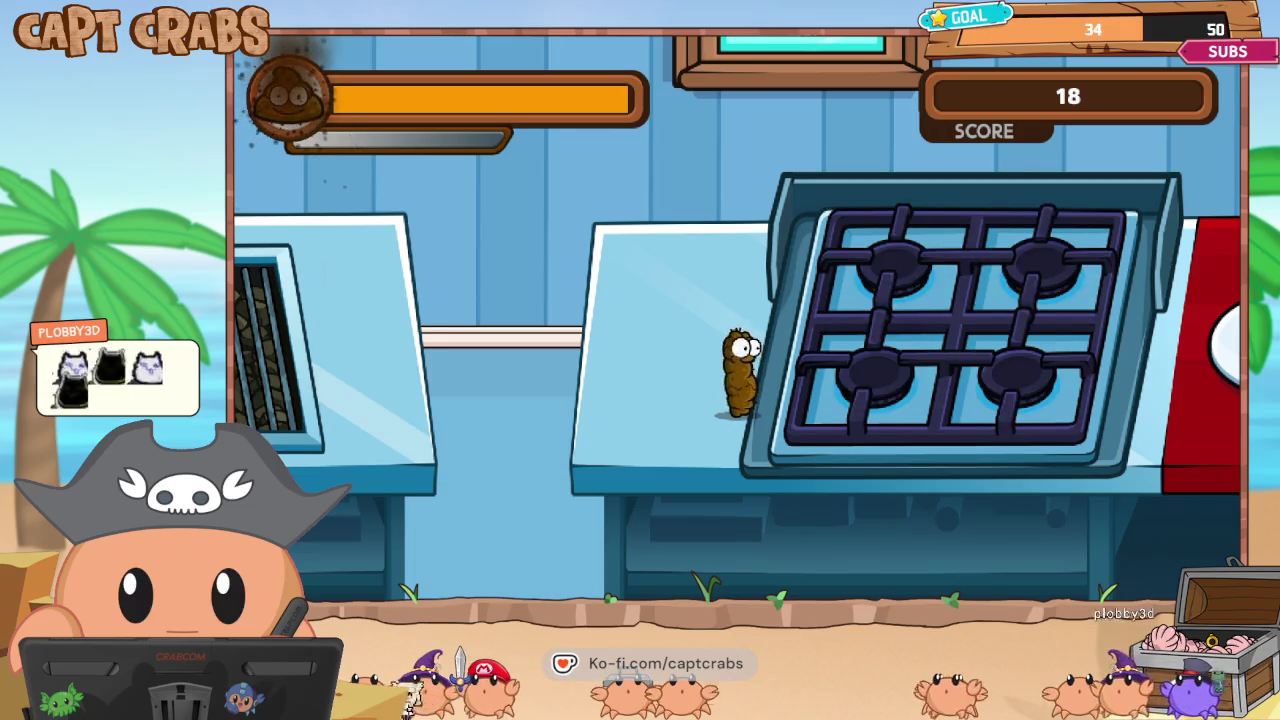
pyautogui.press('Right')
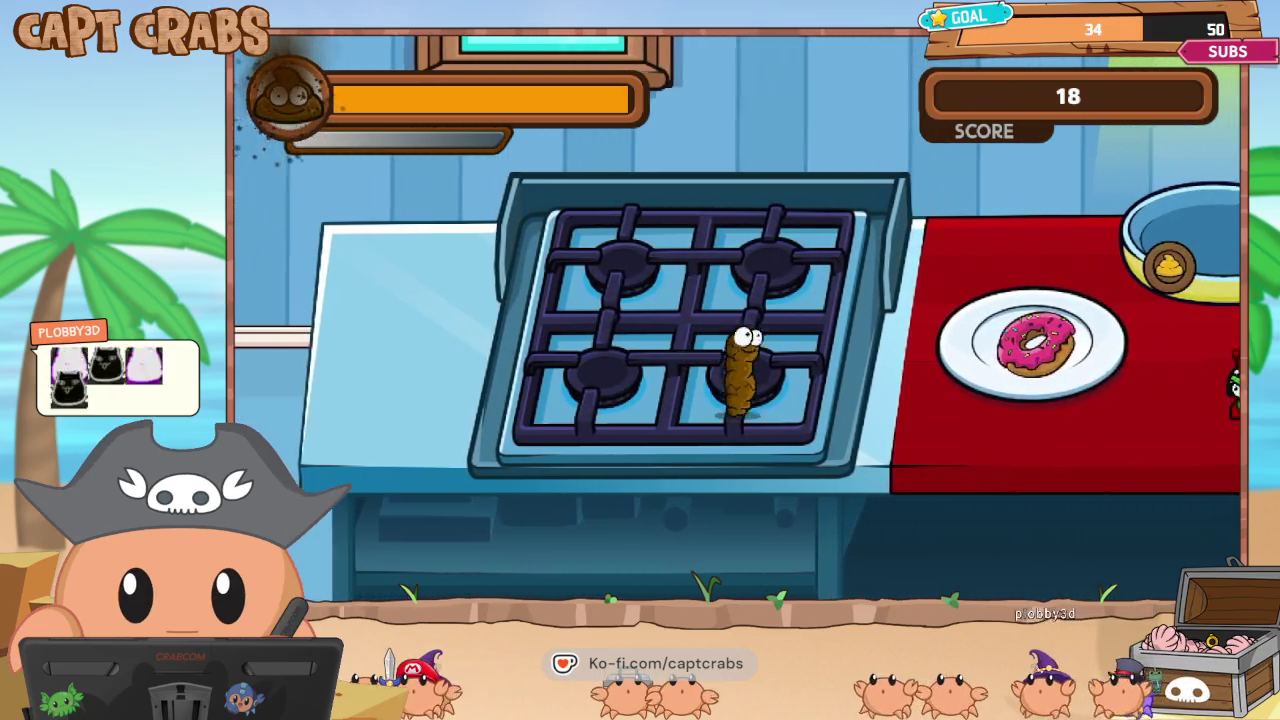
pyautogui.press('Right')
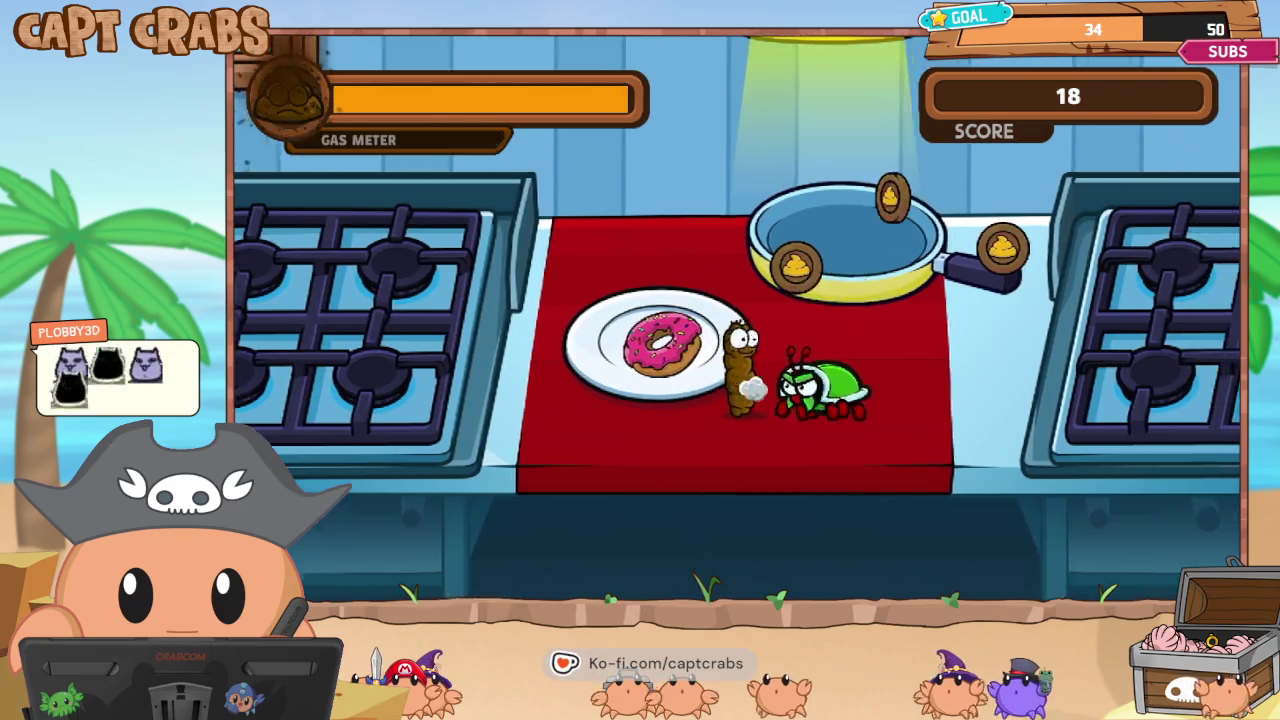
# Gas the crab, collect the coins by the pan, then pause at score 22 and highlight Main Menu.
pyautogui.press('space')
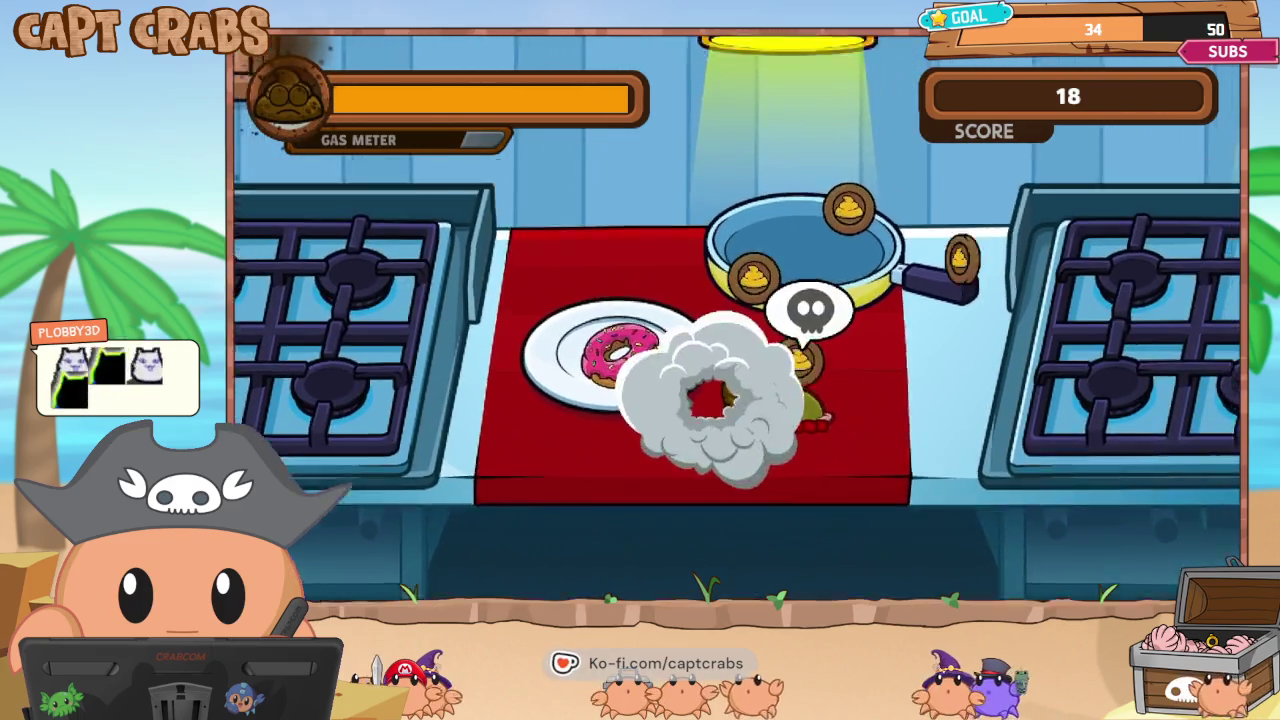
pyautogui.press('Up')
pyautogui.press('Right')
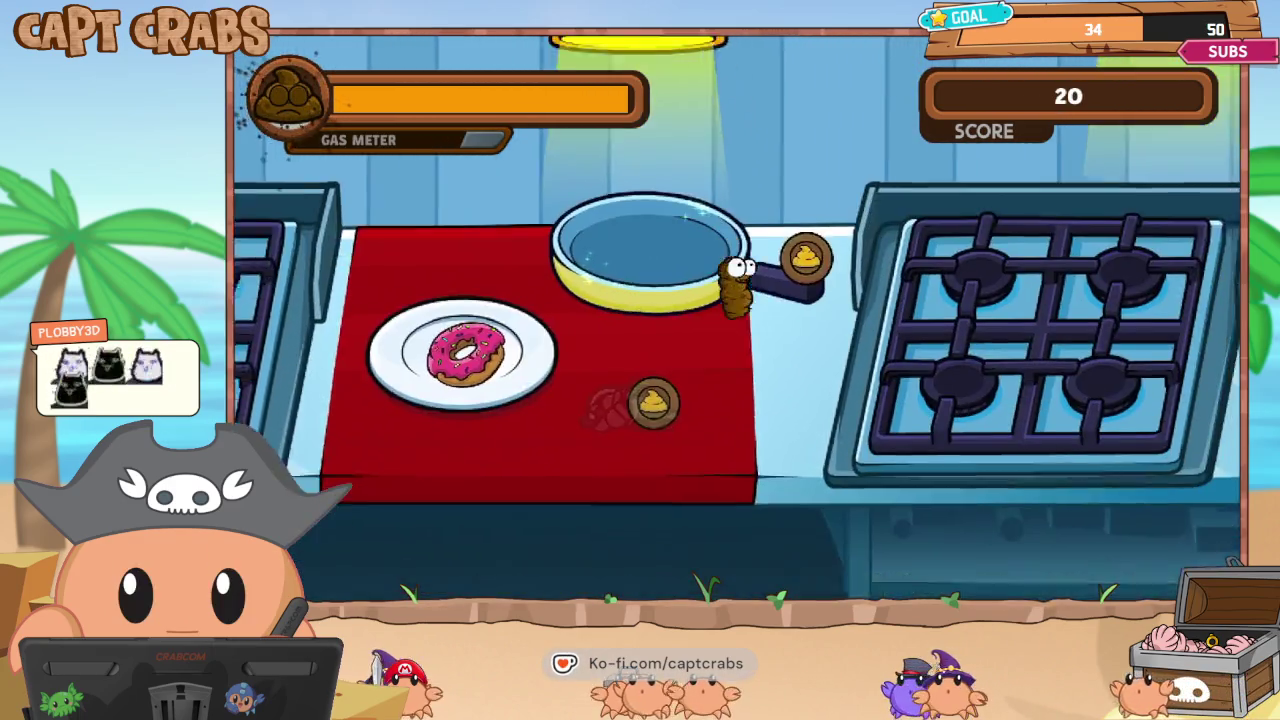
pyautogui.press('Up')
pyautogui.press('Right')
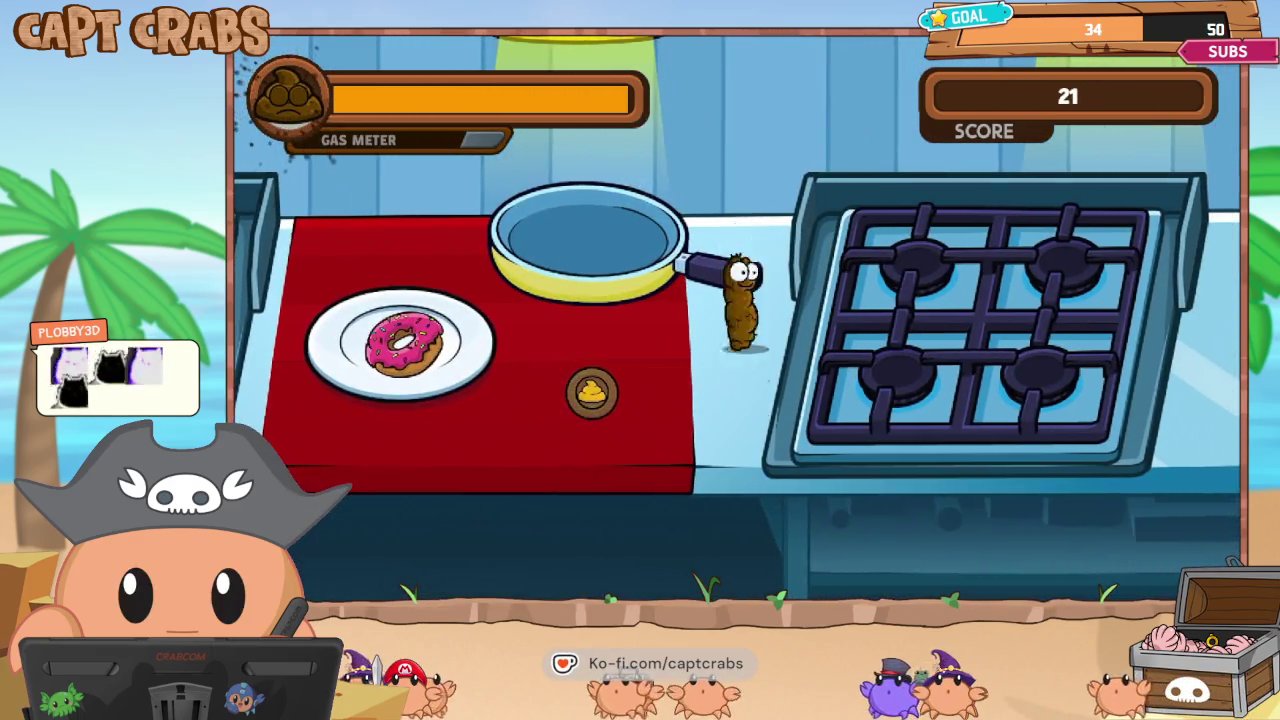
pyautogui.press('Left')
pyautogui.press('Right')
pyautogui.press('Right')
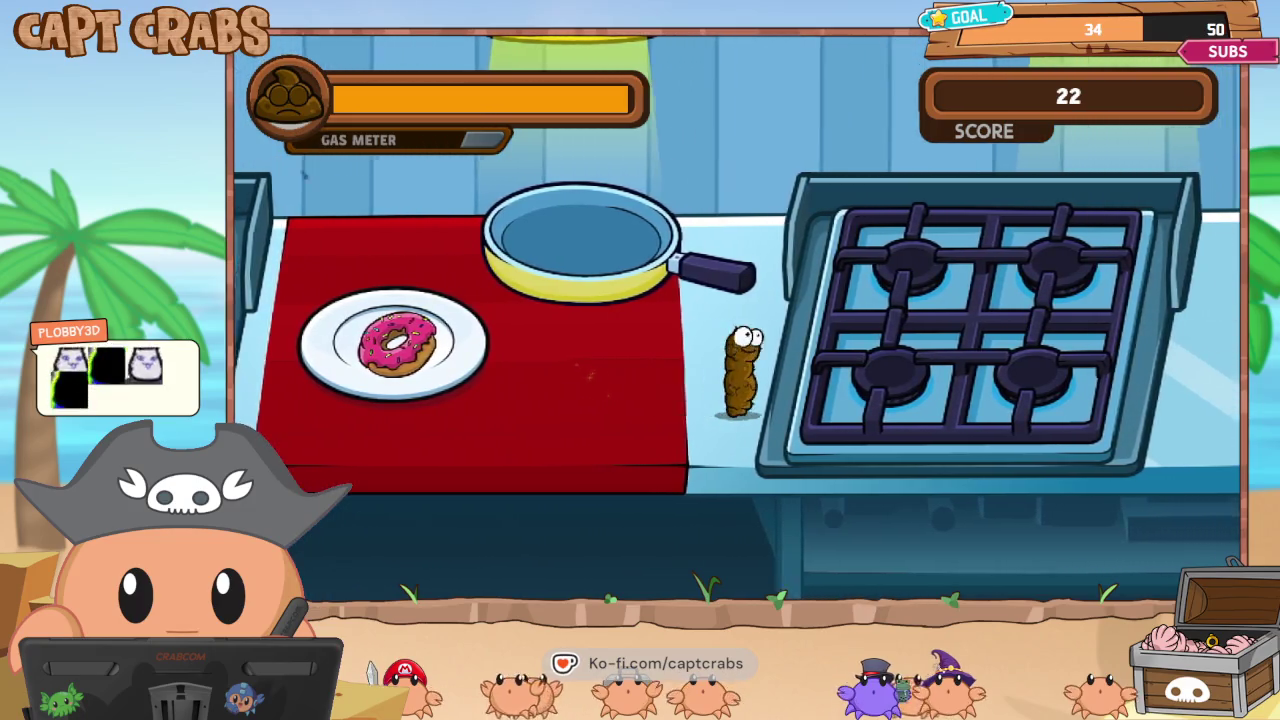
pyautogui.press('Escape')
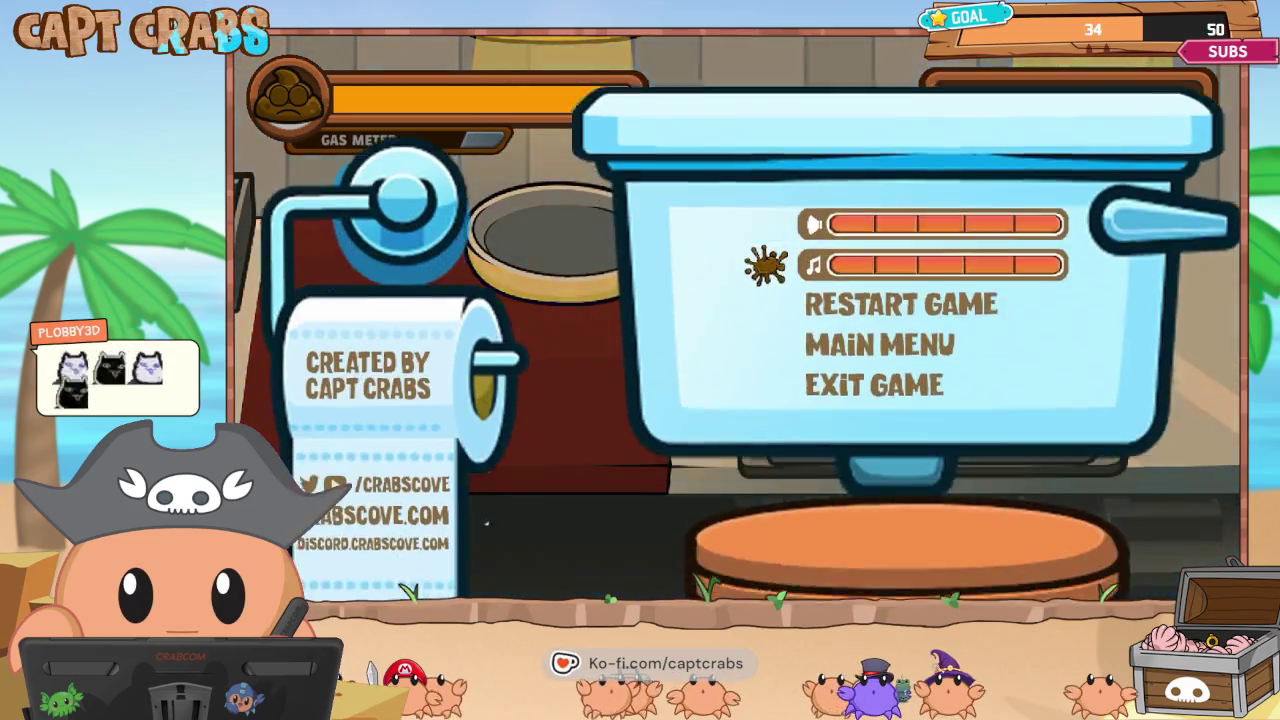
pyautogui.press('Down')
pyautogui.press('Down')
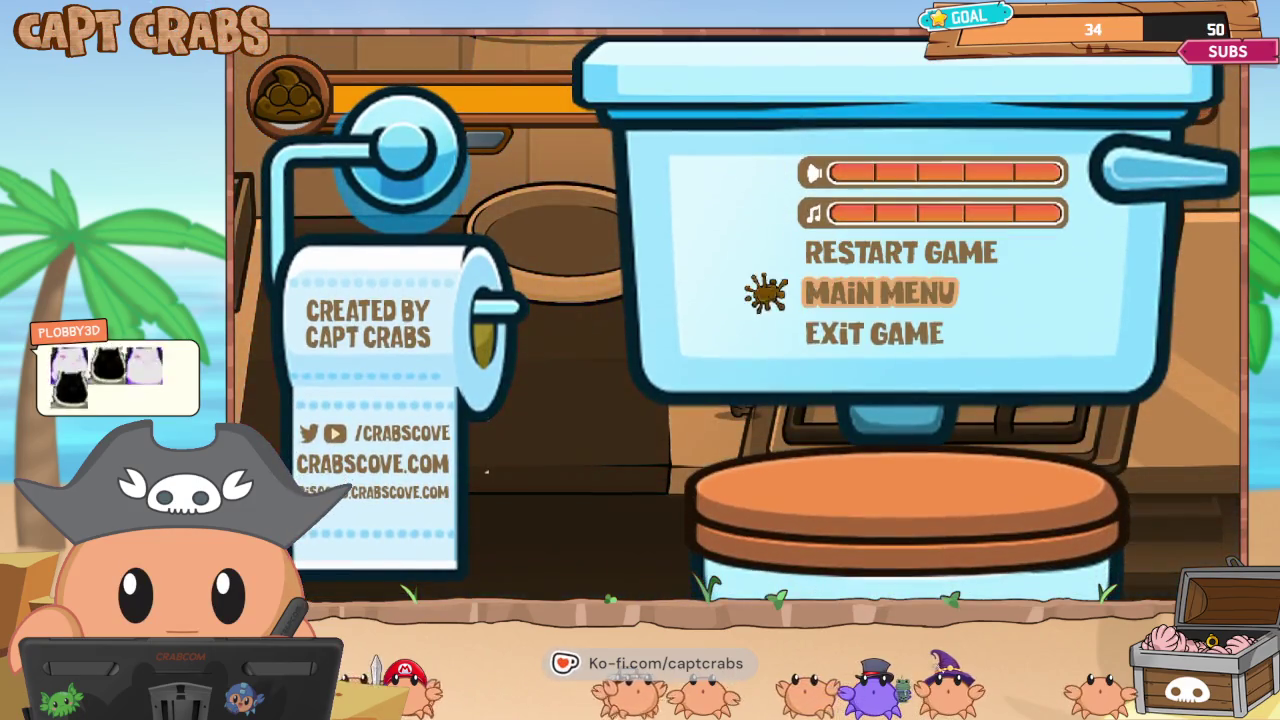
# Quit the kitchen test play and launch the 10 - Junkyard scene for testing.
pyautogui.press('Return')
pyautogui.scroll(-3, 400, 540)
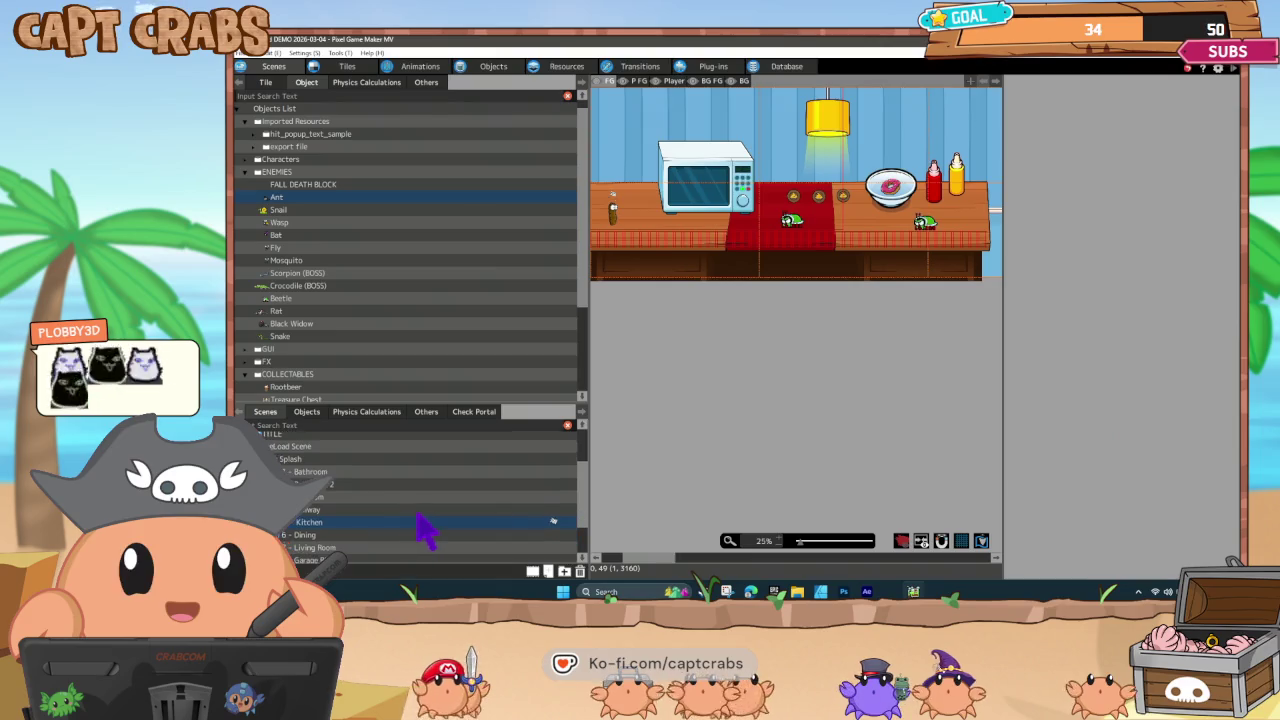
pyautogui.click(352, 545)
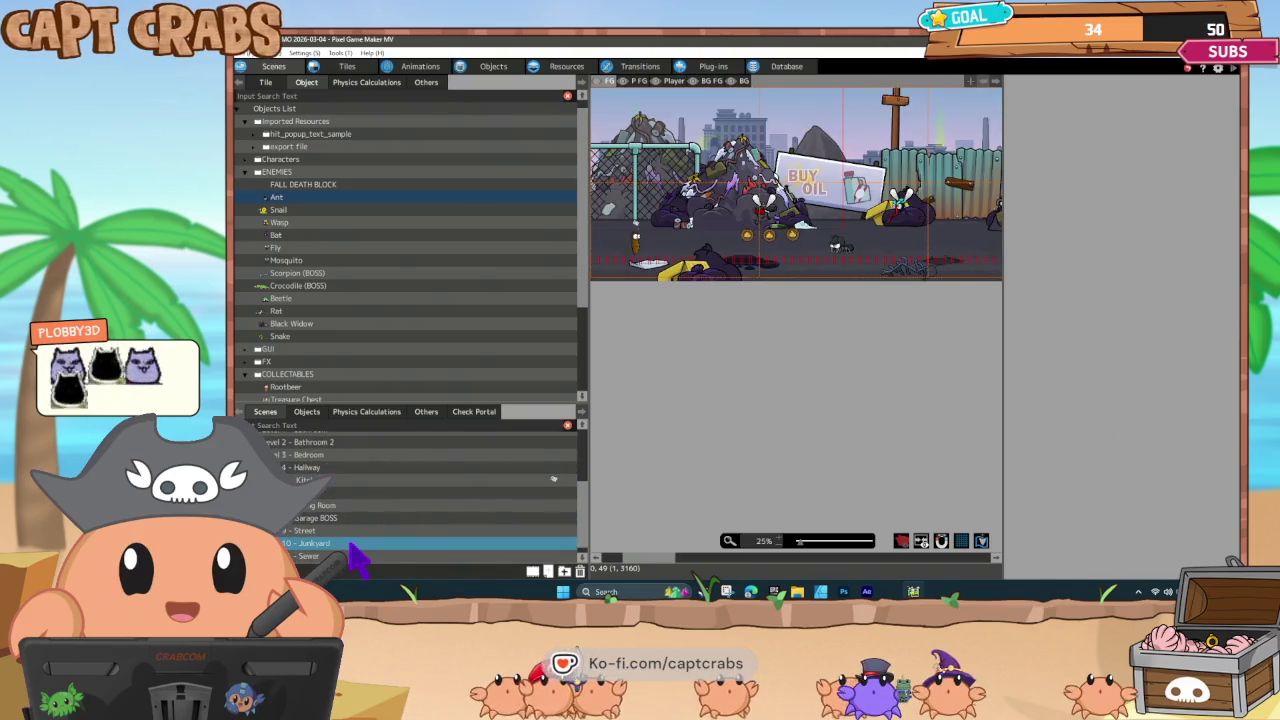
pyautogui.rightClick(353, 548)
pyautogui.scroll(2, 553, 479)
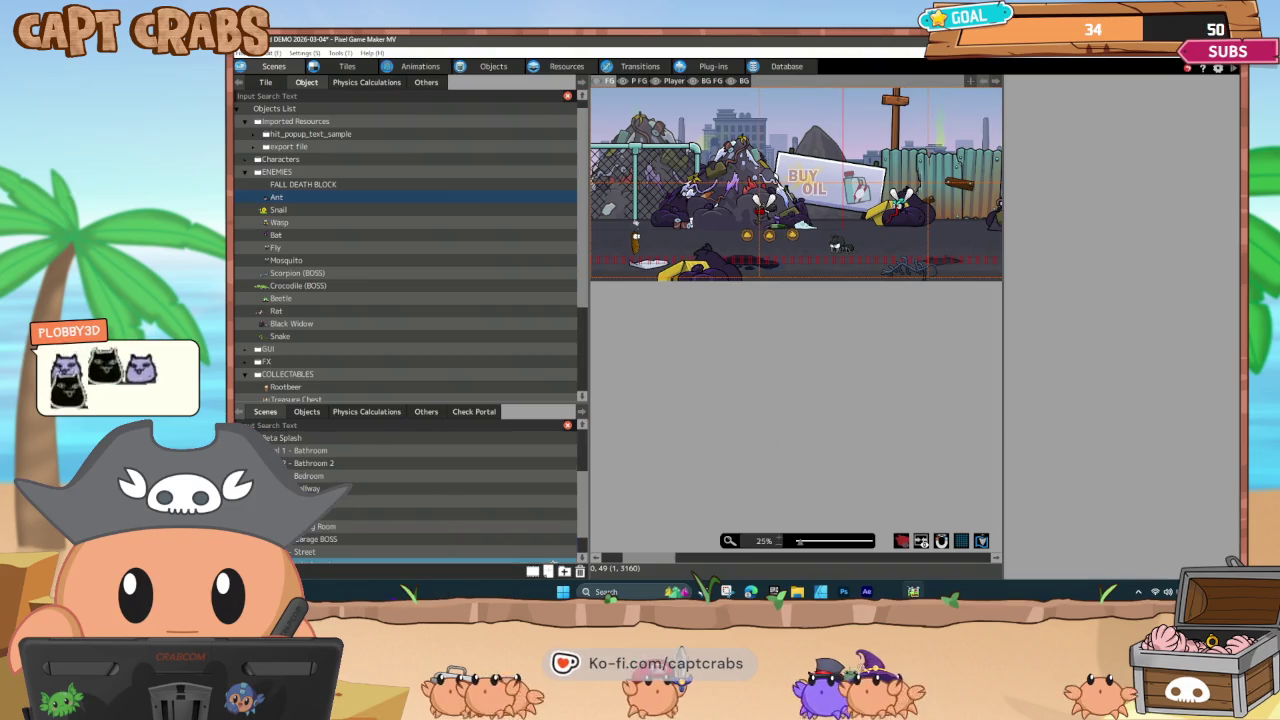
pyautogui.scroll(-2, 403, 535)
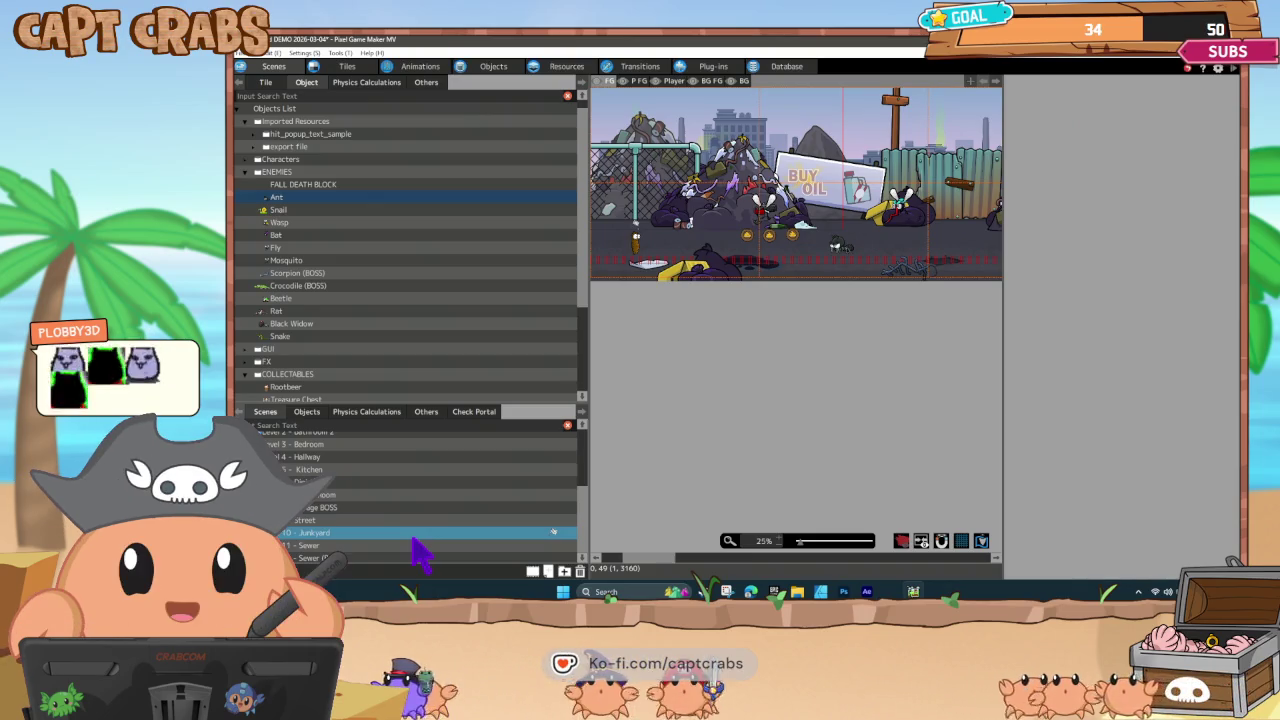
pyautogui.doubleClick(412, 537)
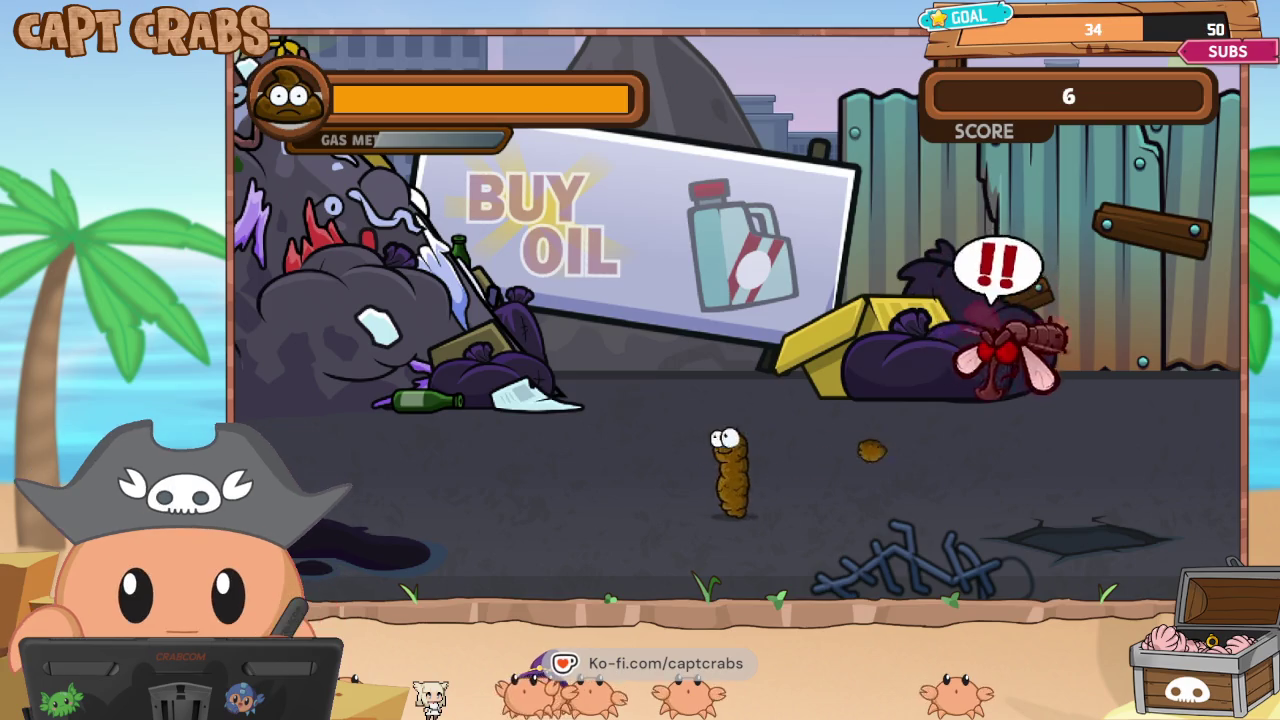
# Advance right through the junkyard, defeating the fly and the ant while collecting coins.
pyautogui.press('Right')
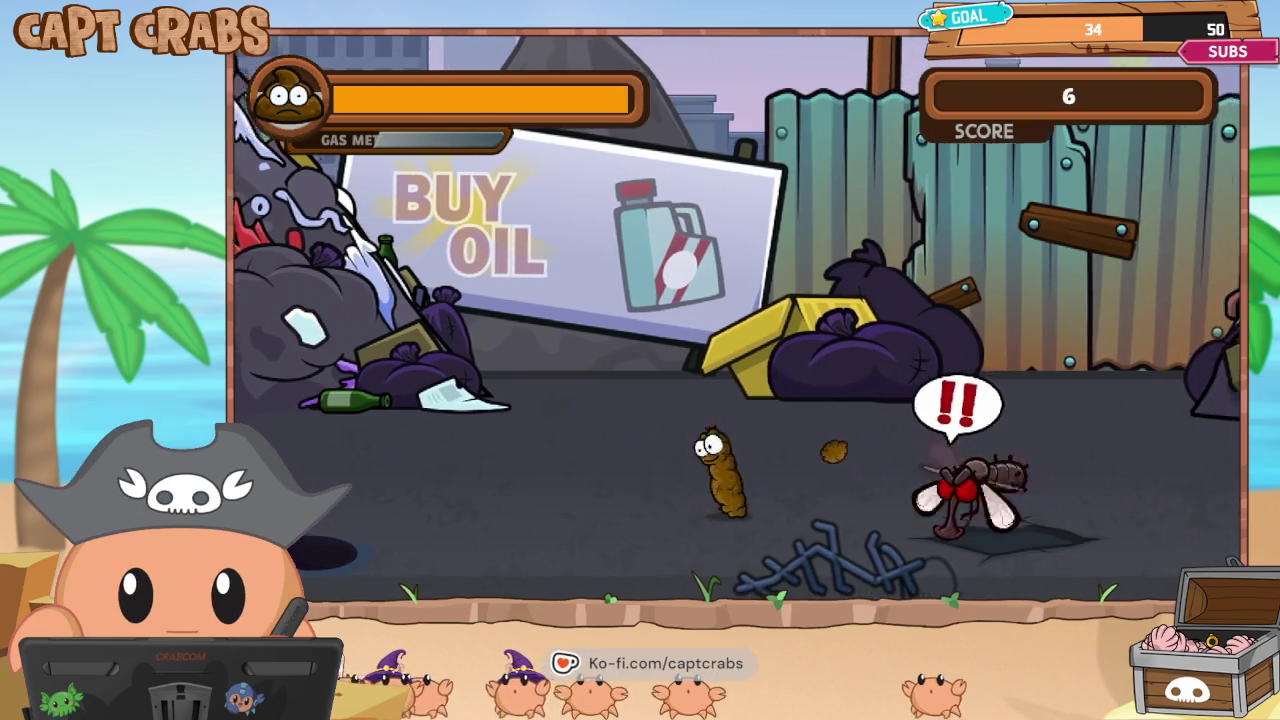
pyautogui.press('Right')
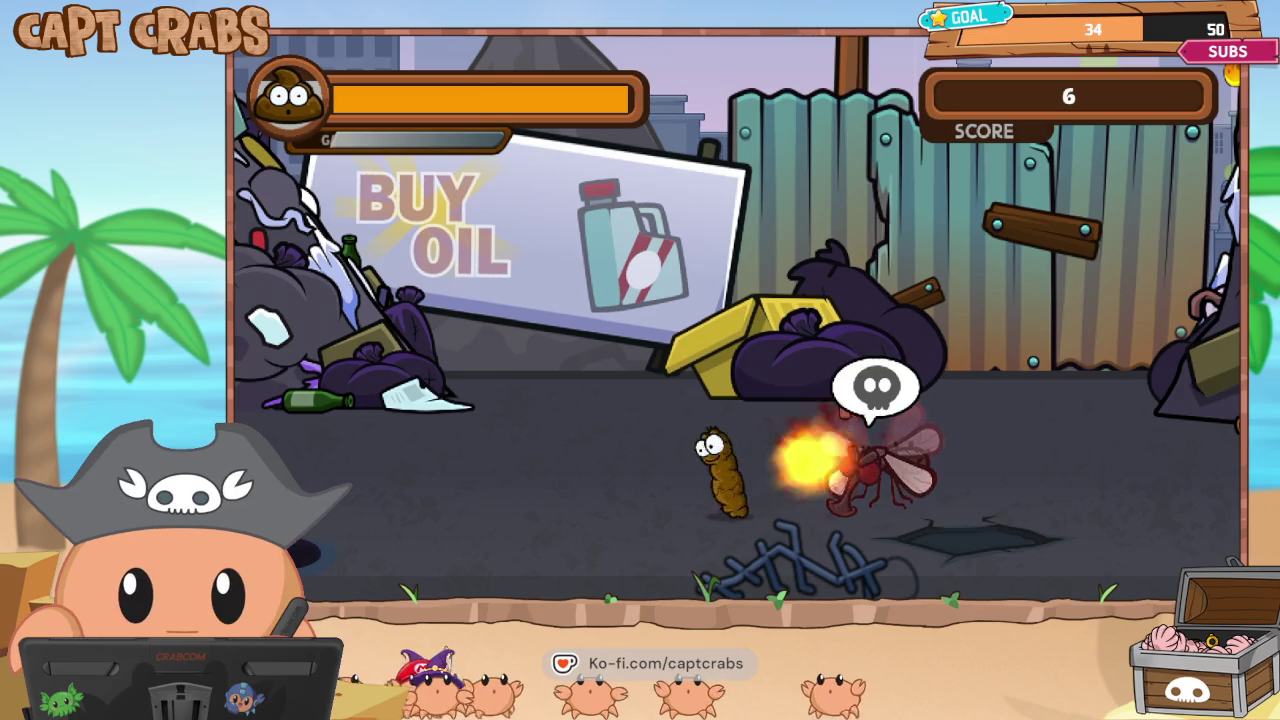
pyautogui.press('Right')
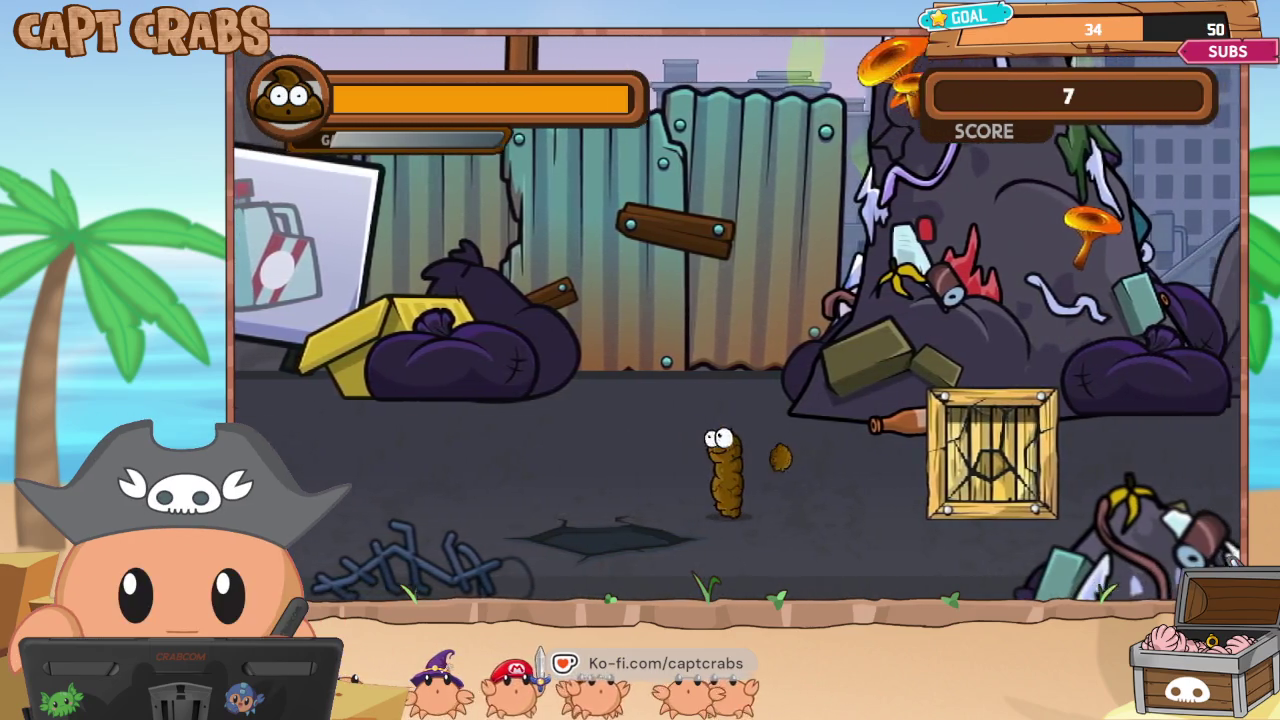
pyautogui.press('Right')
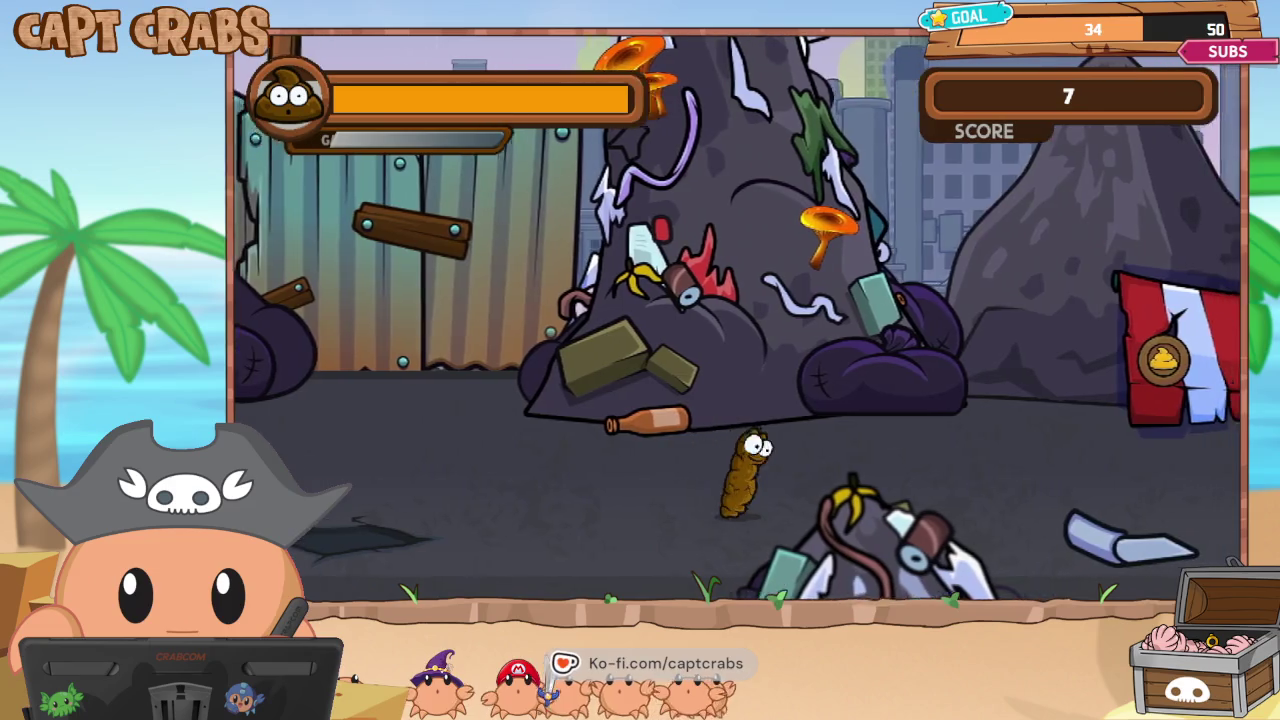
pyautogui.press('Right')
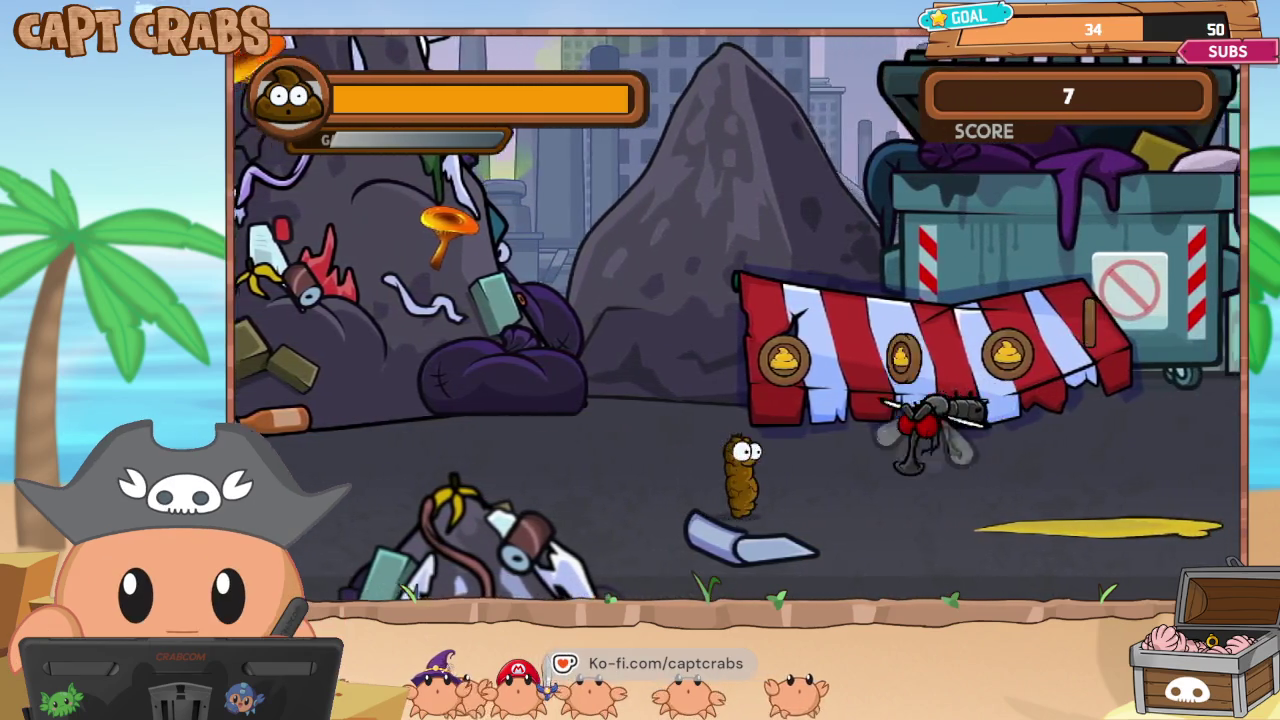
pyautogui.press('Right')
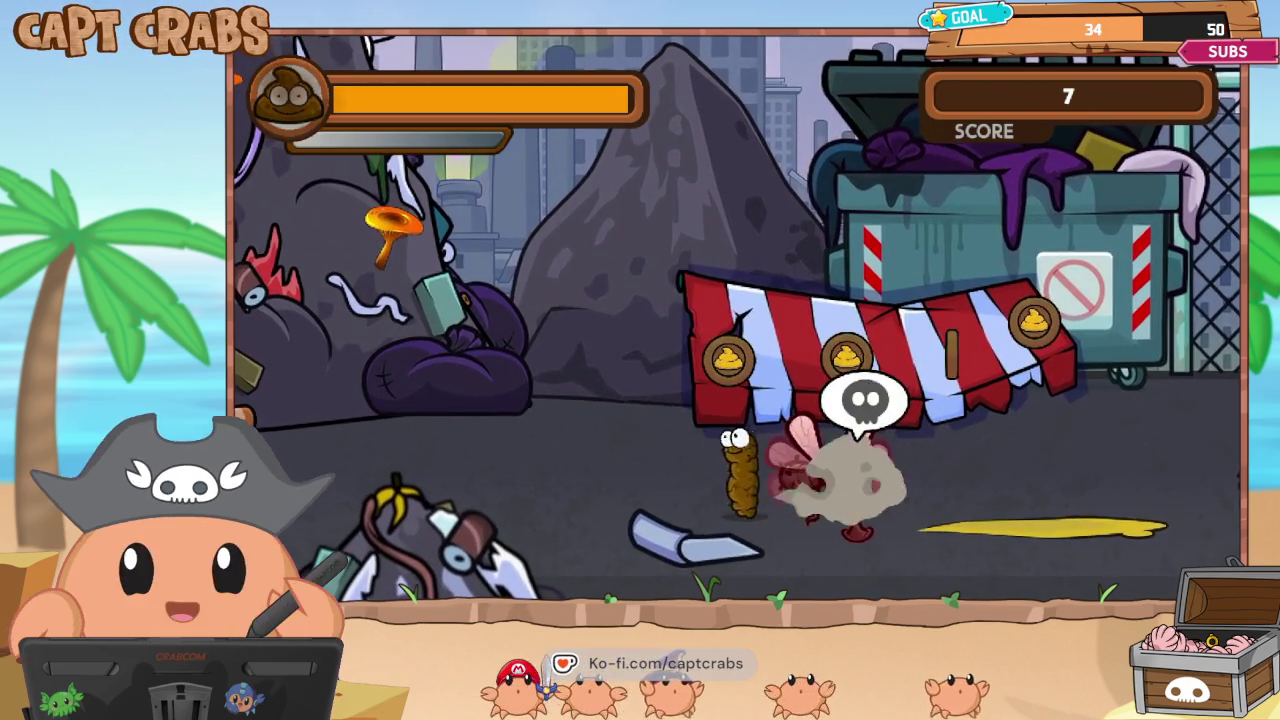
pyautogui.press('Right')
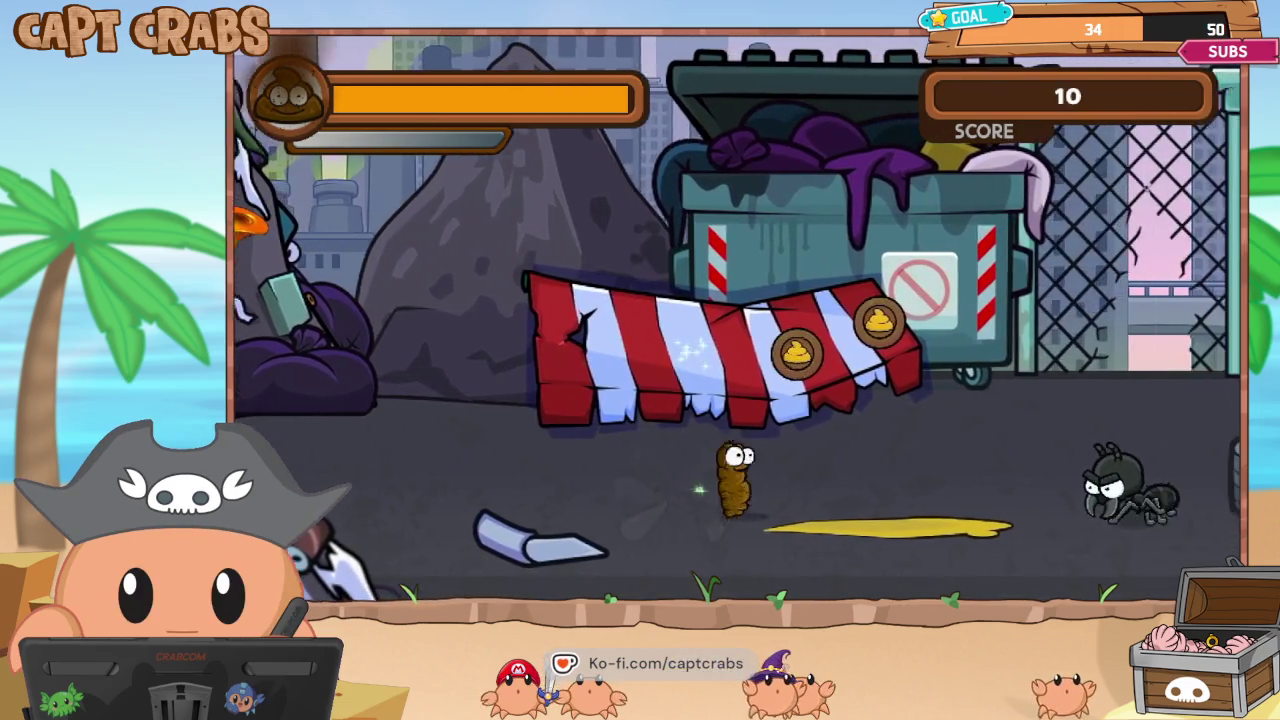
pyautogui.press('Right')
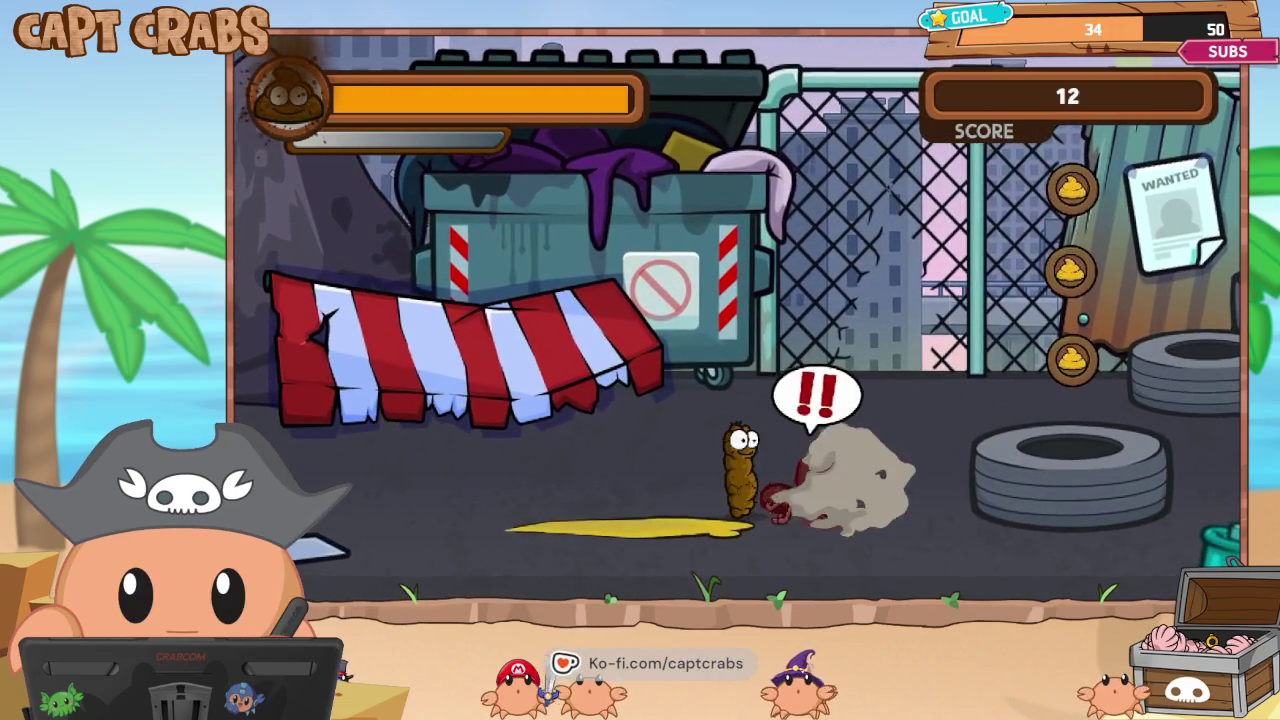
pyautogui.press('Right')
# Jump the fence for coins and blast the ant and red mosquito with poop and gas.
pyautogui.press('Right')
pyautogui.press('Up')
pyautogui.press('Right')
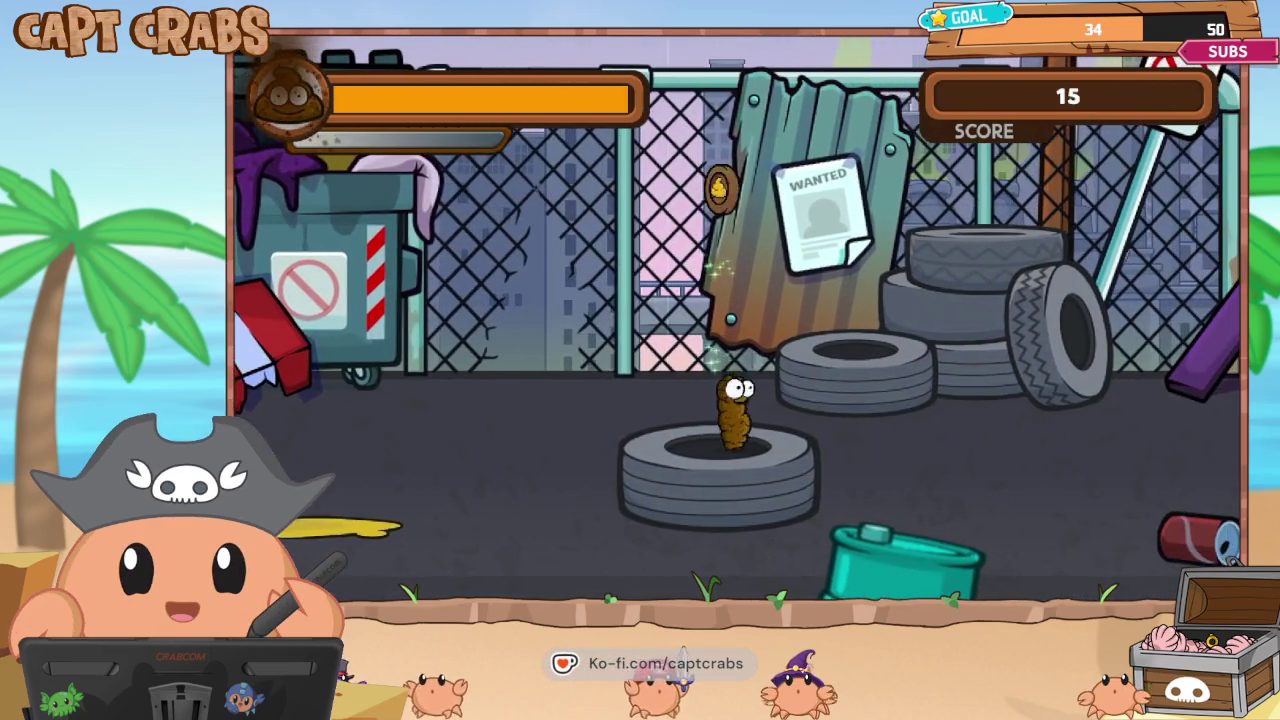
pyautogui.press('Right')
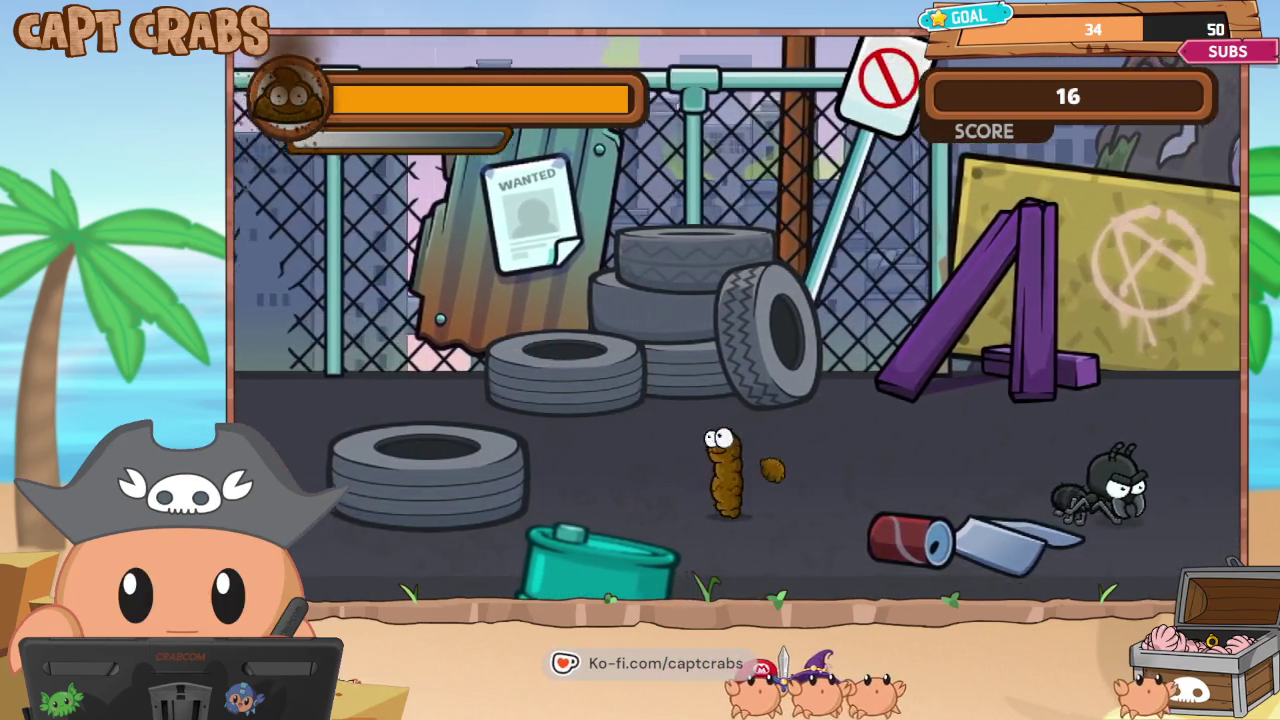
pyautogui.press('space')
pyautogui.press('Right')
pyautogui.press('space')
pyautogui.press('Right')
pyautogui.press('space')
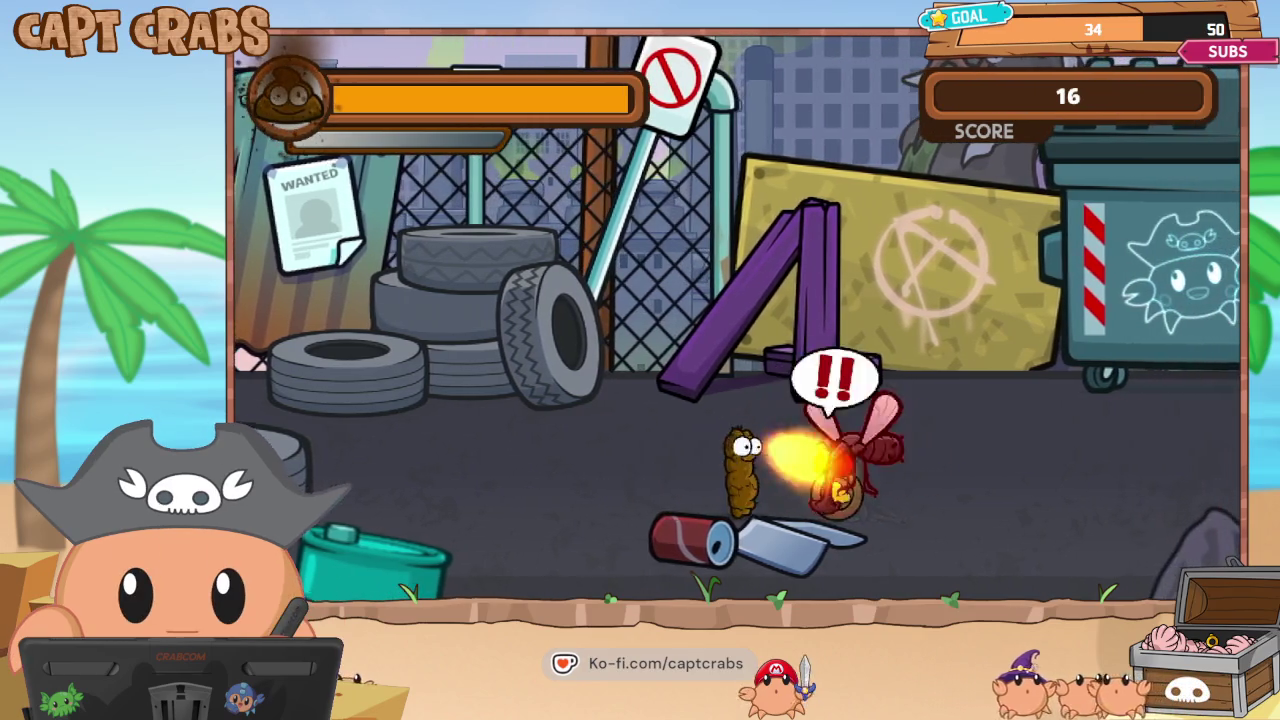
pyautogui.press('Right')
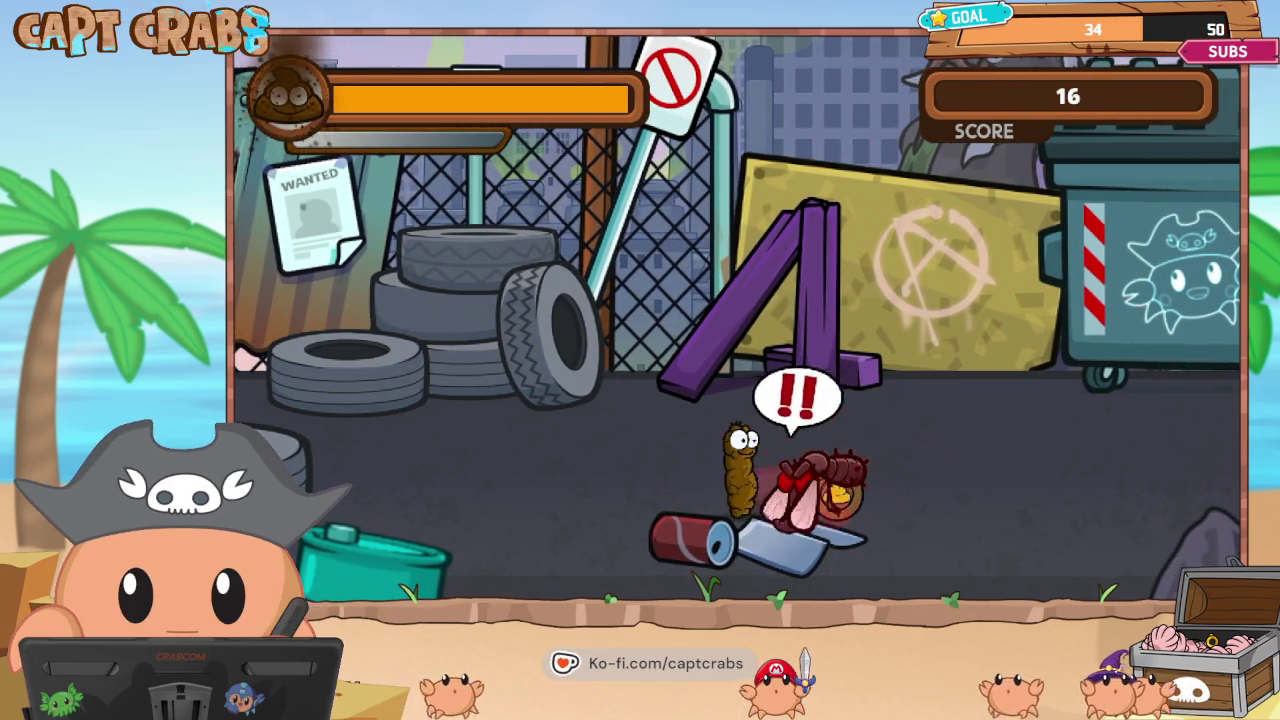
pyautogui.press('Right')
pyautogui.press('Right')
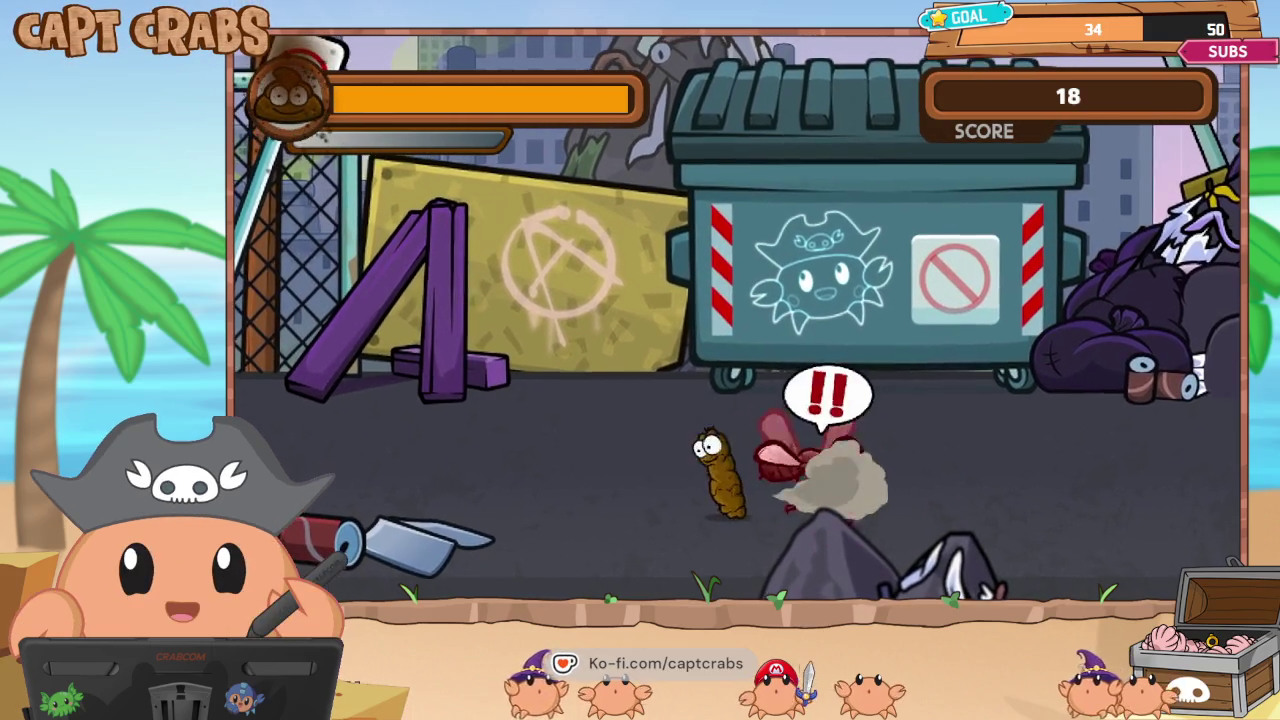
# Pass the defeated mosquito, attack the crate, jump for floating coins and hit the fly.
pyautogui.press('Right')
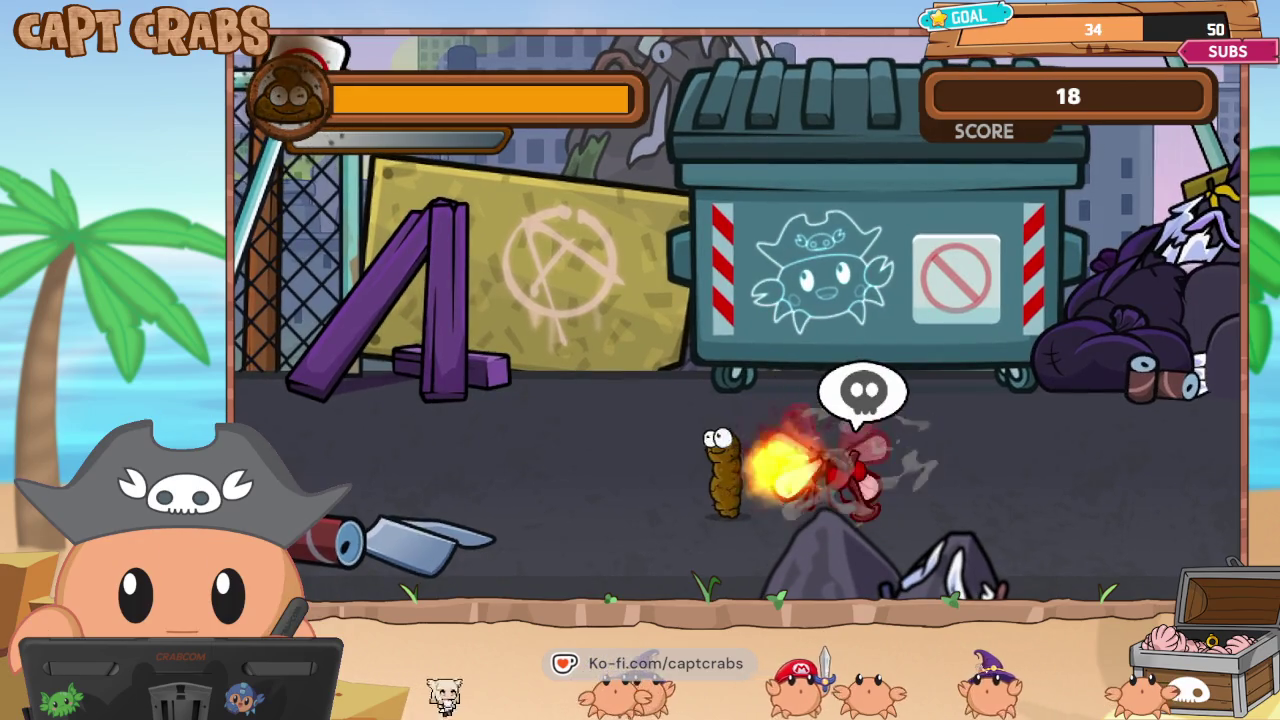
pyautogui.press('Right')
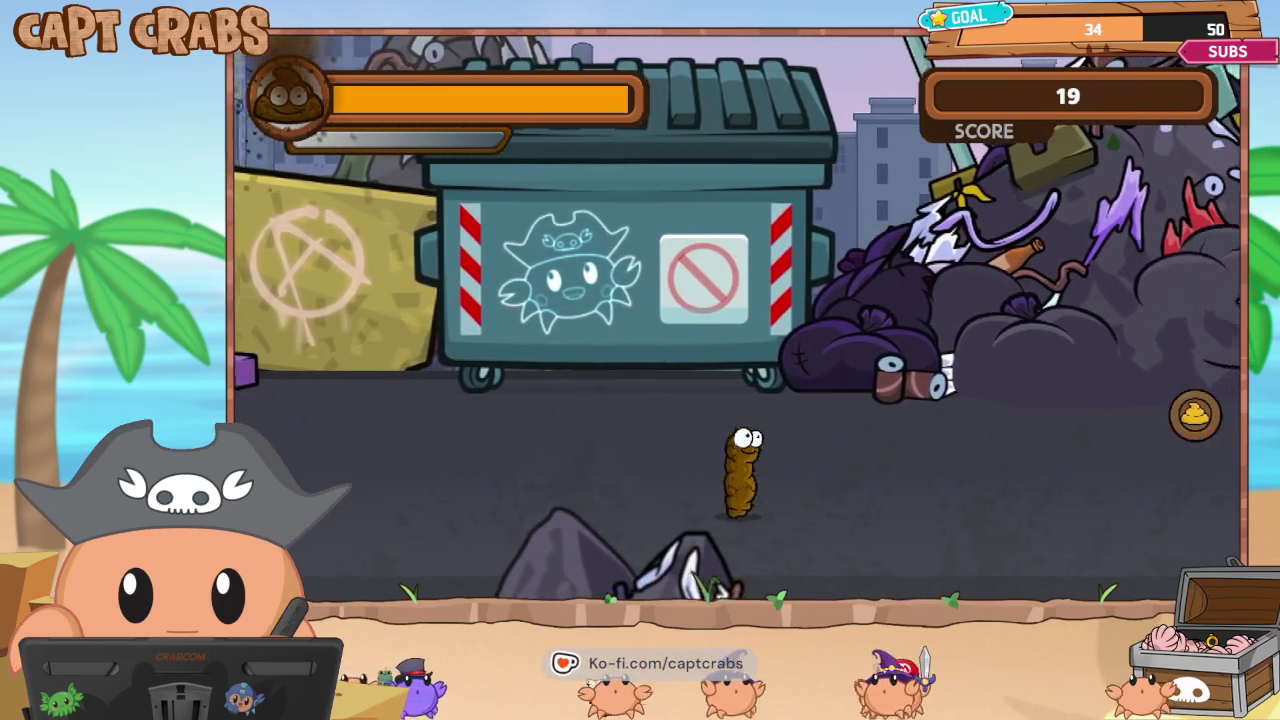
pyautogui.press('Right')
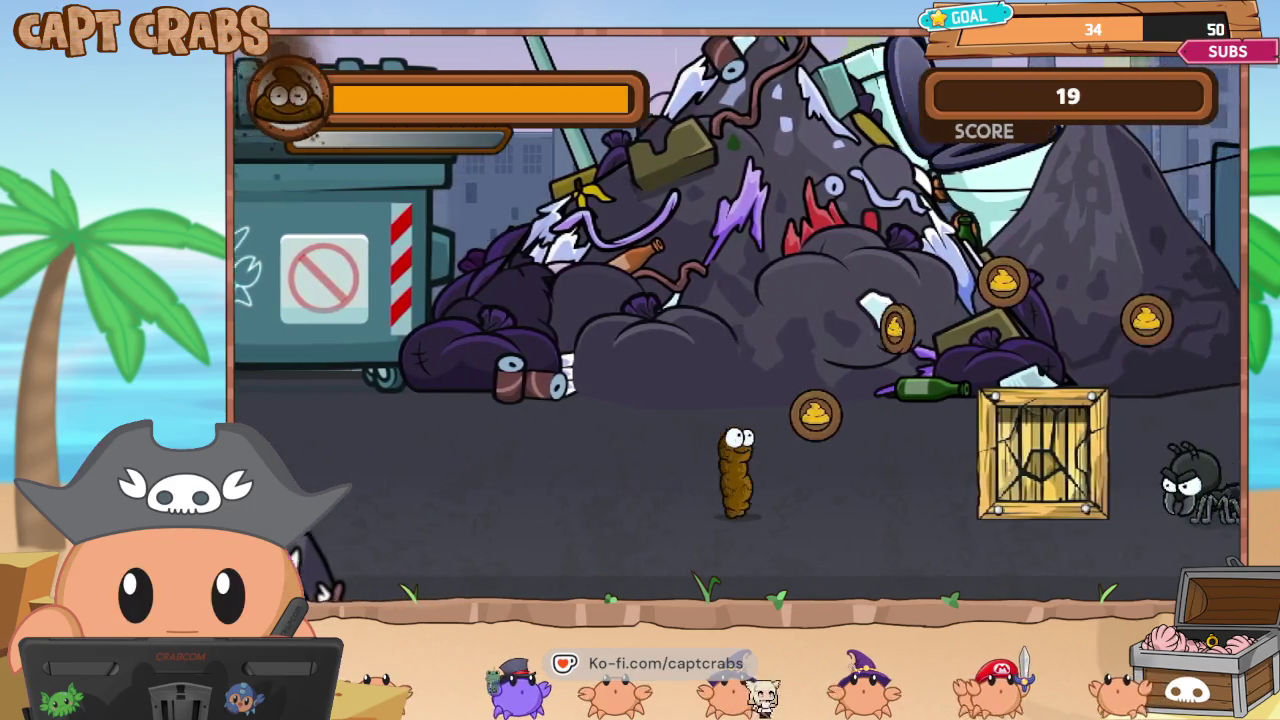
pyautogui.press('Right')
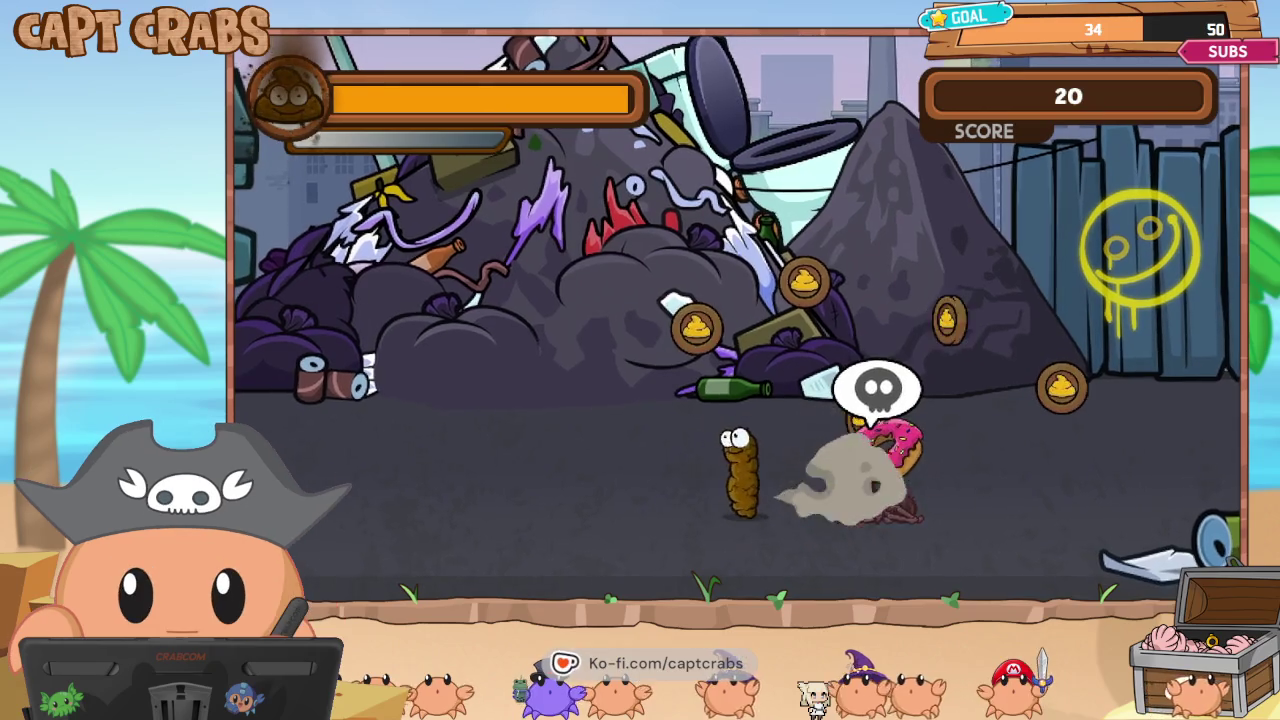
pyautogui.press('Right')
pyautogui.press('Up')
pyautogui.press('Right')
pyautogui.press('Up')
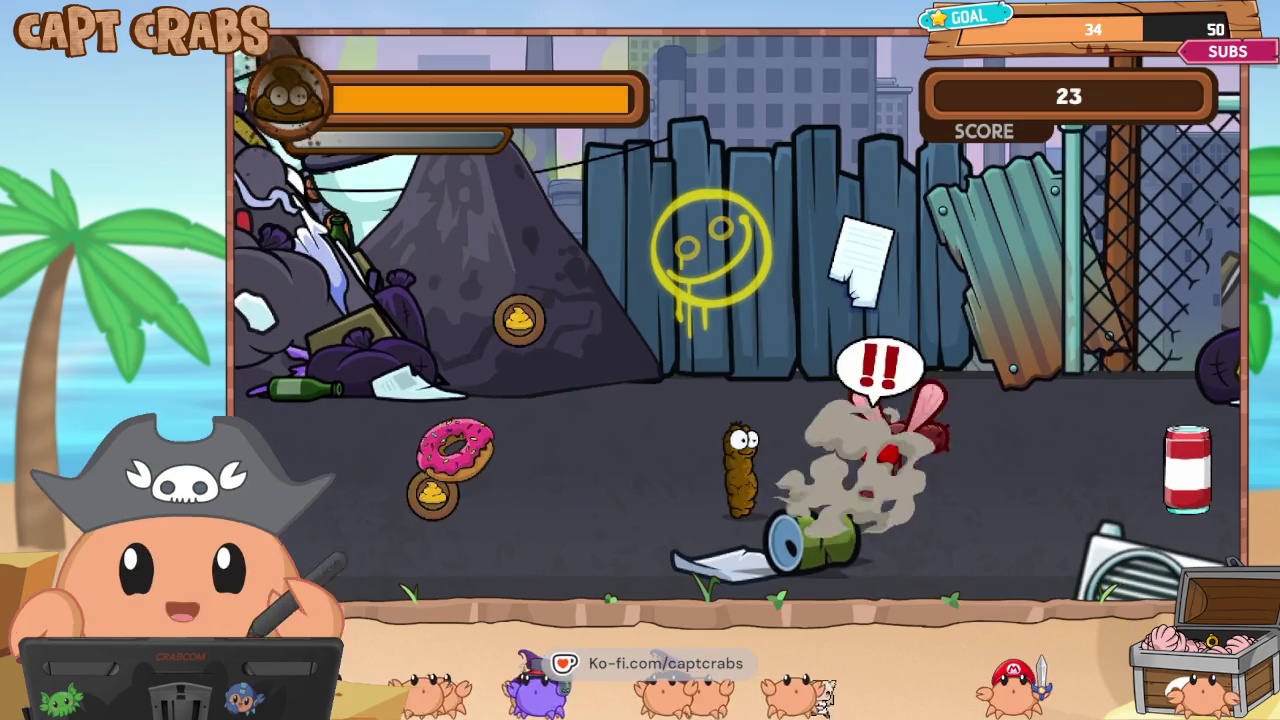
pyautogui.press('Right')
pyautogui.press('Left')
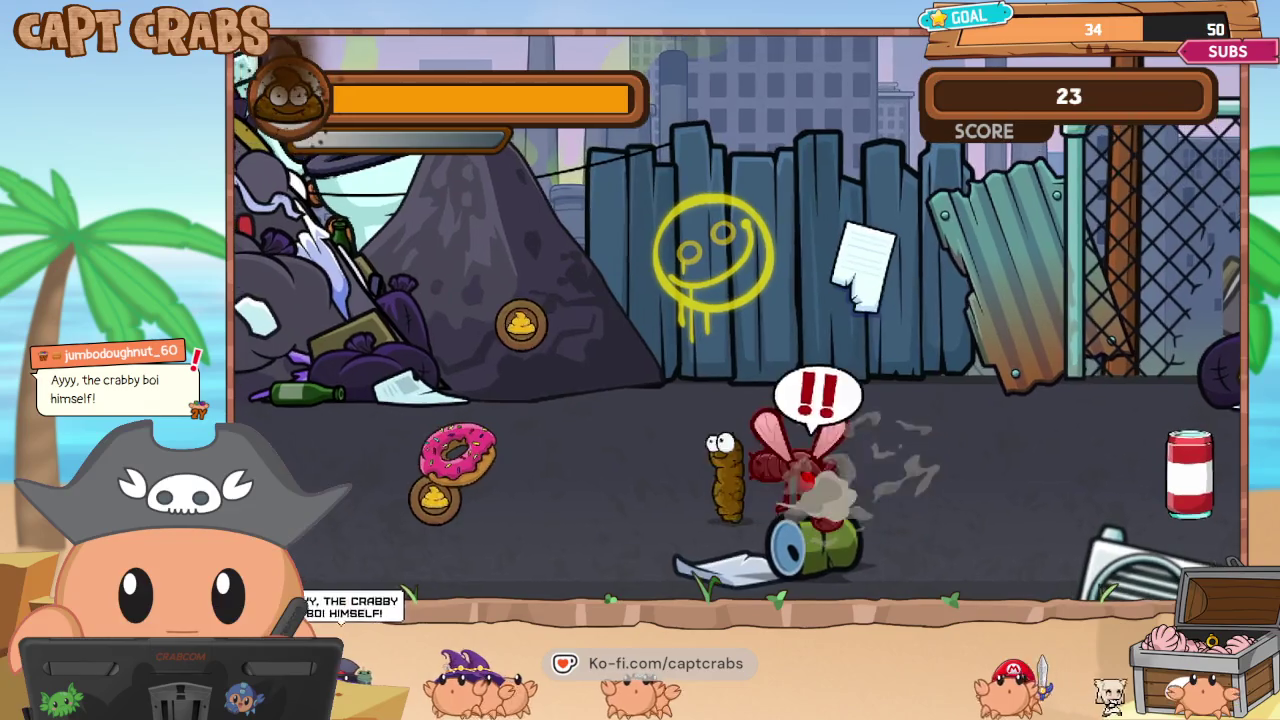
pyautogui.press('Right')
pyautogui.press('Right')
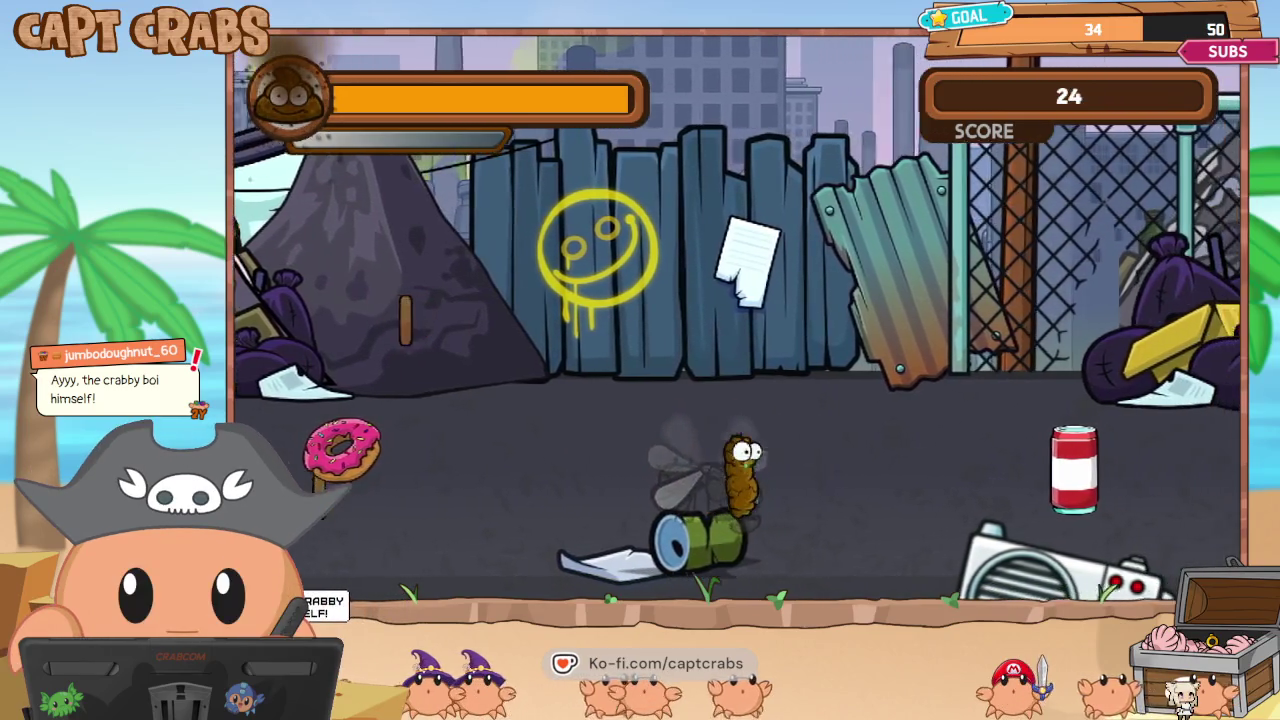
pyautogui.press('Up')
# Crush the red can, collect coins over the tire stack and gas the approaching wasp.
pyautogui.press('Right')
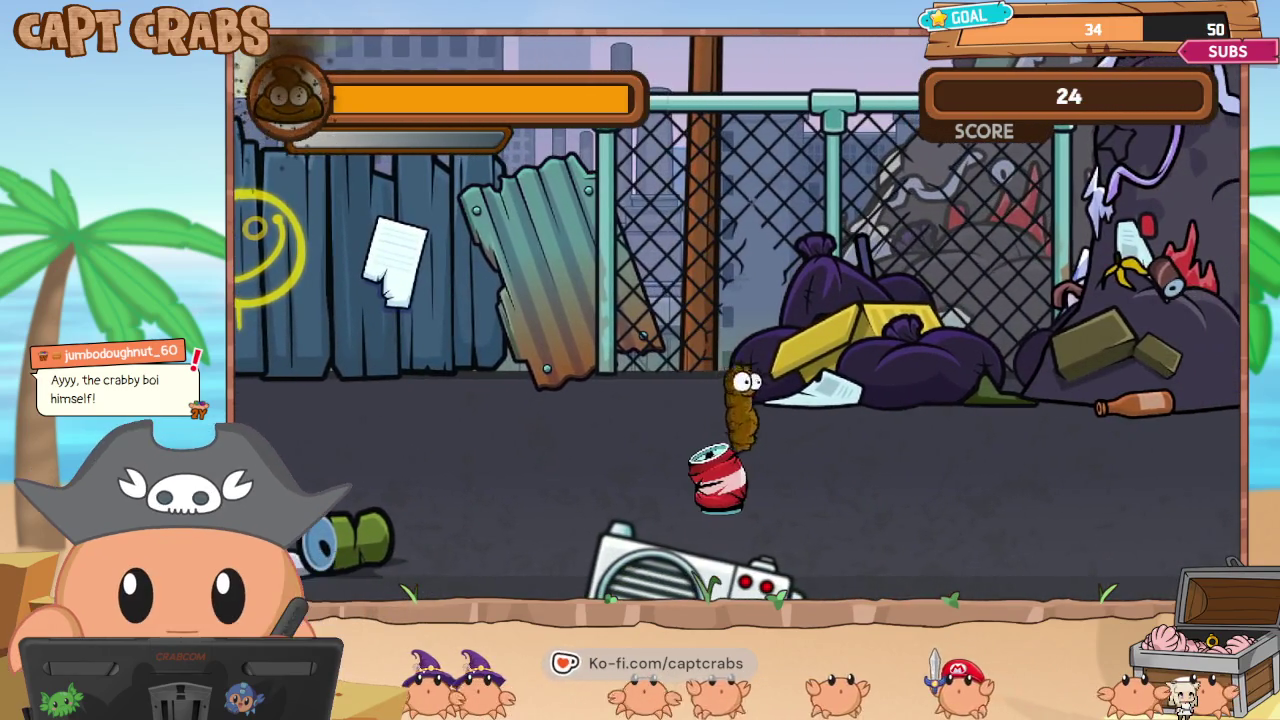
pyautogui.press('Right')
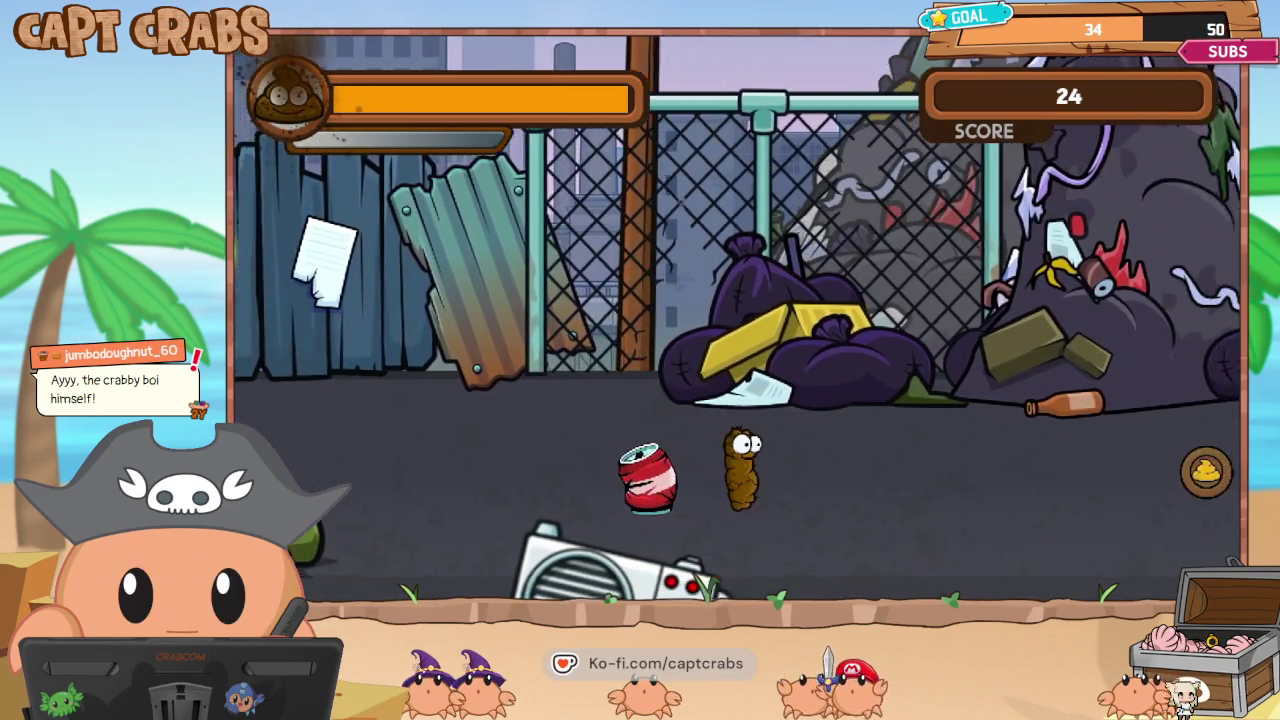
pyautogui.press('Right')
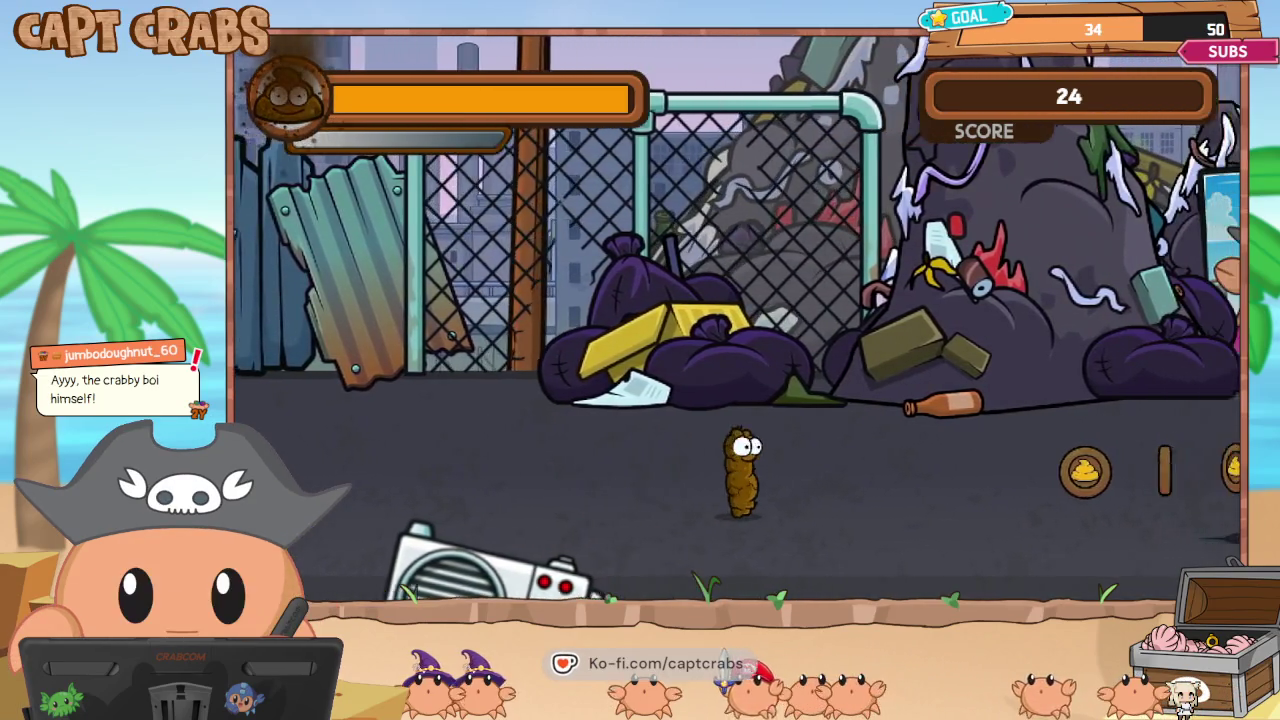
pyautogui.press('Right')
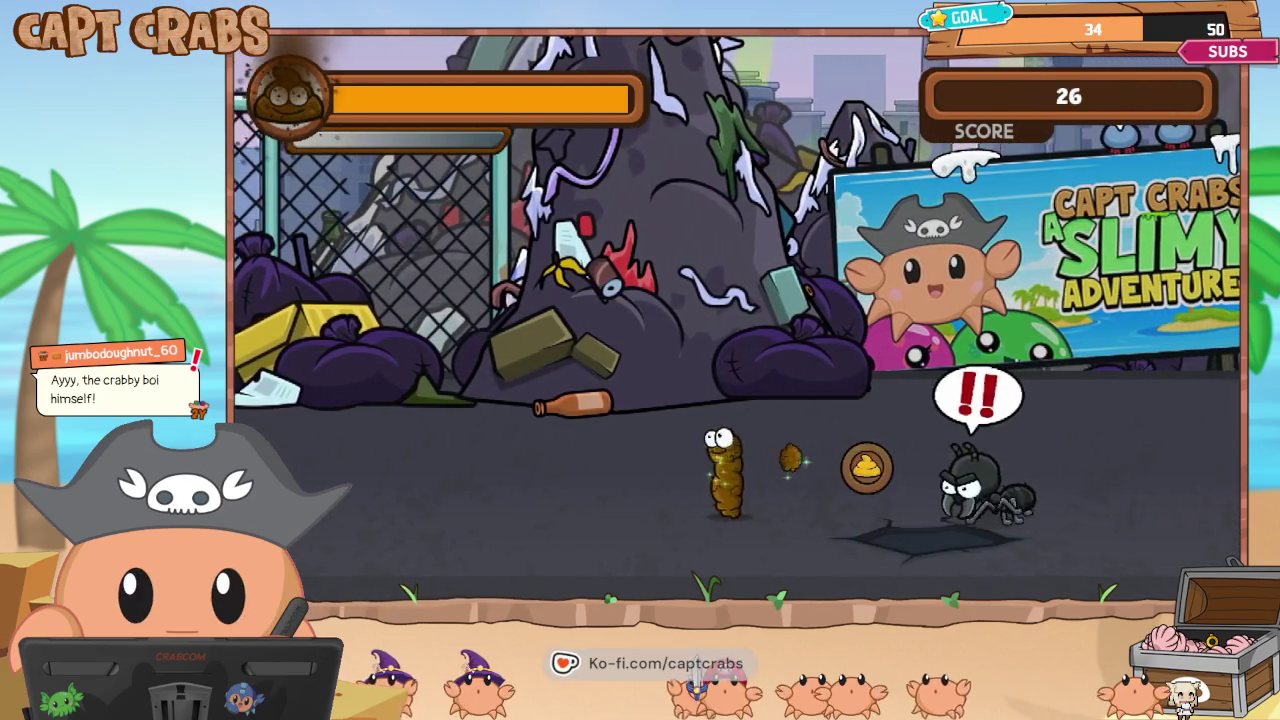
pyautogui.press('Right')
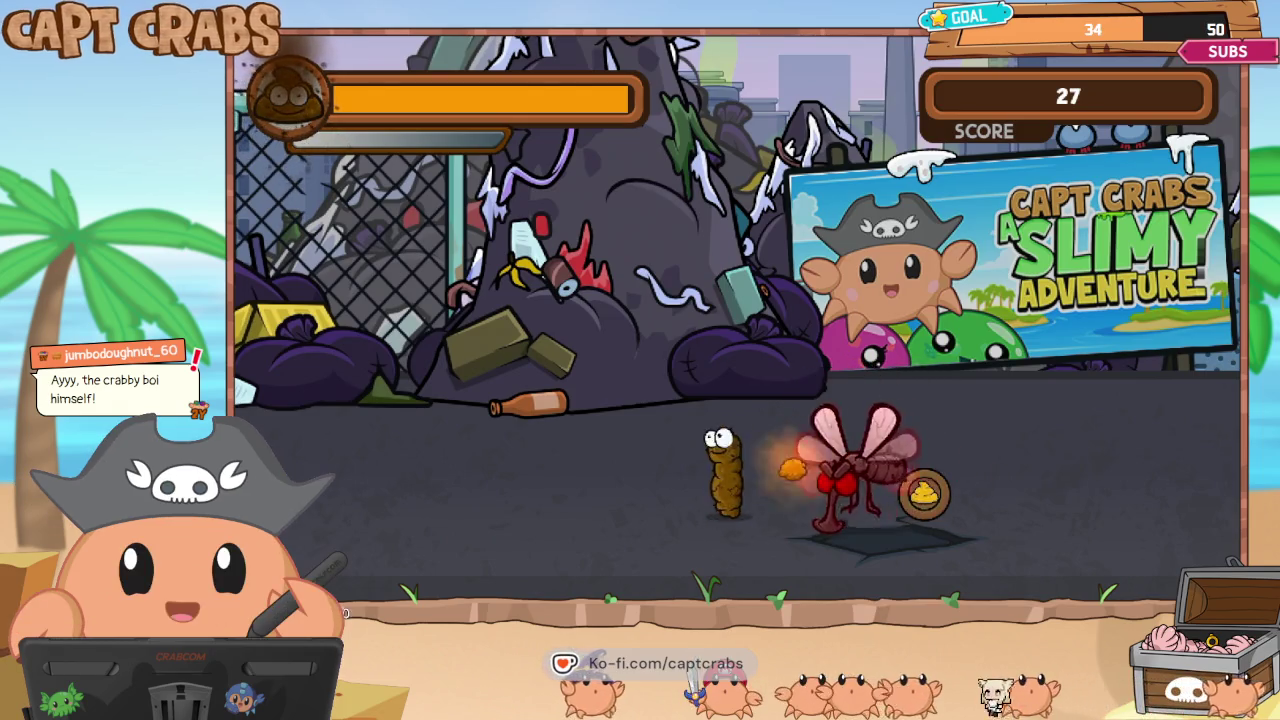
pyautogui.press('Right')
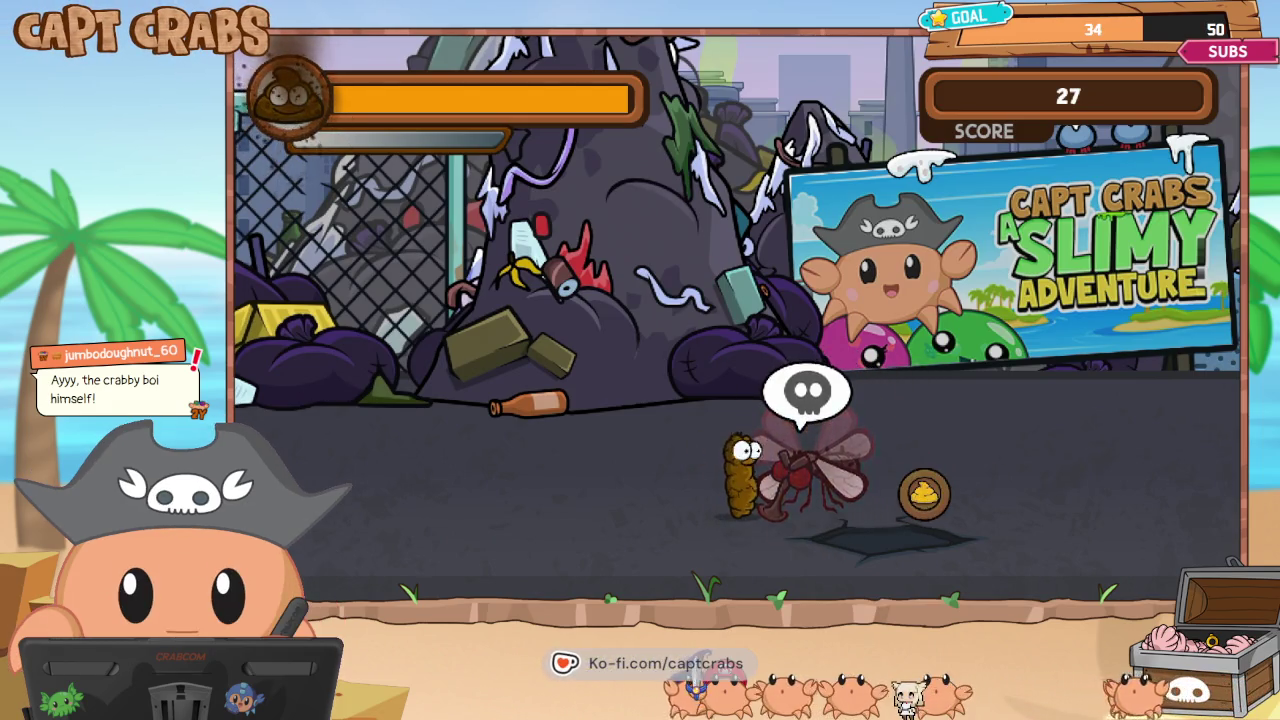
pyautogui.press('Right')
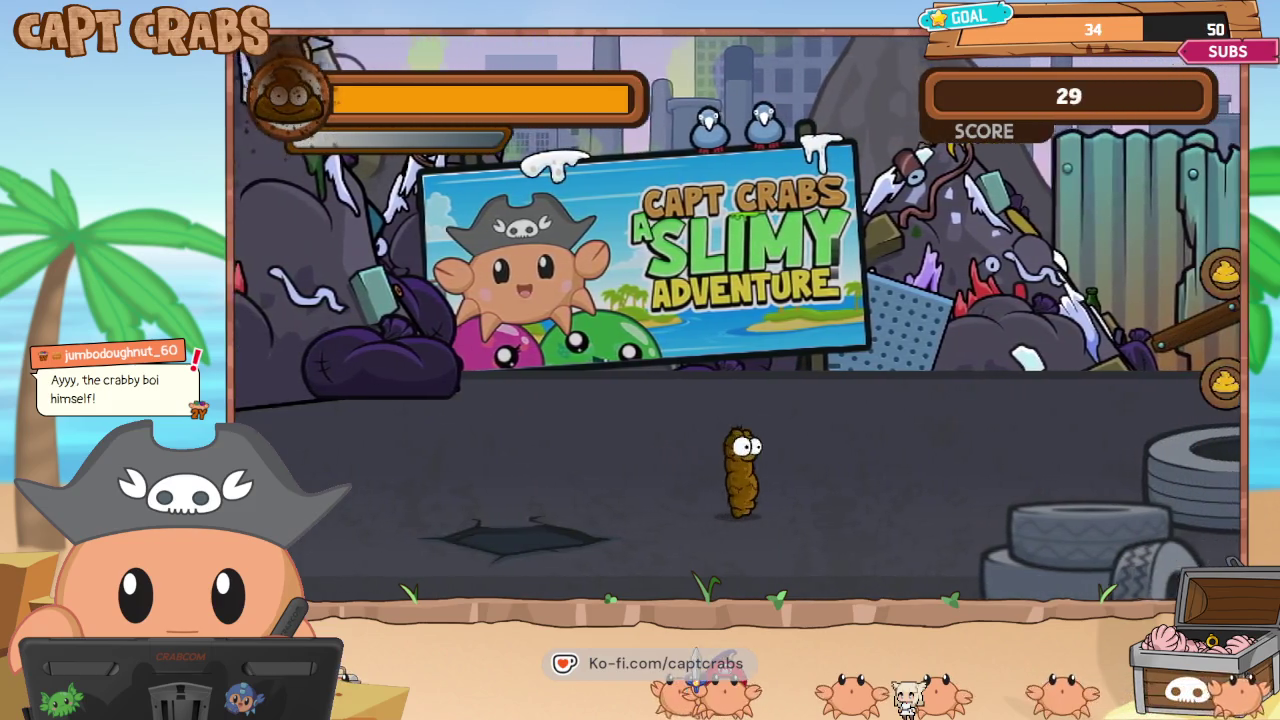
pyautogui.press('Right')
pyautogui.press('Up')
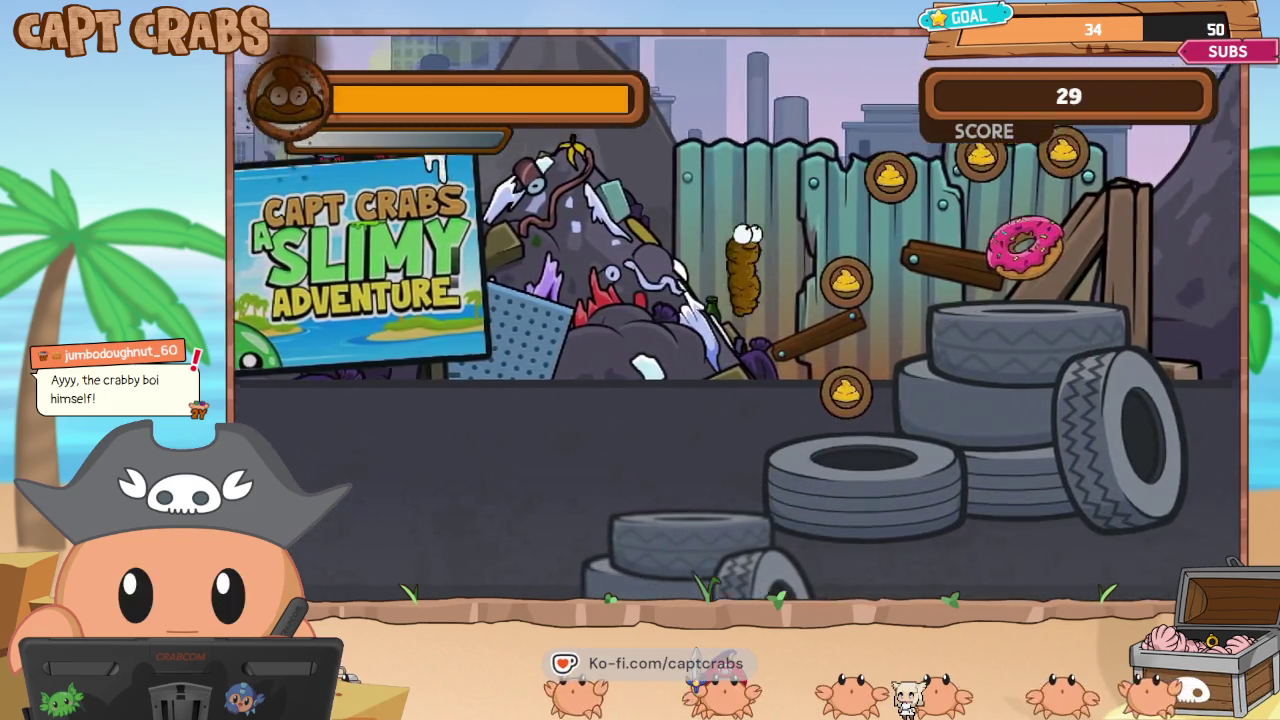
pyautogui.press('Right')
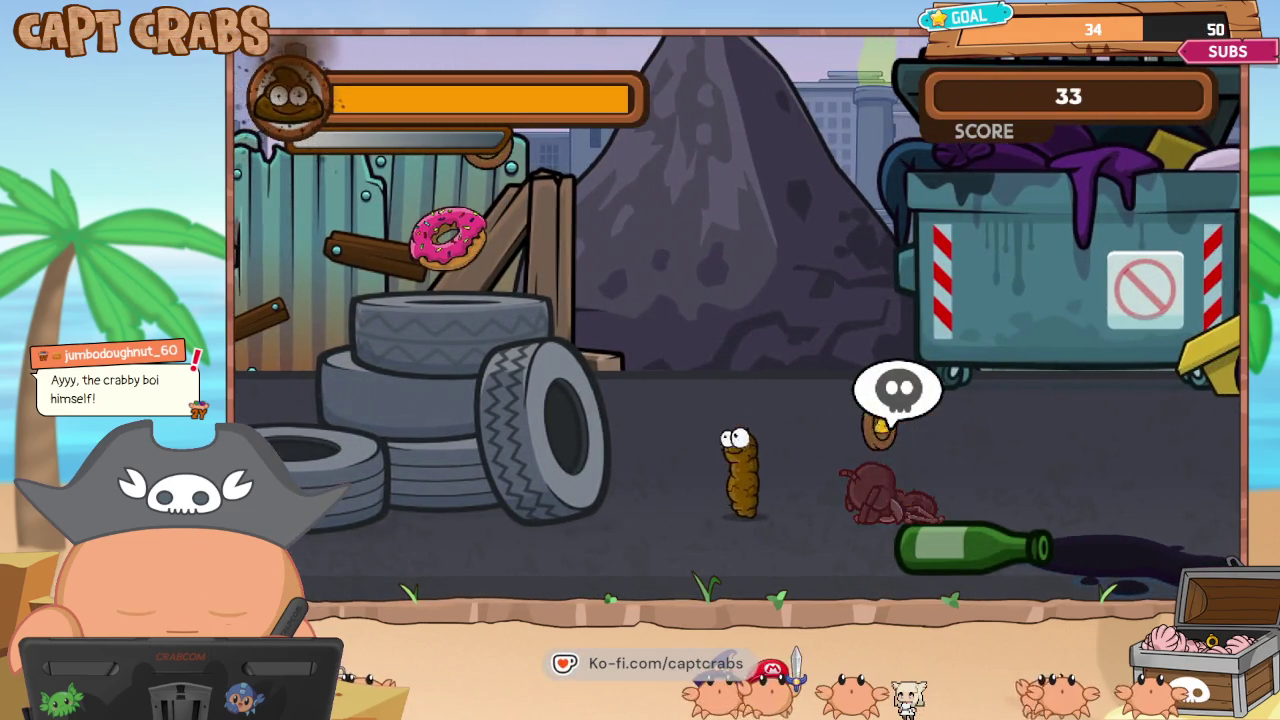
pyautogui.press('Right')
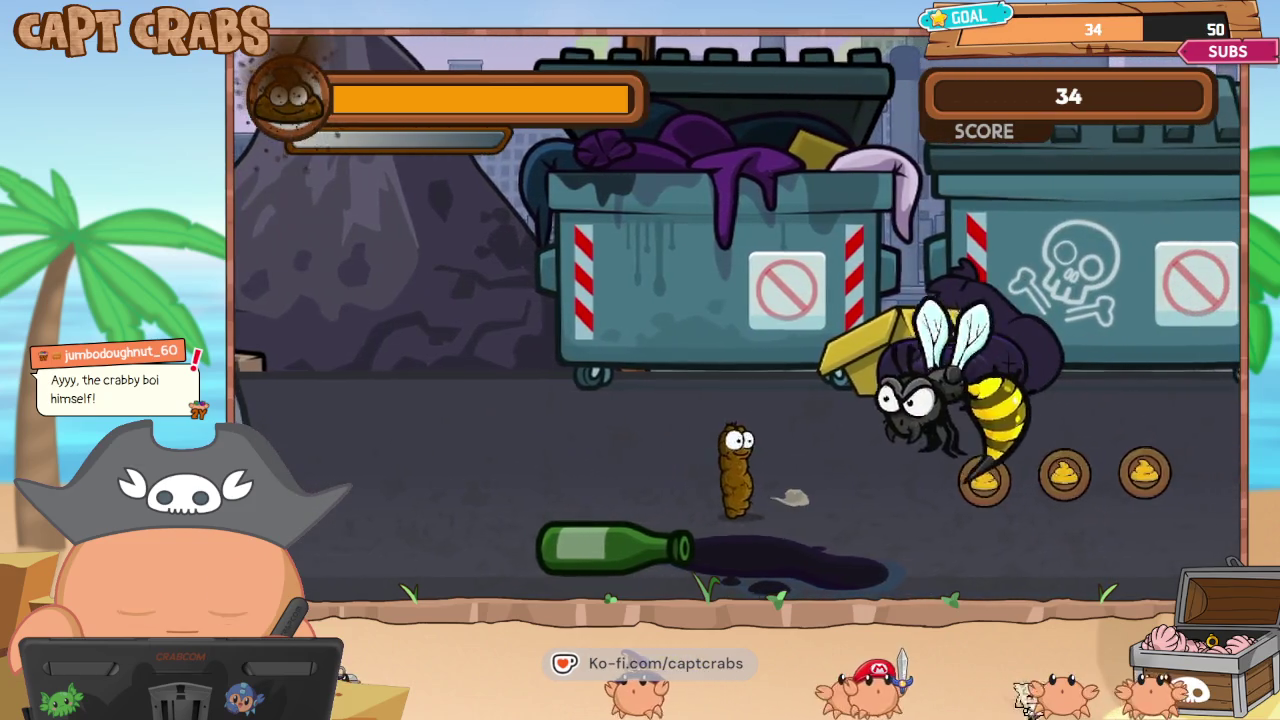
pyautogui.press('space')
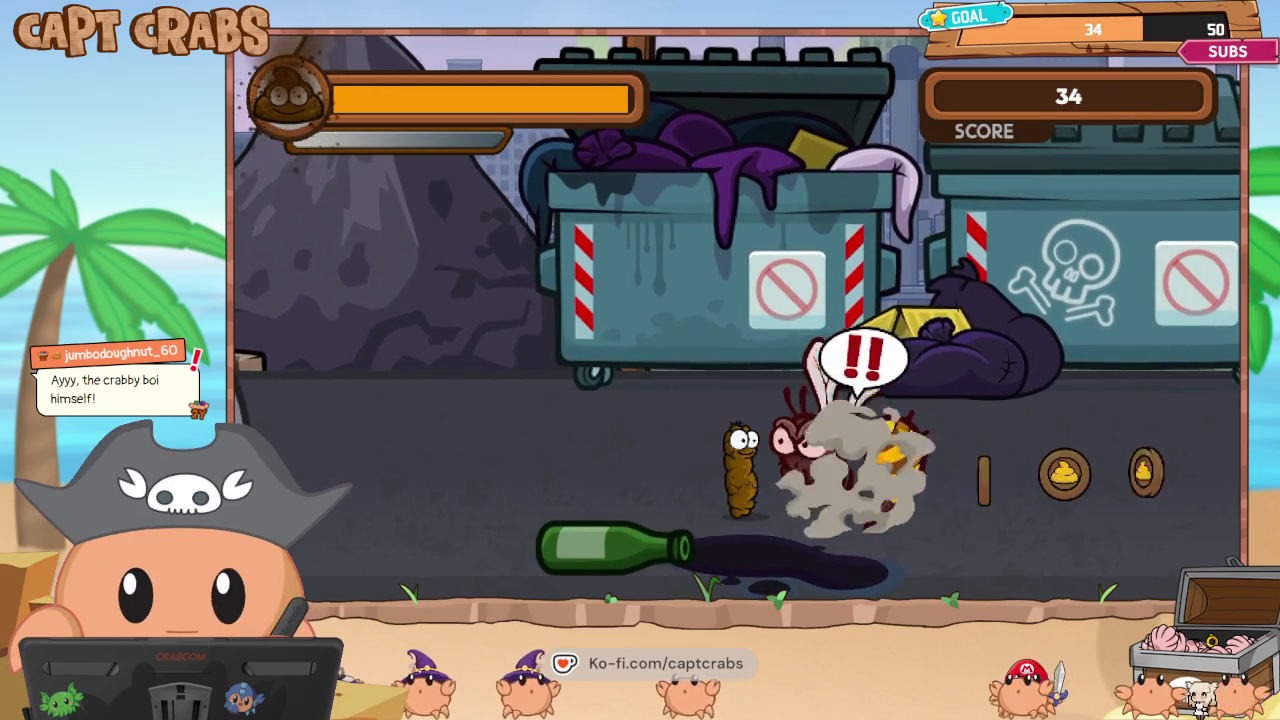
pyautogui.press('Right')
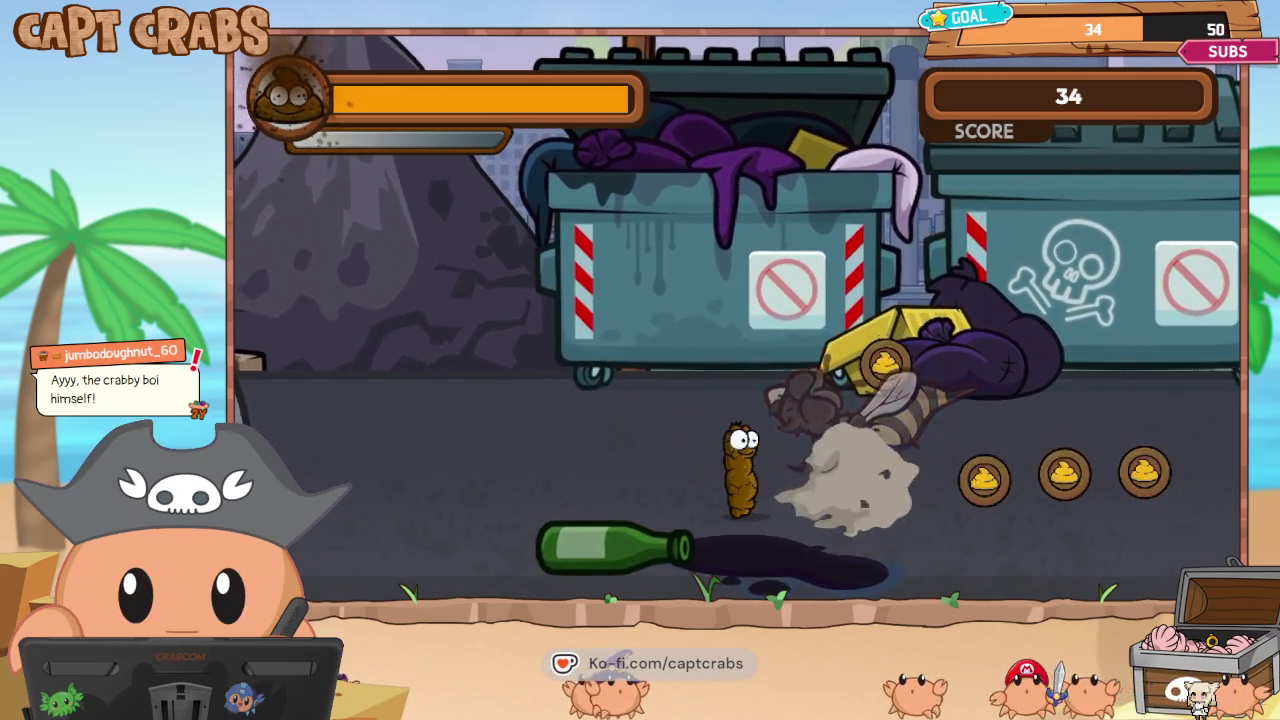
# Defeat the wasp and snake to reach score 44, then choose Exit Game from the pause menu.
pyautogui.press('Right')
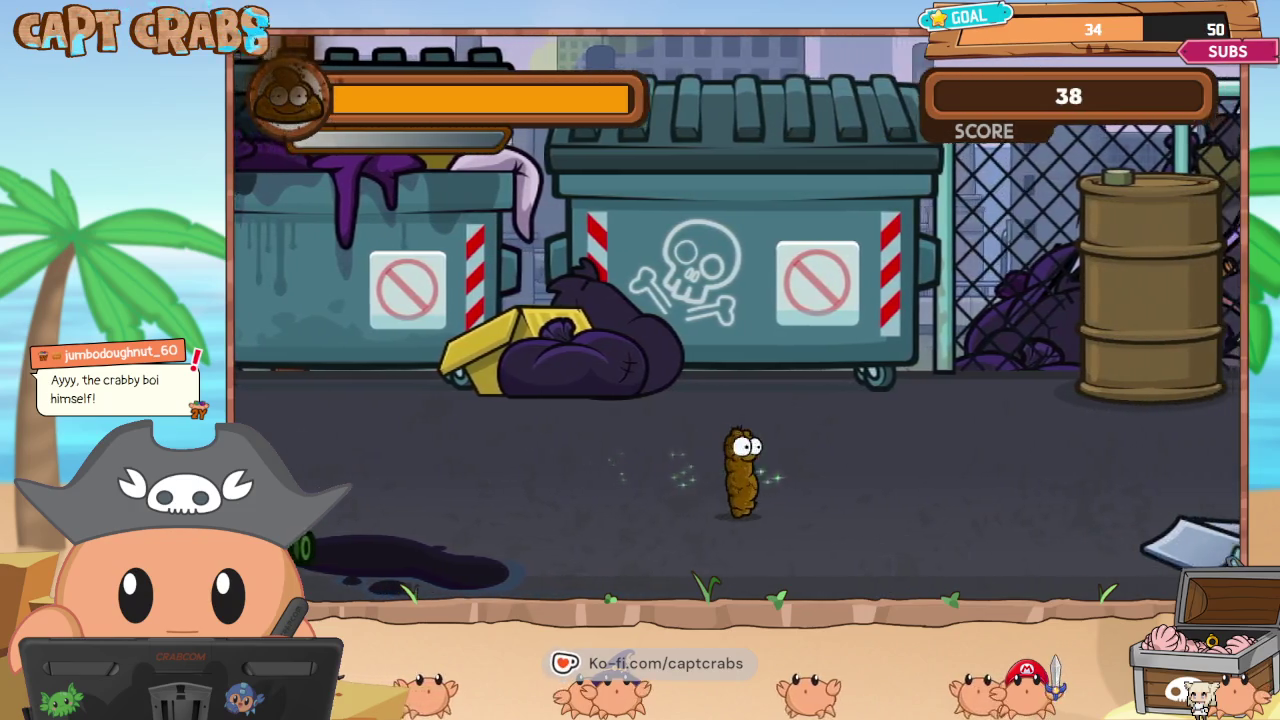
pyautogui.press('Up')
pyautogui.press('Right')
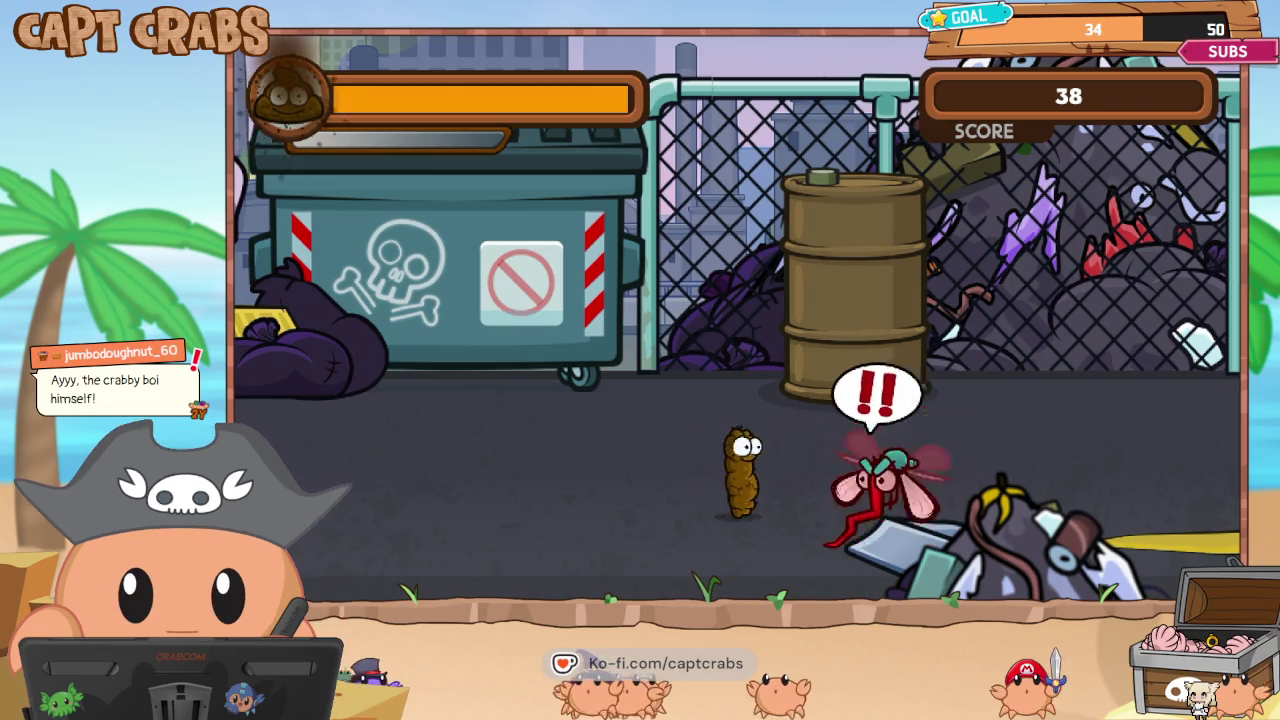
pyautogui.press('Right')
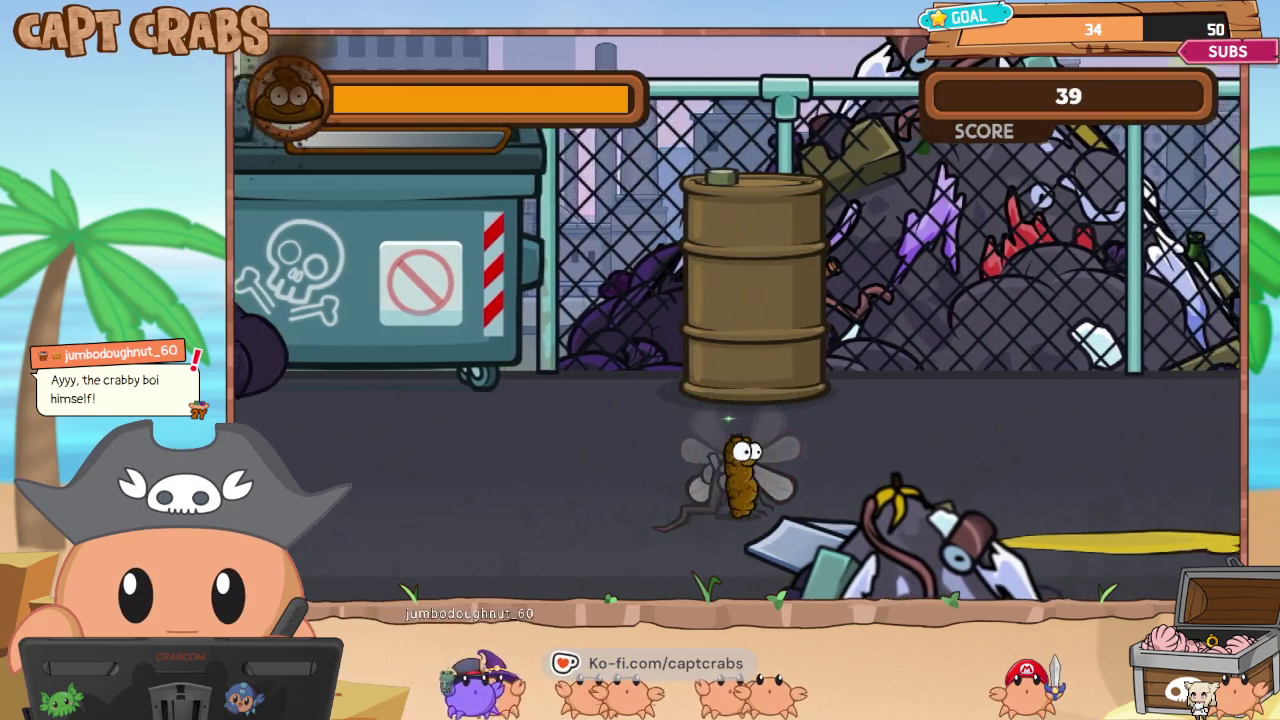
pyautogui.press('Right')
pyautogui.press('Right')
pyautogui.press('Right')
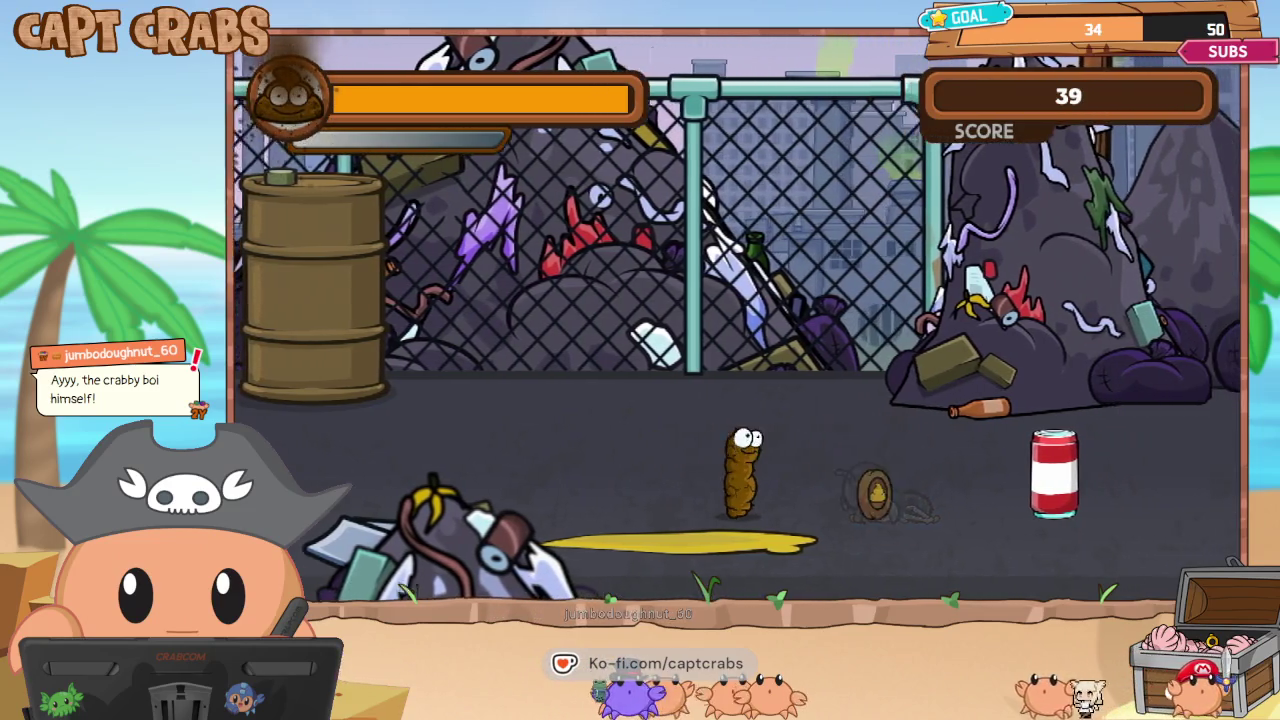
pyautogui.press('Right')
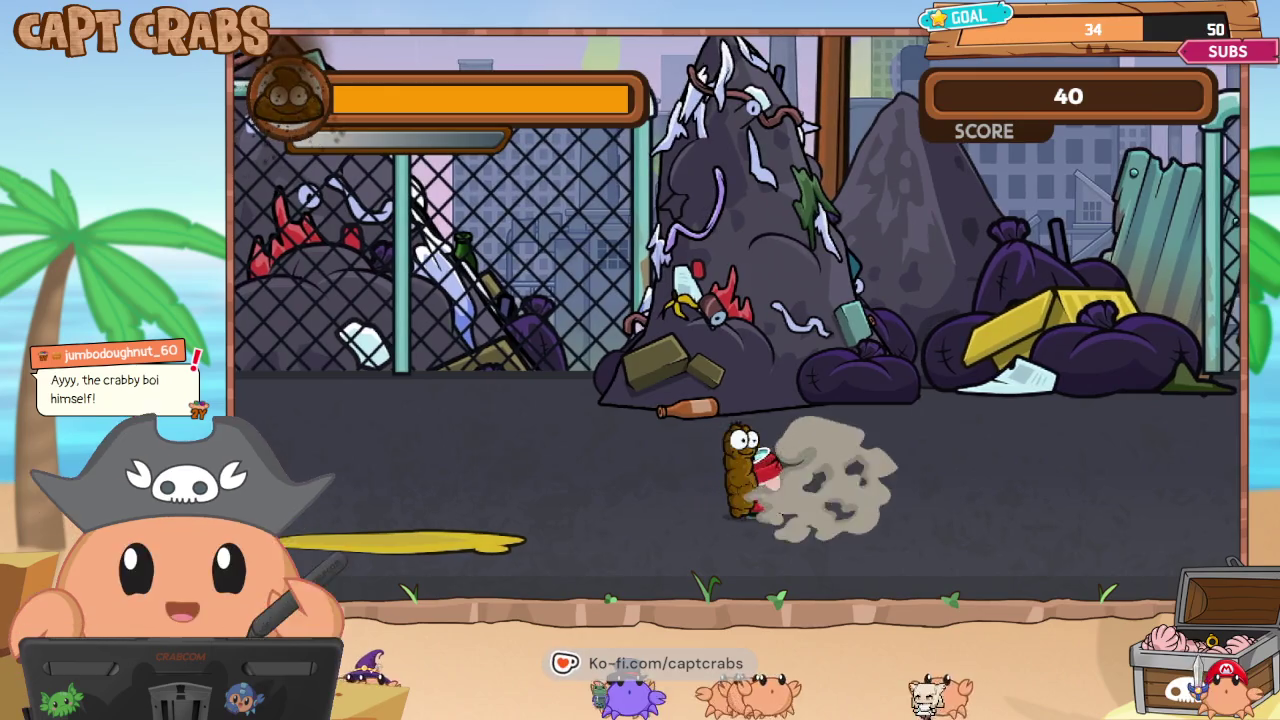
pyautogui.press('Right')
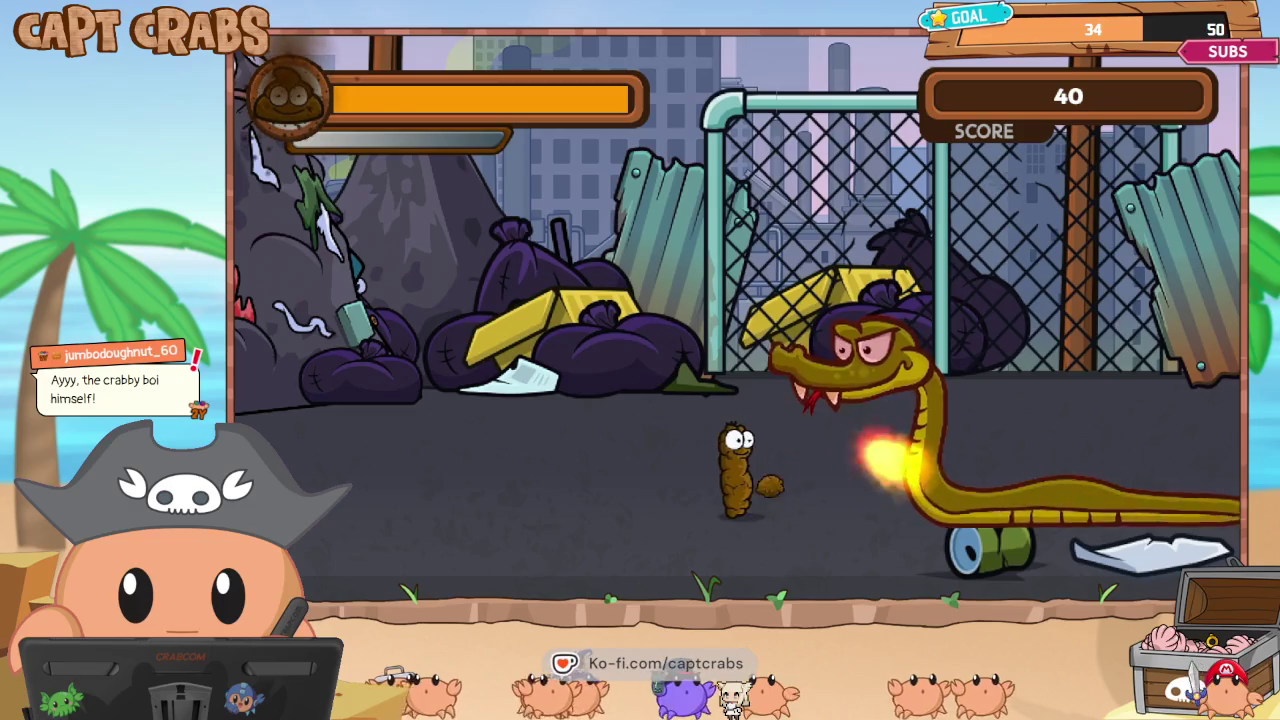
pyautogui.press('space')
pyautogui.press('Right')
pyautogui.press('Right')
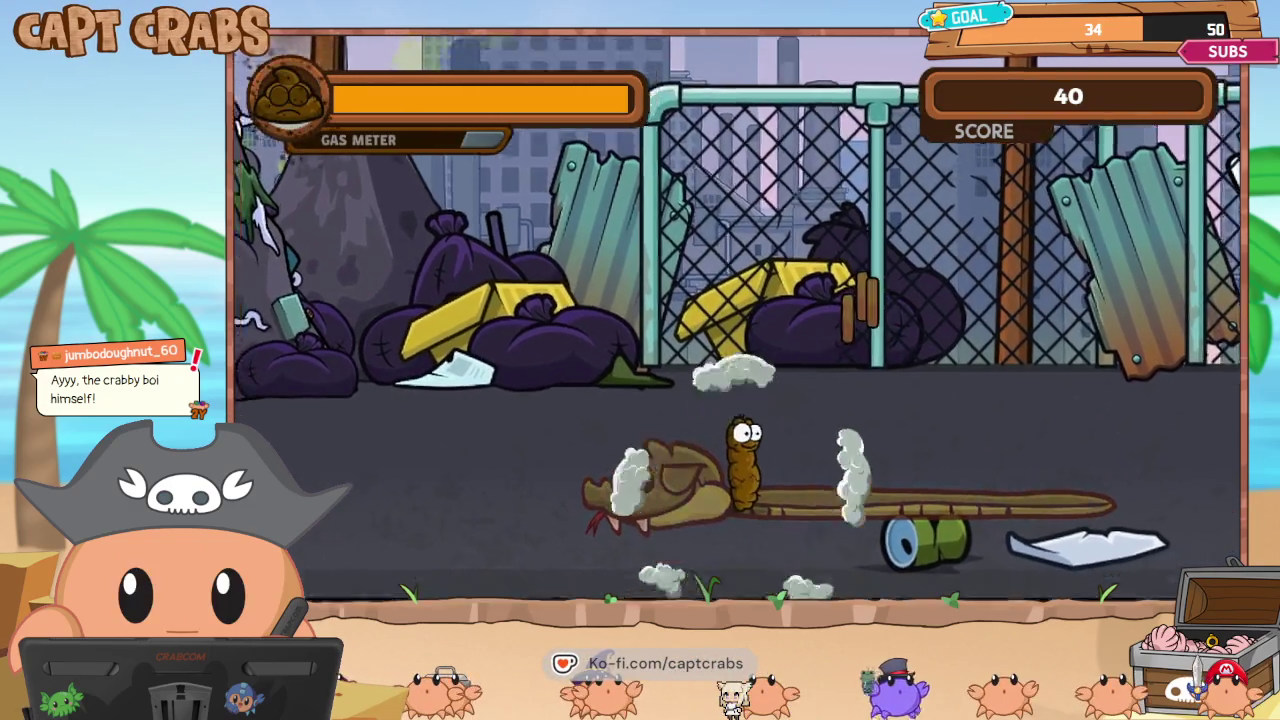
pyautogui.press('Right')
pyautogui.press('Up')
pyautogui.press('Escape')
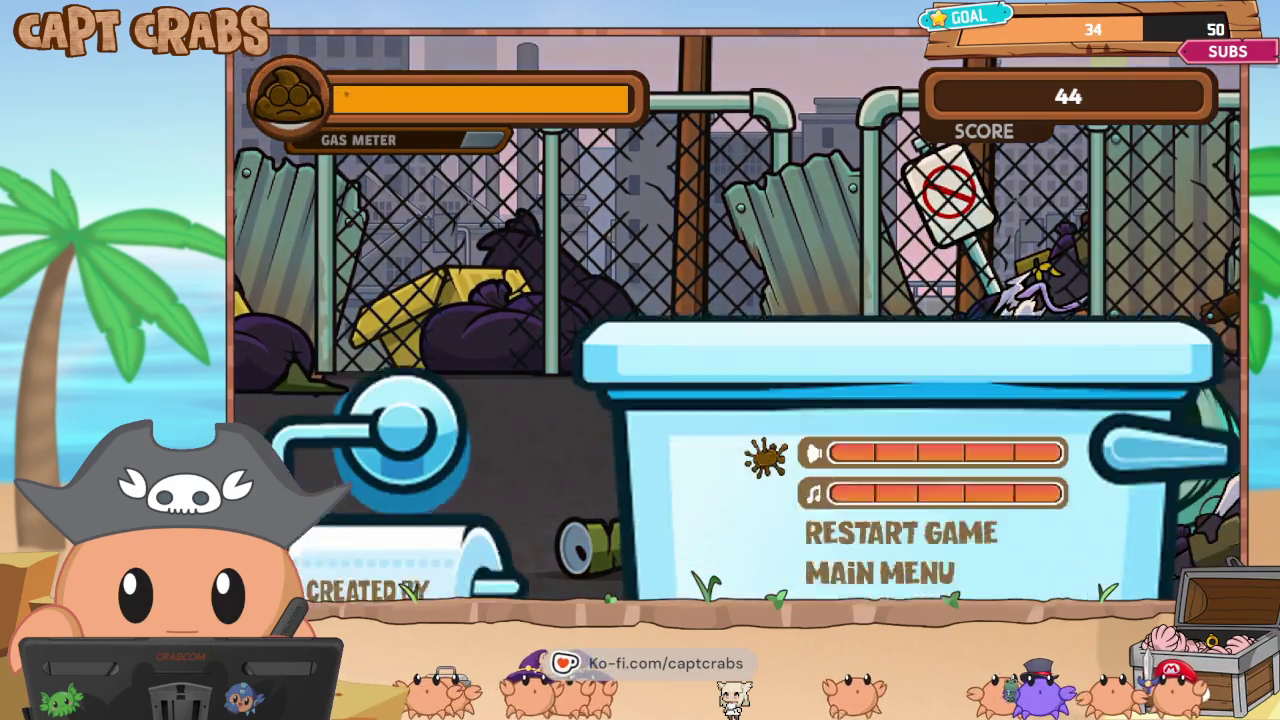
pyautogui.press('Down')
pyautogui.press('Down')
pyautogui.press('Down')
pyautogui.press('Return')
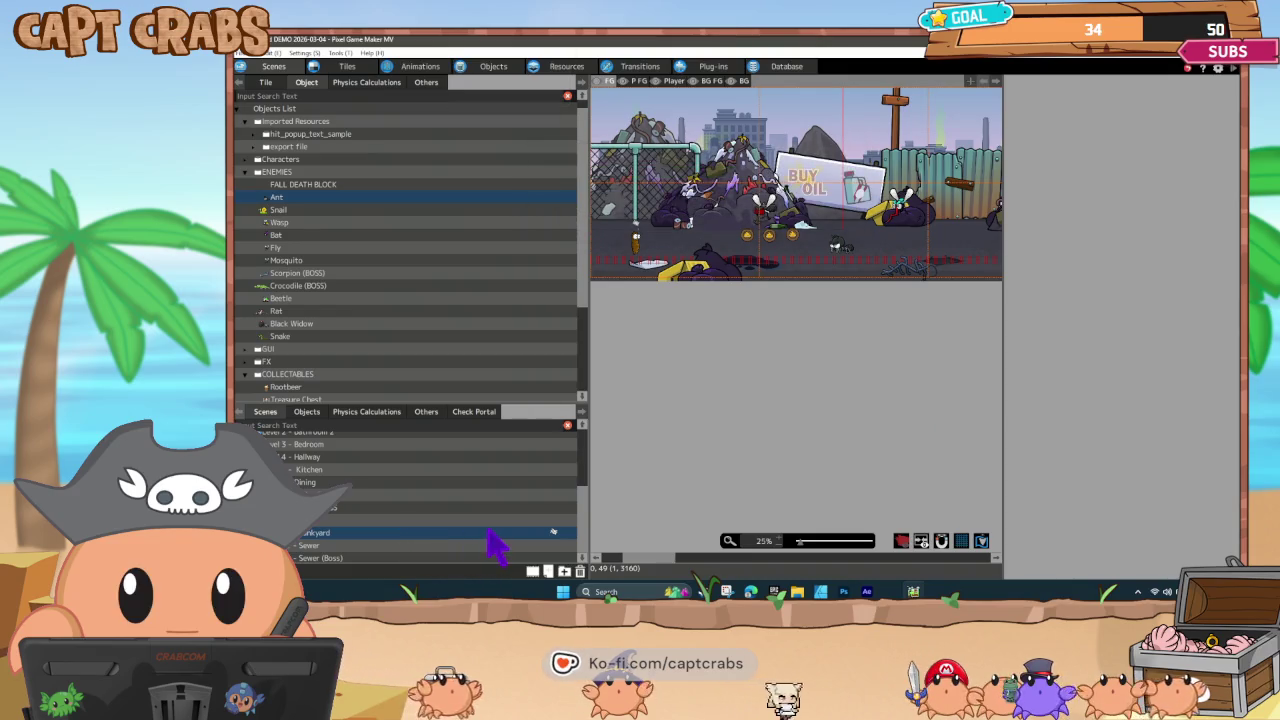
# Open the small all-black scene in place of Junkyard, dismissing its options menu.
pyautogui.scroll(5, 365, 512)
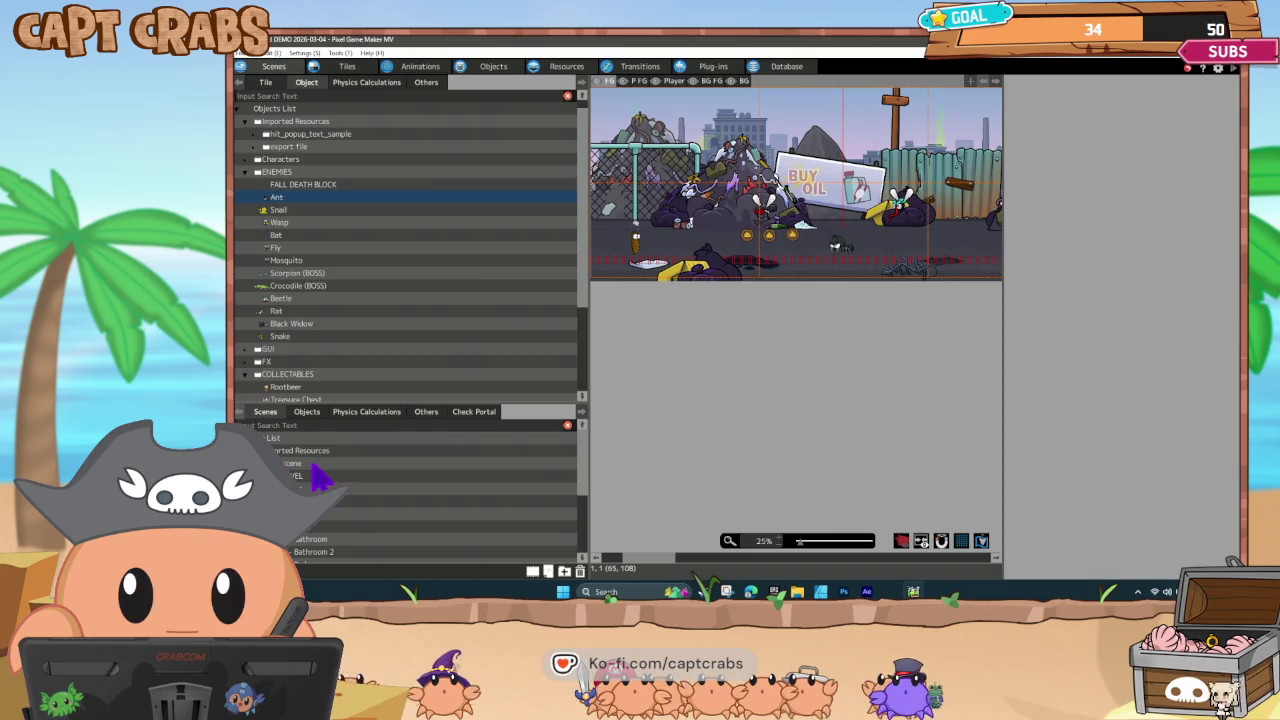
pyautogui.click(316, 489)
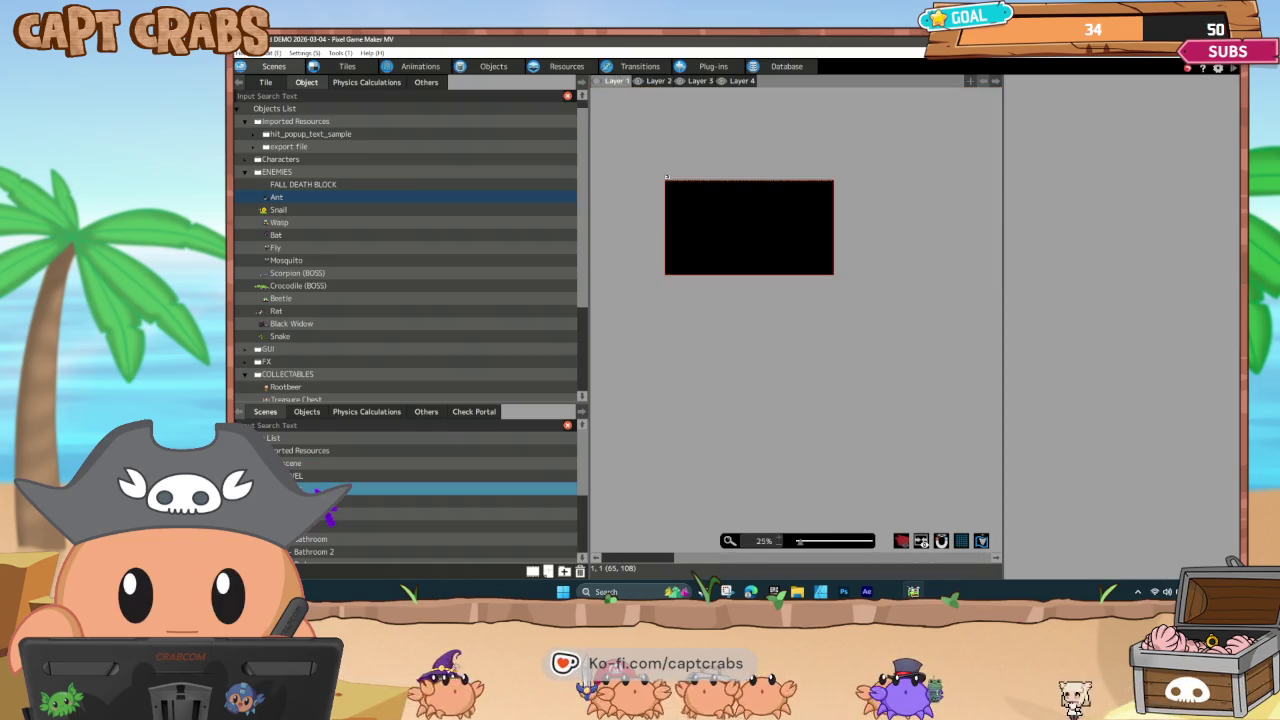
pyautogui.rightClick(316, 489)
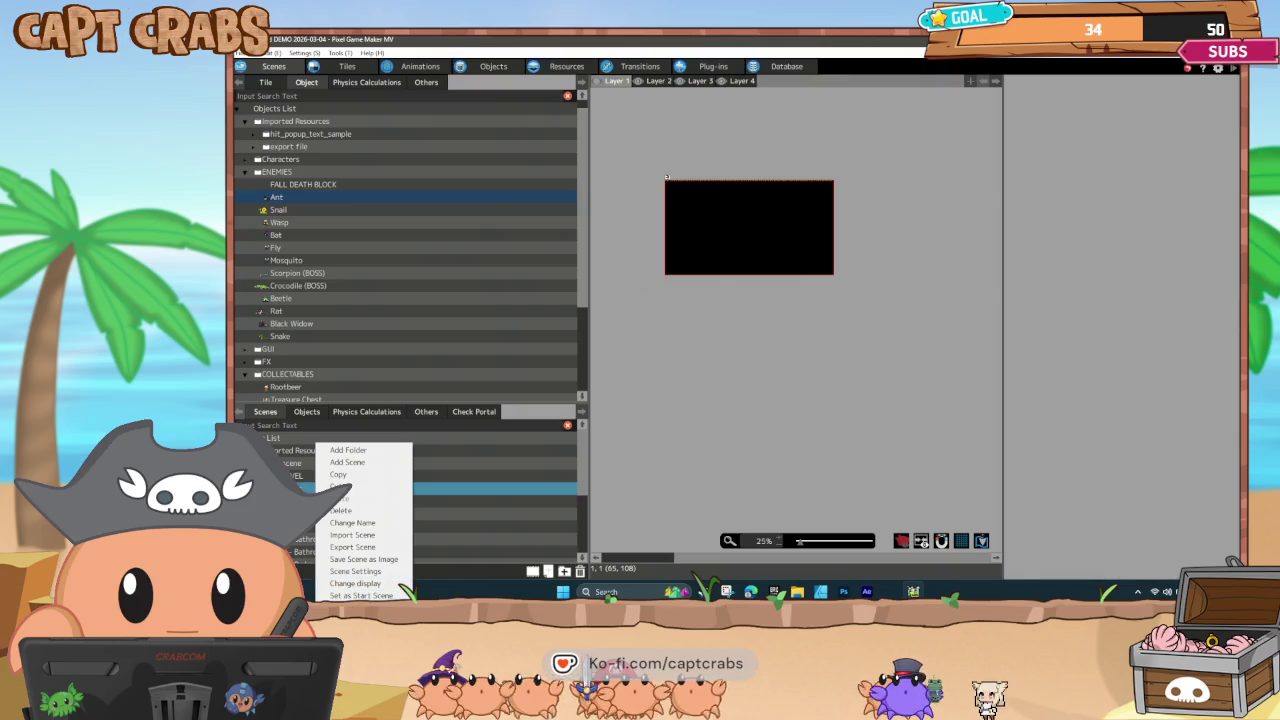
pyautogui.click(553, 487)
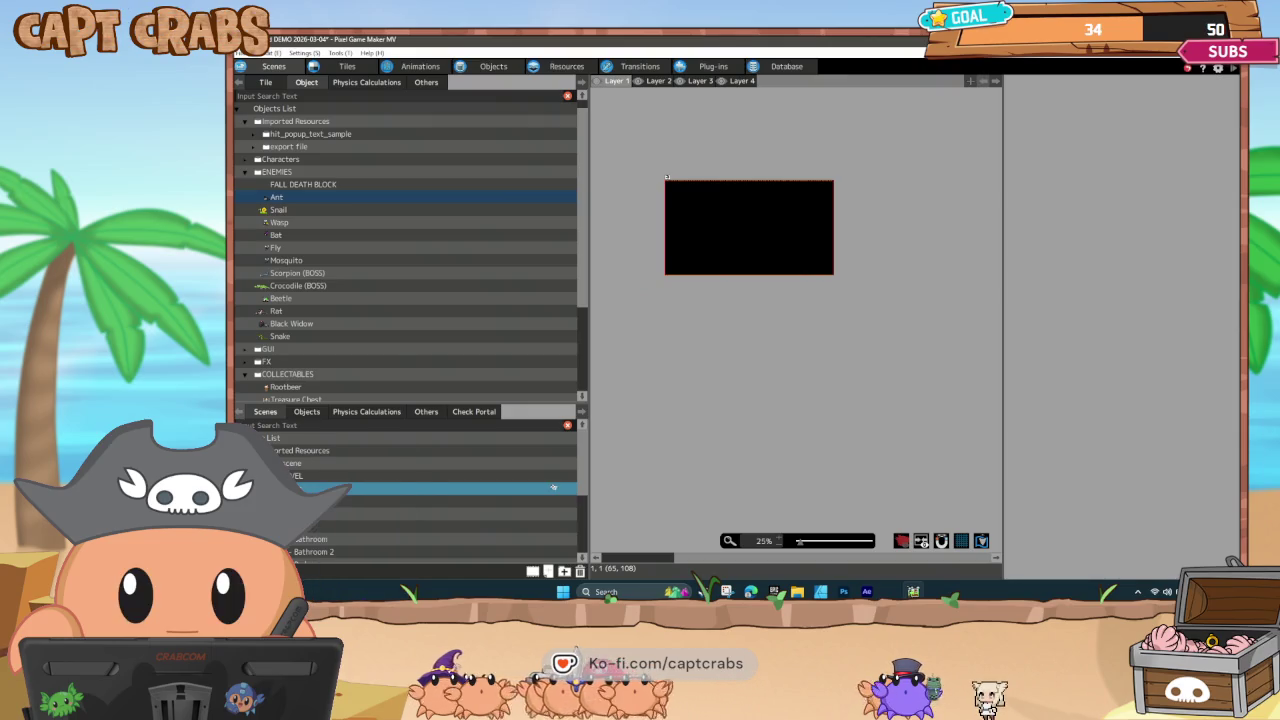
# Save the project, then start Save Project As from the FighTurd folder.
pyautogui.click(246, 53)
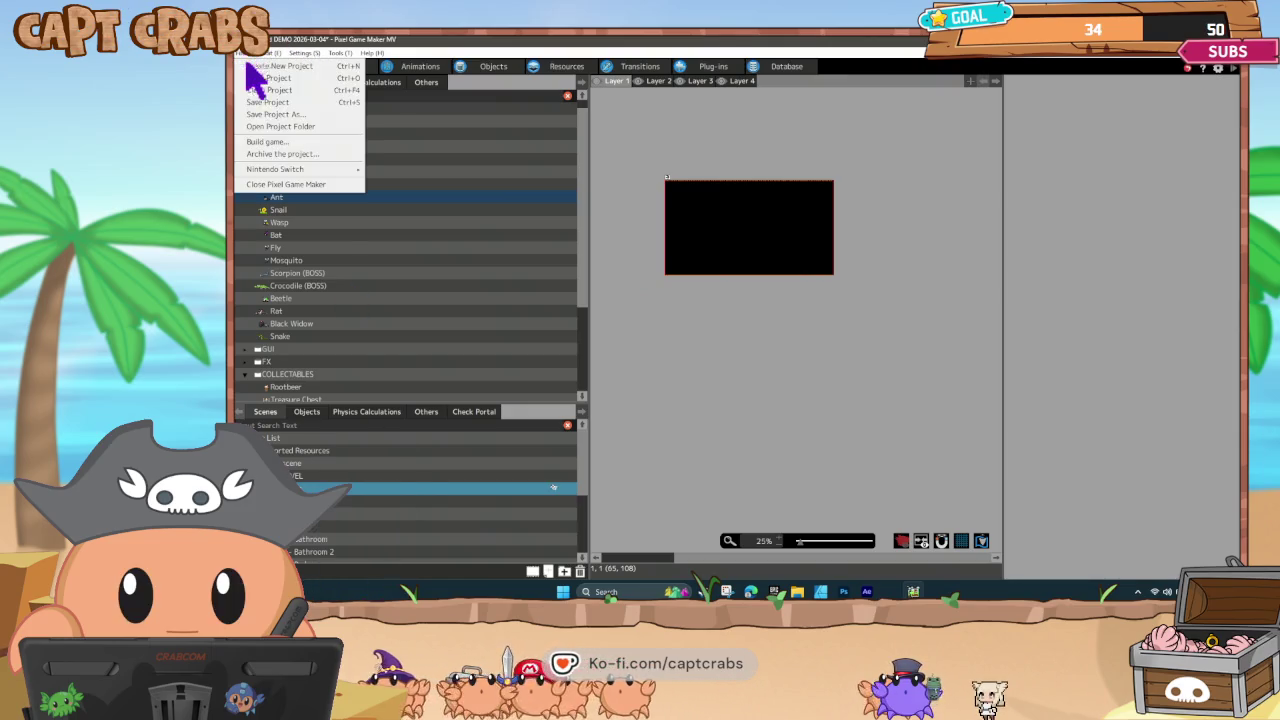
pyautogui.click(283, 103)
pyautogui.click(252, 53)
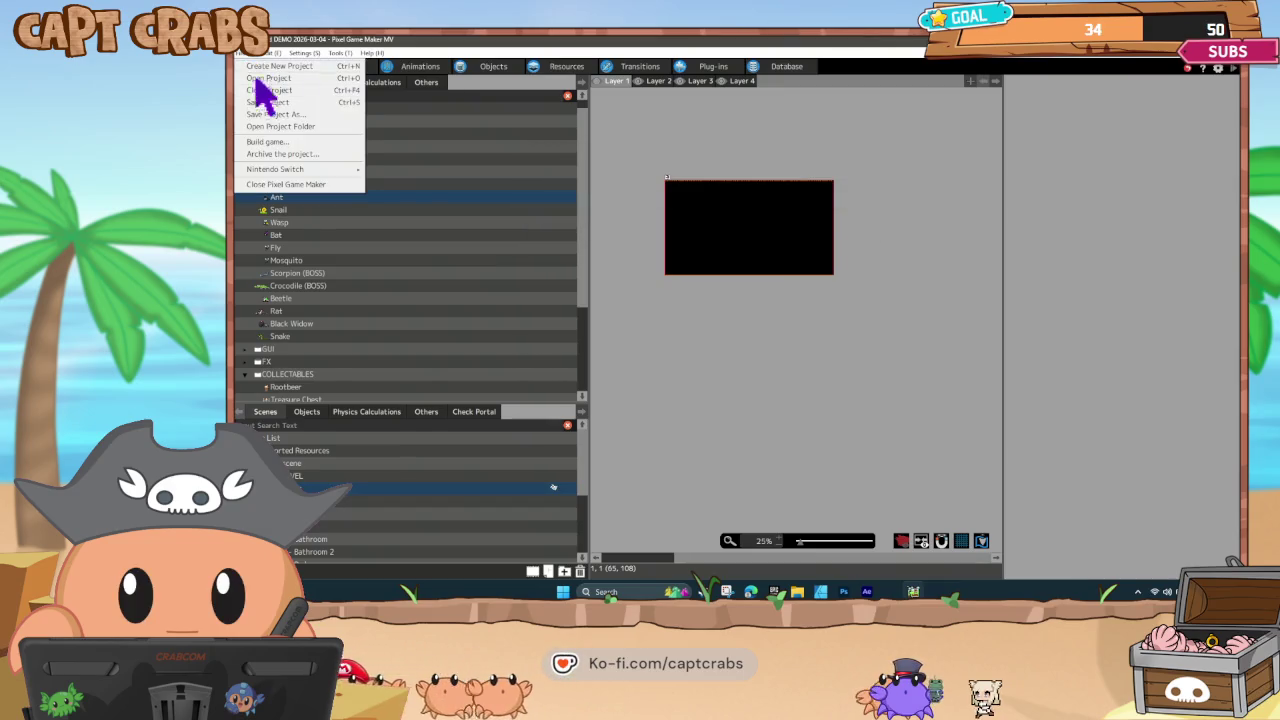
pyautogui.click(270, 114)
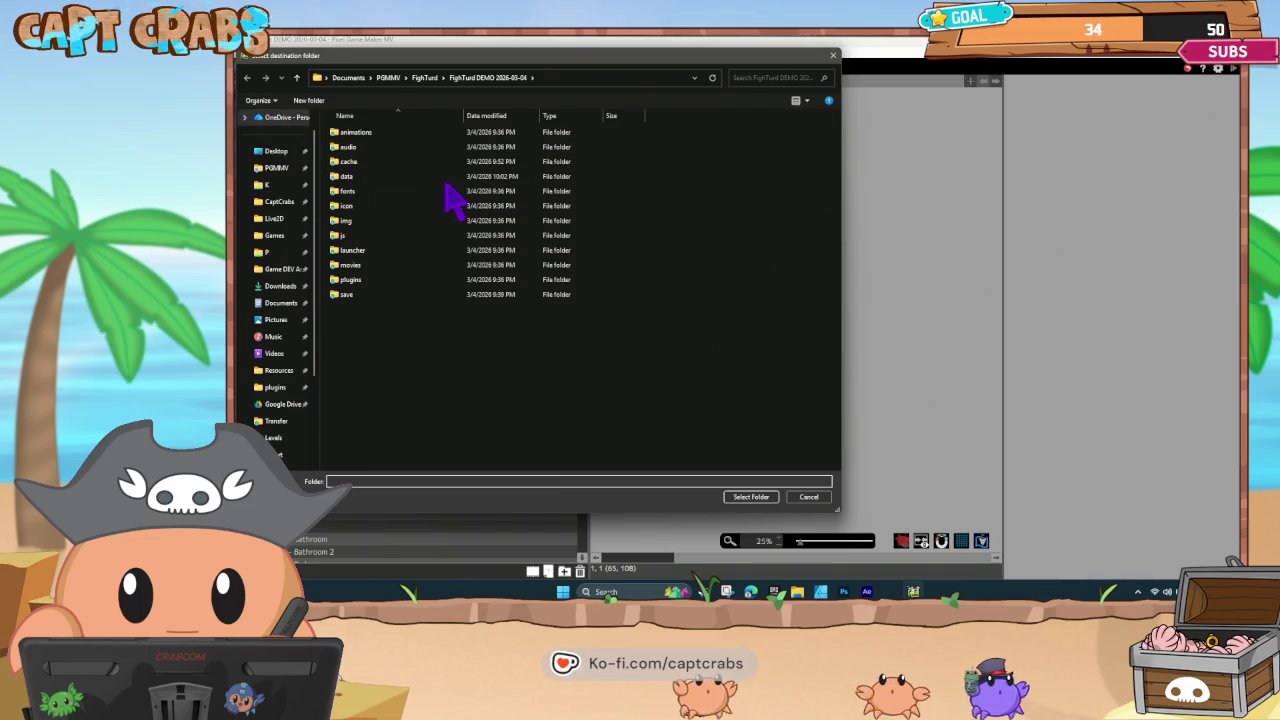
pyautogui.click(425, 77)
# Create a new 'FighTurd 2026-03-04' folder and copy the project into it.
pyautogui.rightClick(405, 325)
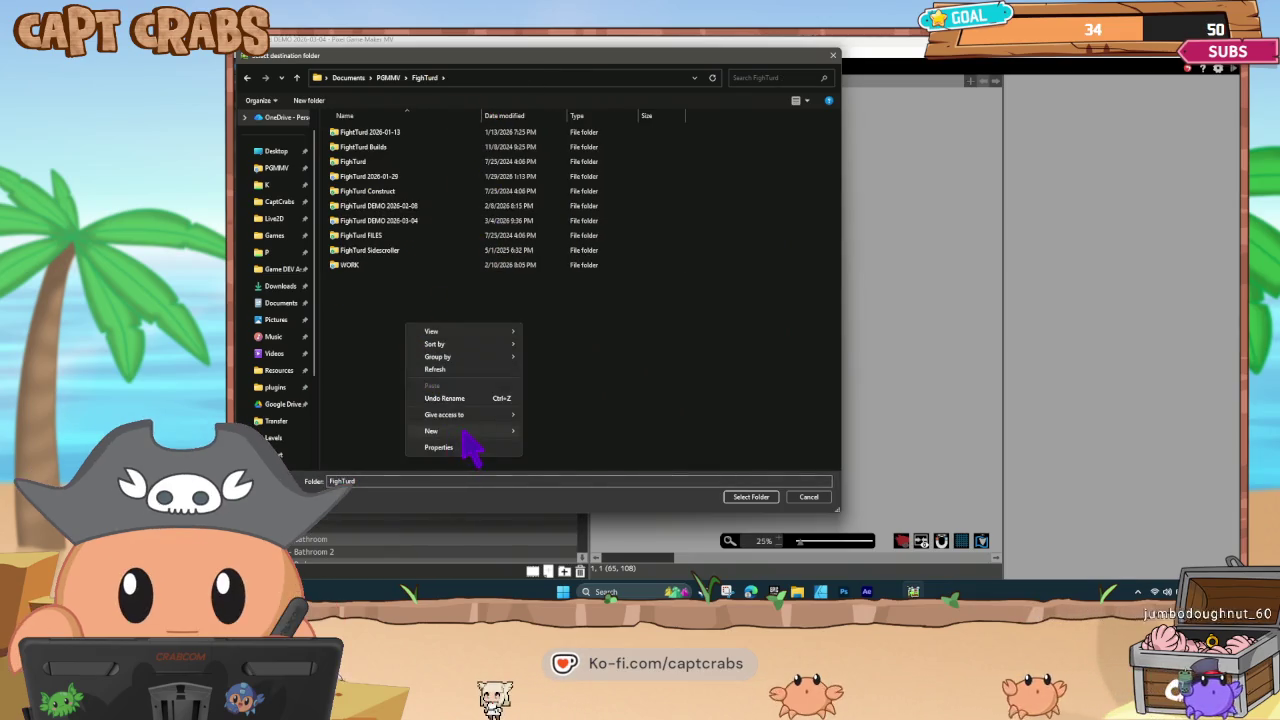
pyautogui.moveTo(458, 430)
pyautogui.click(547, 261)
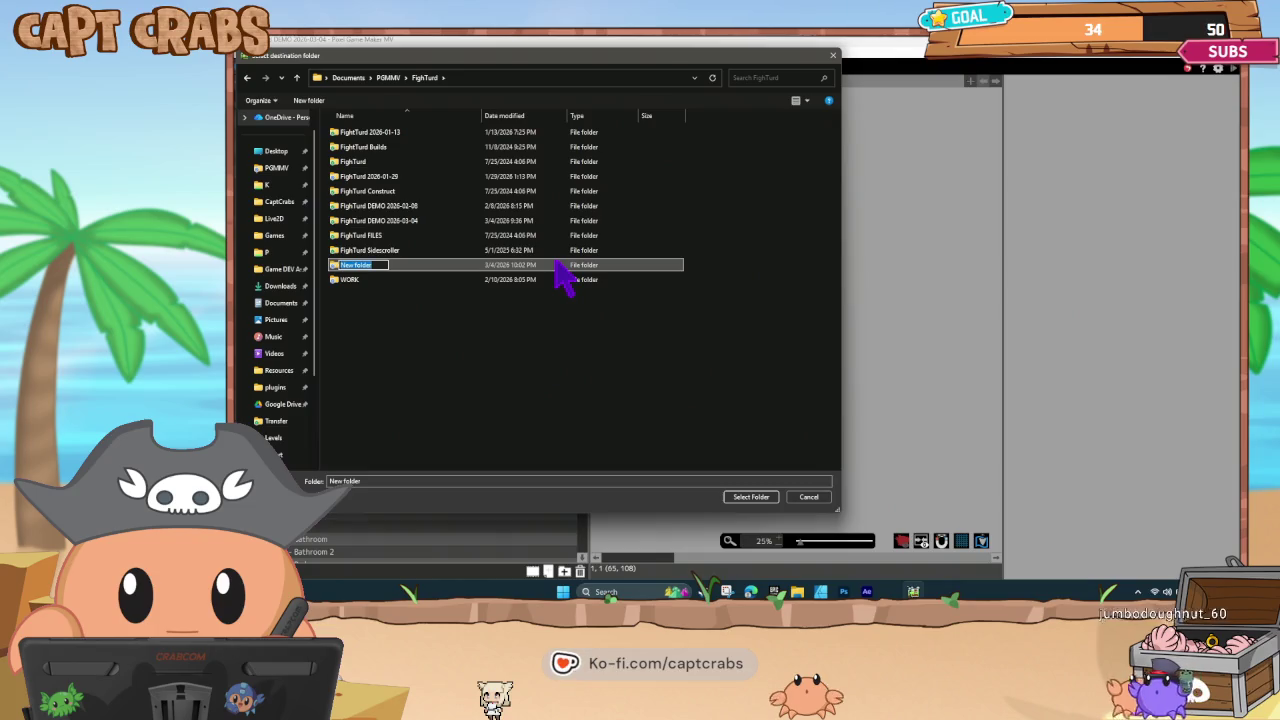
pyautogui.write('Fig')
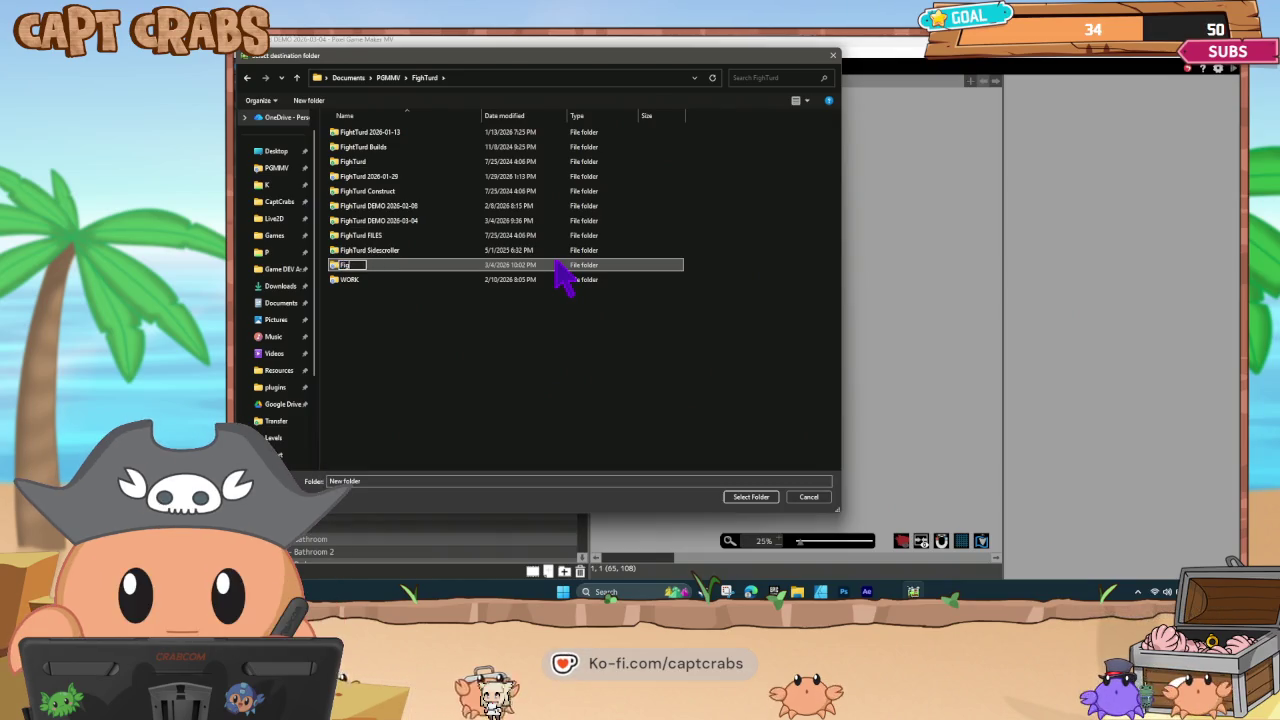
pyautogui.write('hTurd 2026')
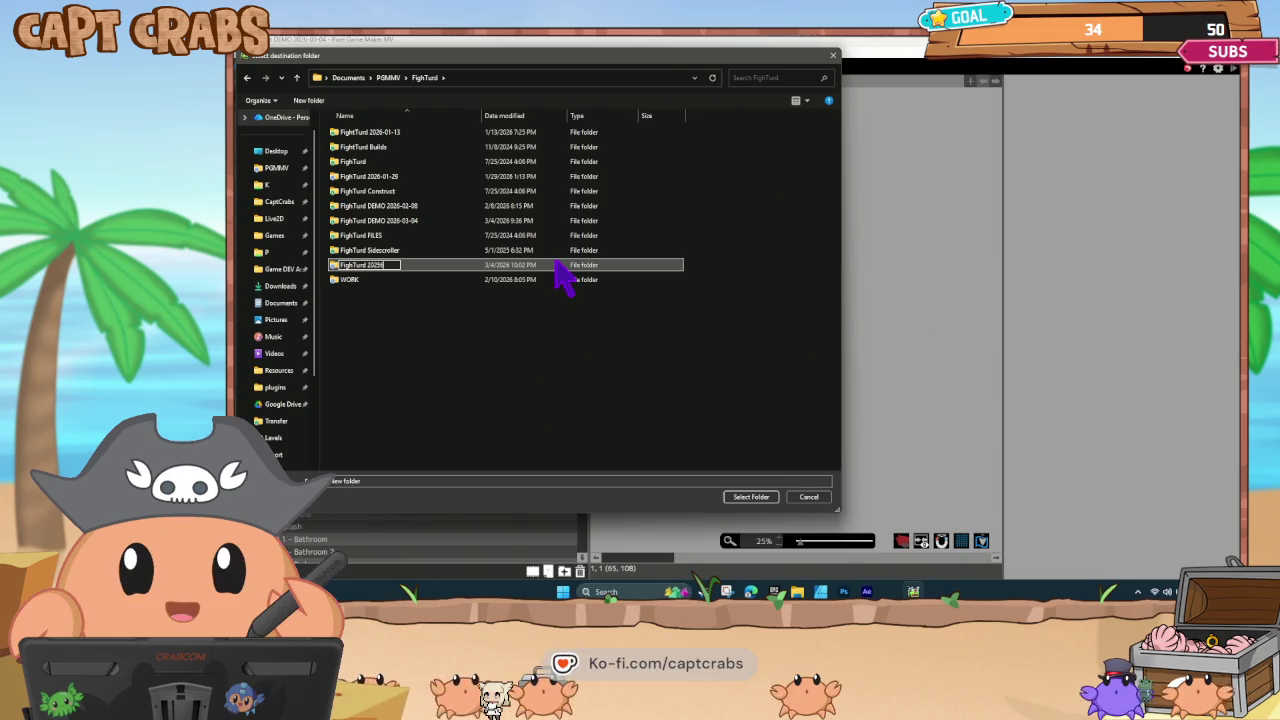
pyautogui.press('BackSpace')
pyautogui.write('6-')
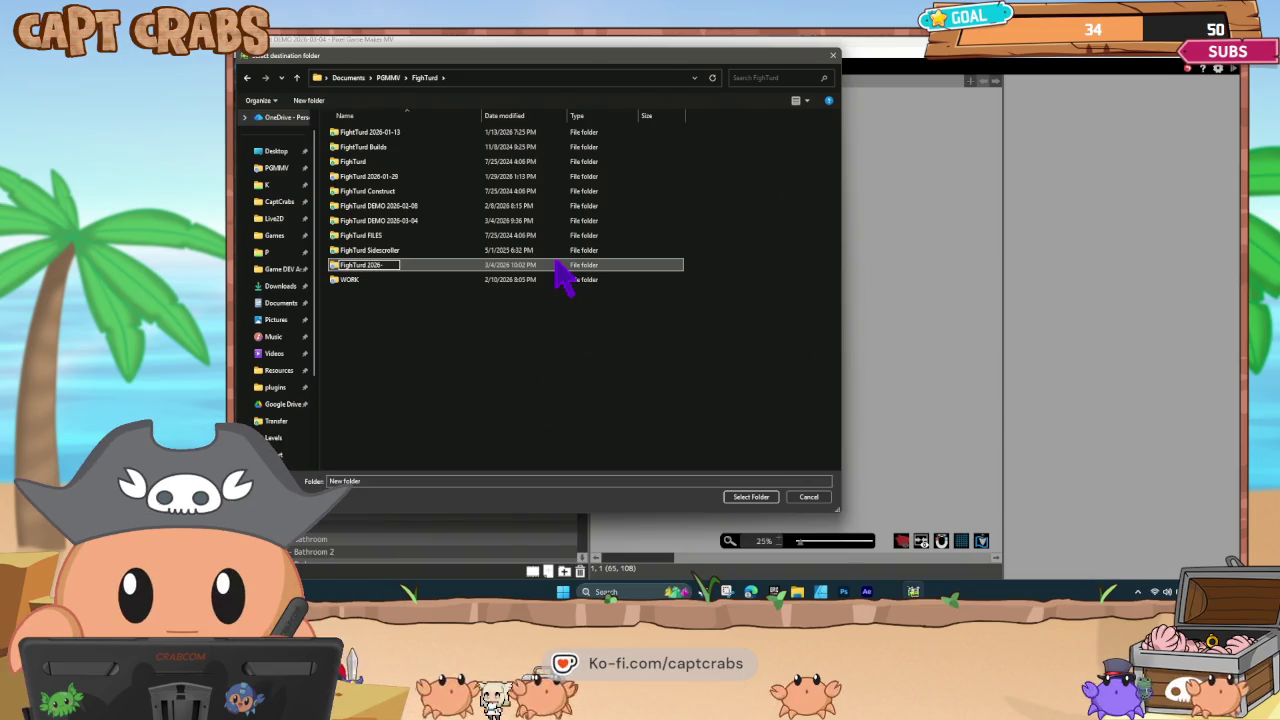
pyautogui.write('03-')
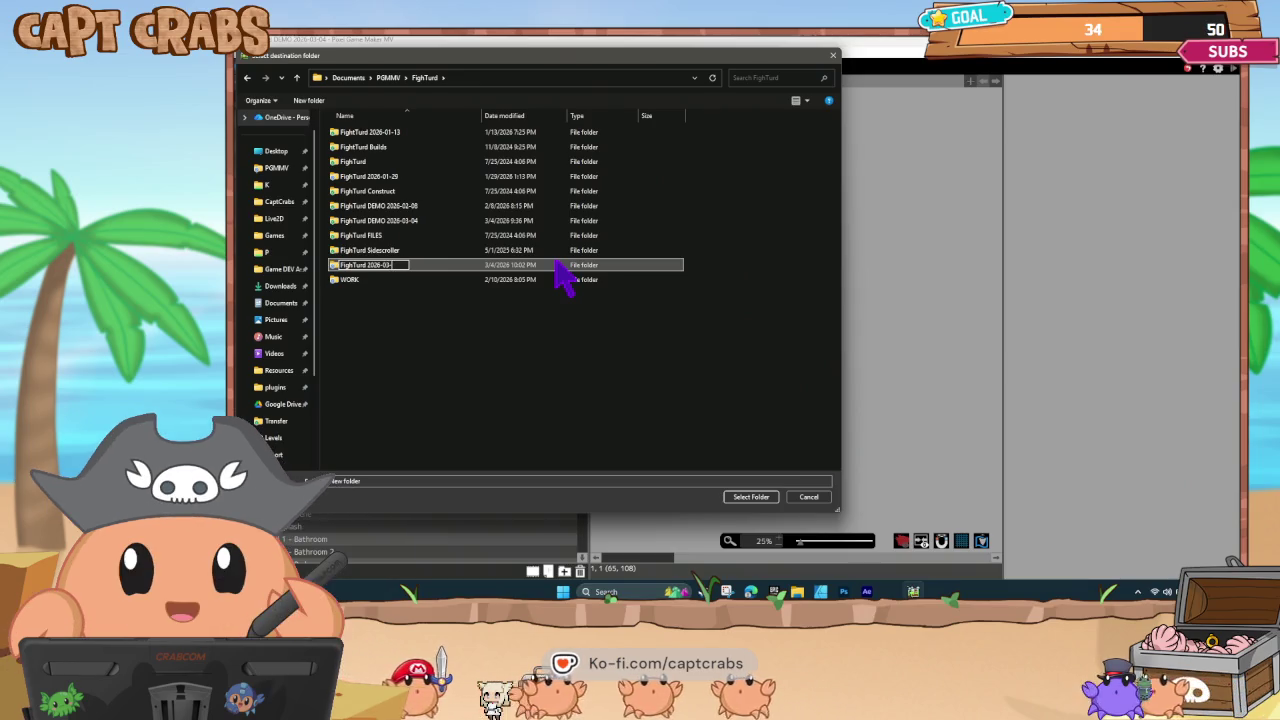
pyautogui.press('Return')
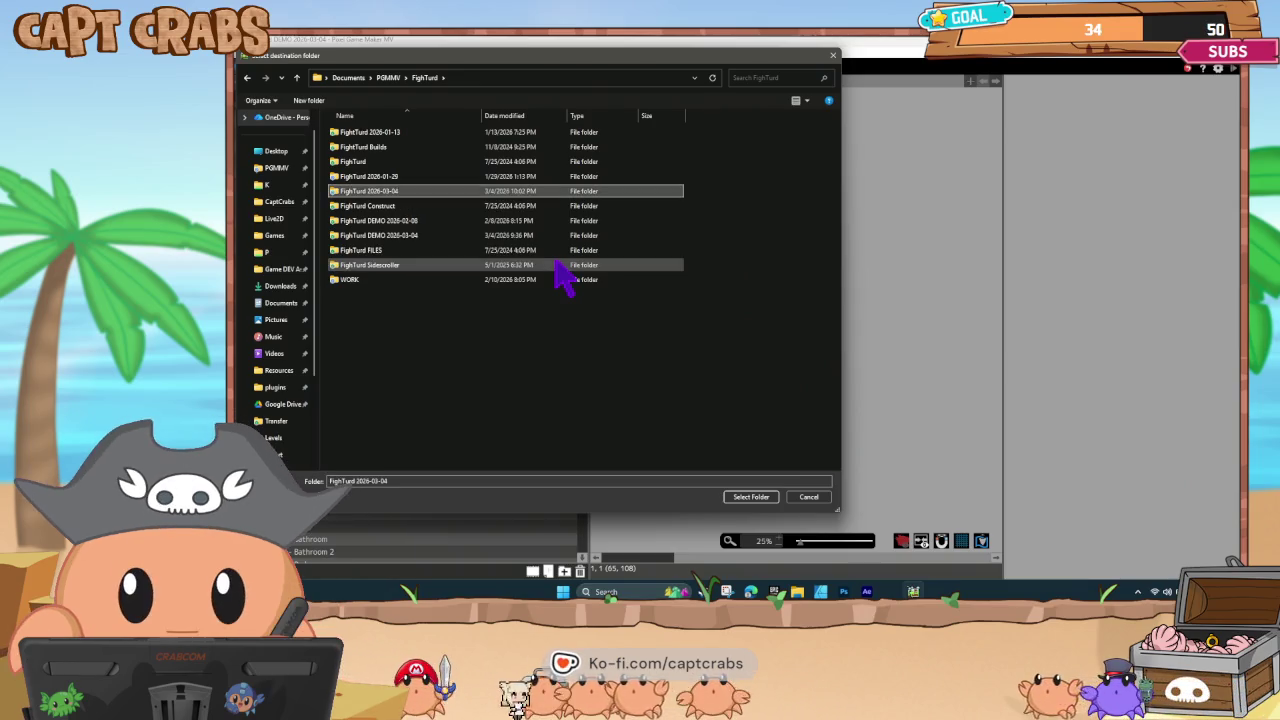
pyautogui.press('Return')
pyautogui.click(746, 498)
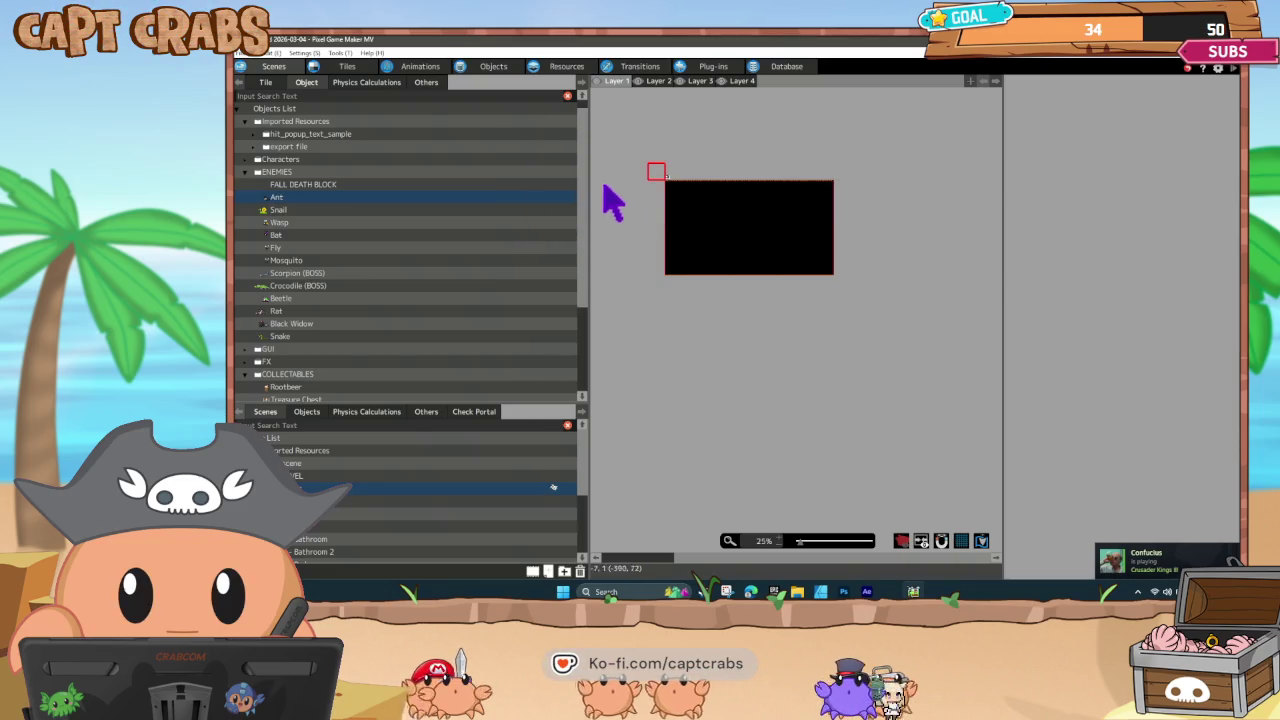
# Close Pixel Game Maker MV and reopen the FighTurd DEMO 2026-03-04 project from Recent Projects.
pyautogui.click(251, 53)
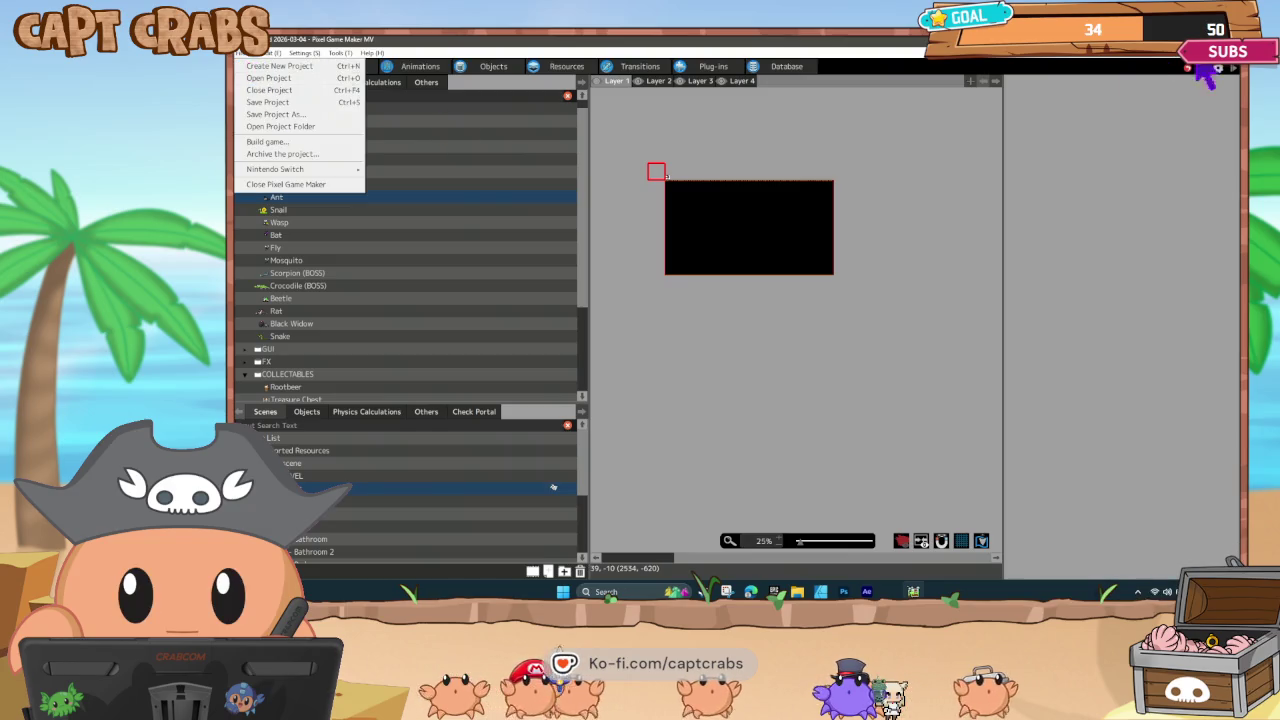
pyautogui.press('Escape')
pyautogui.hotkey('alt', 'F4')
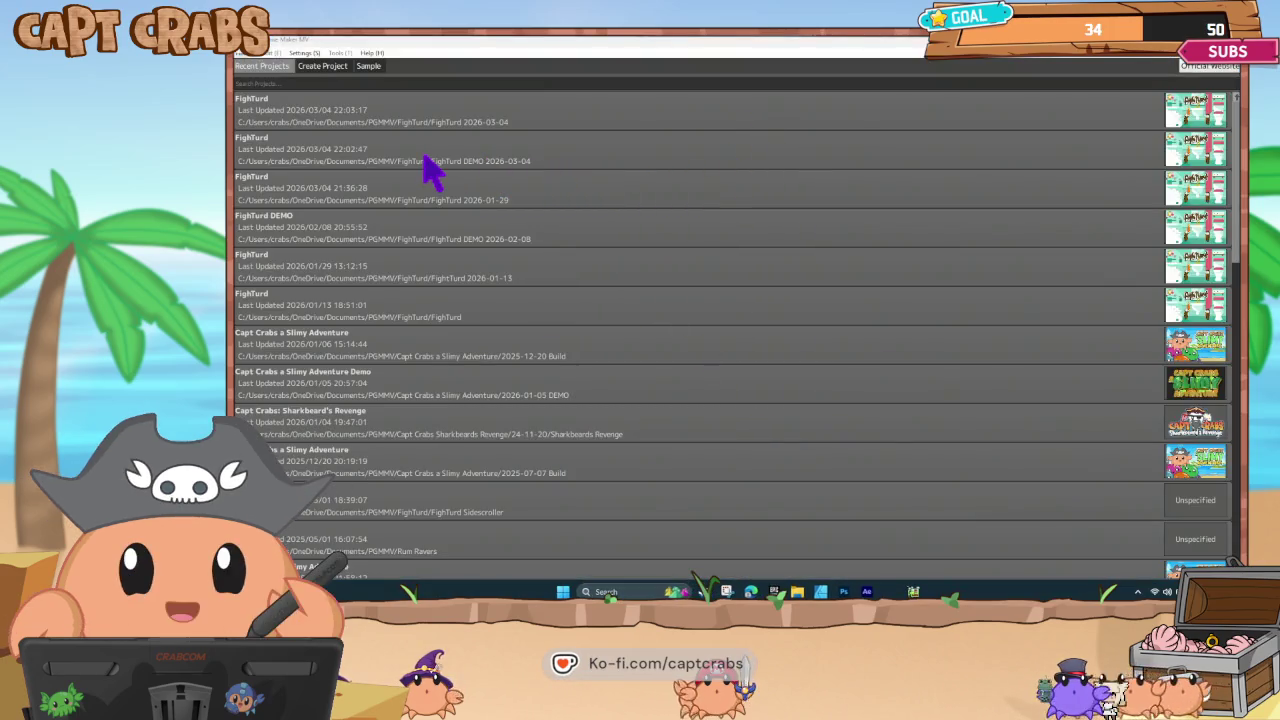
pyautogui.doubleClick(424, 158)
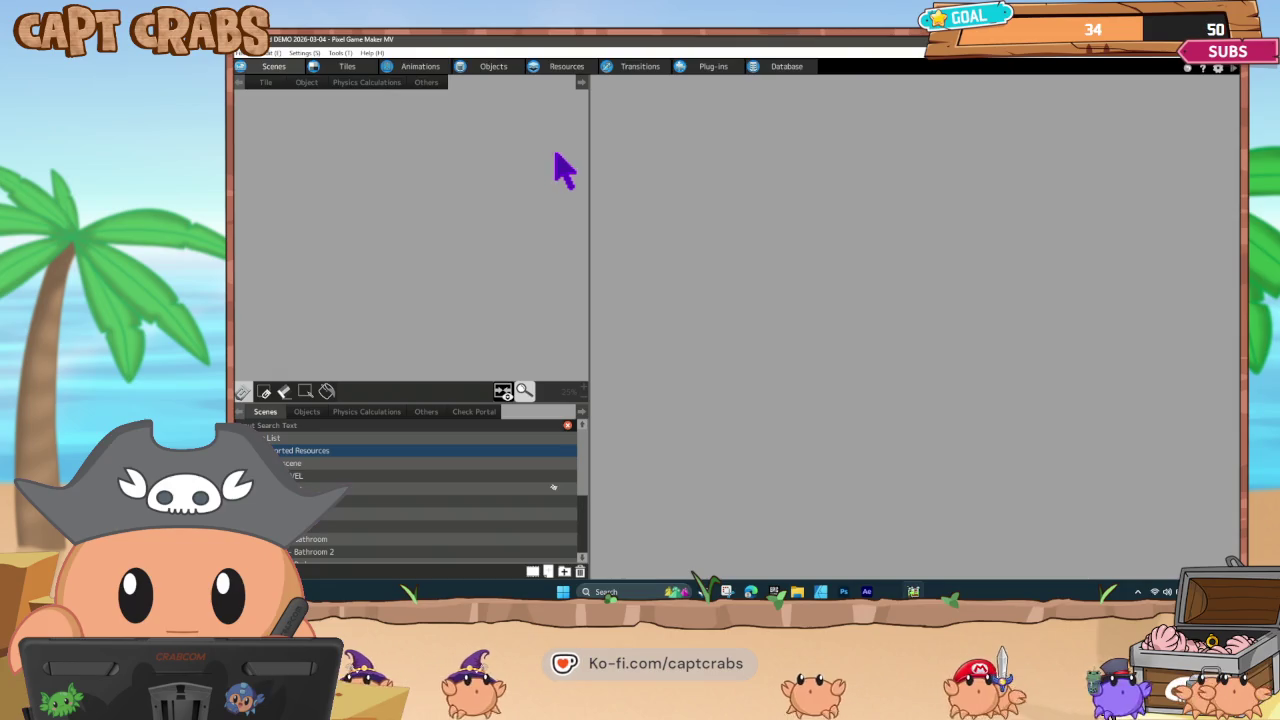
# Open TITLE and, in its Scene Settings, add a new tileset slot set to Demo Overlays.
pyautogui.doubleClick(370, 489)
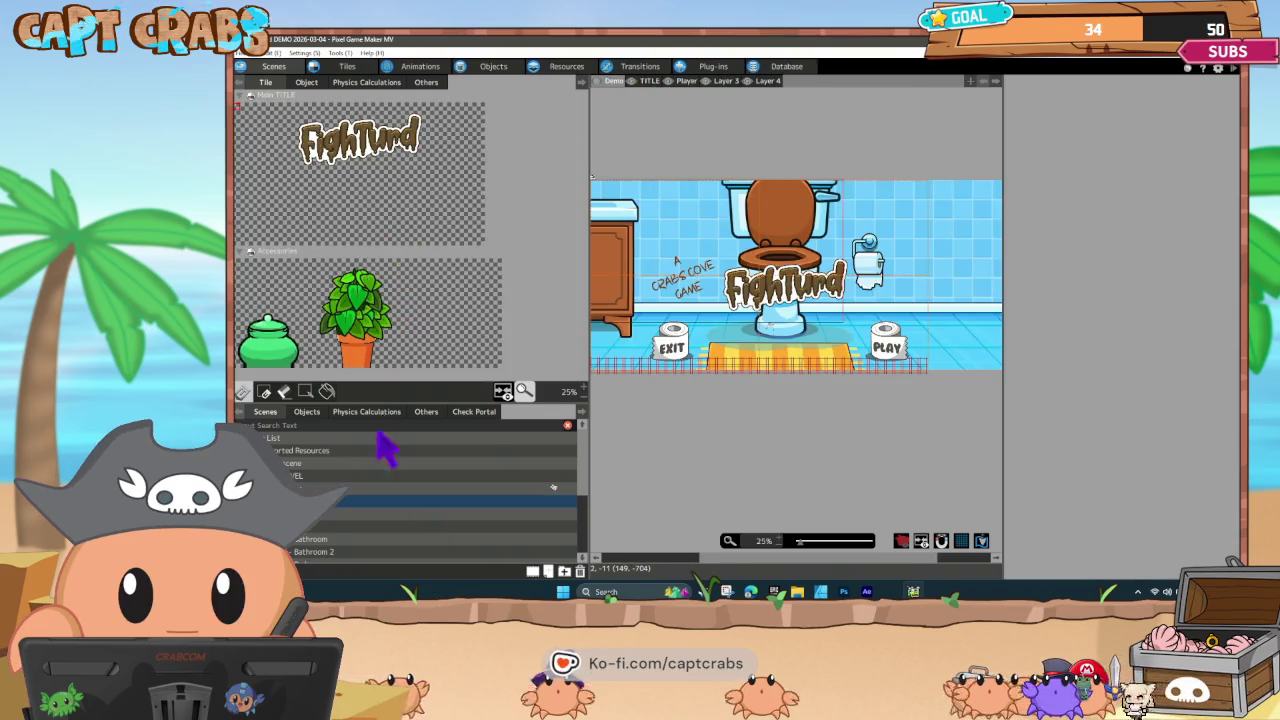
pyautogui.rightClick(310, 500)
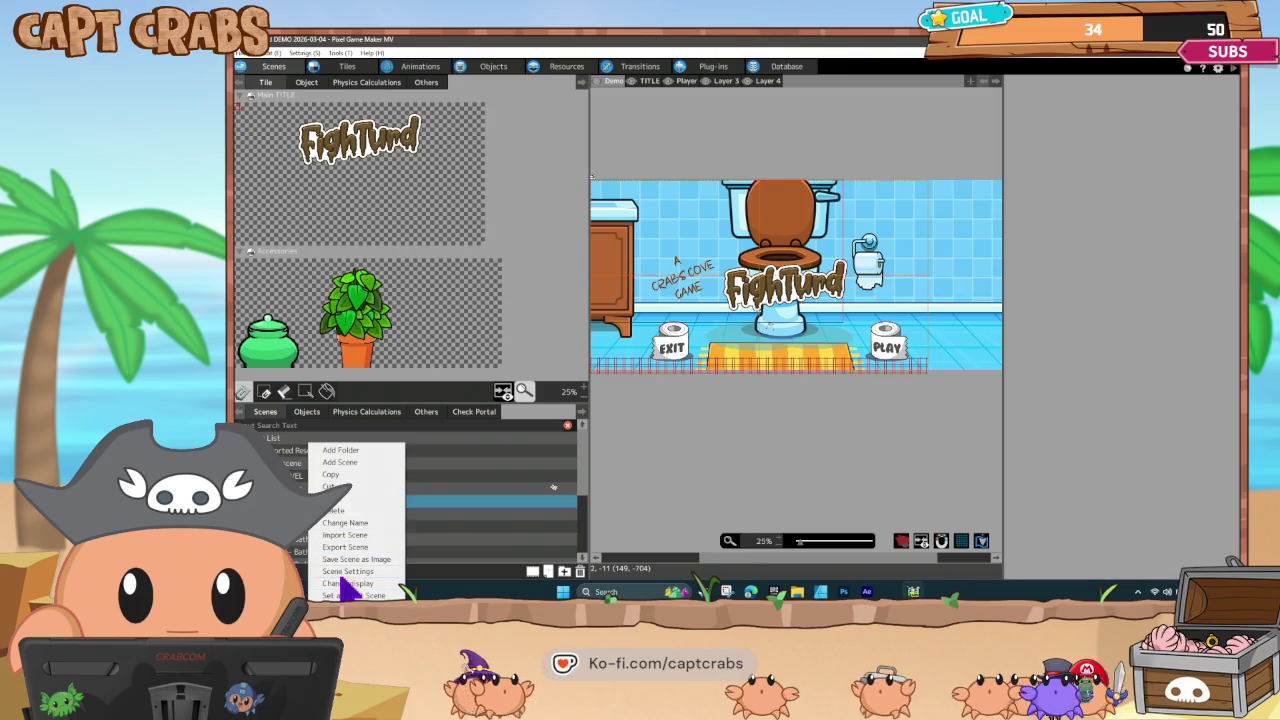
pyautogui.click(345, 571)
pyautogui.click(380, 270)
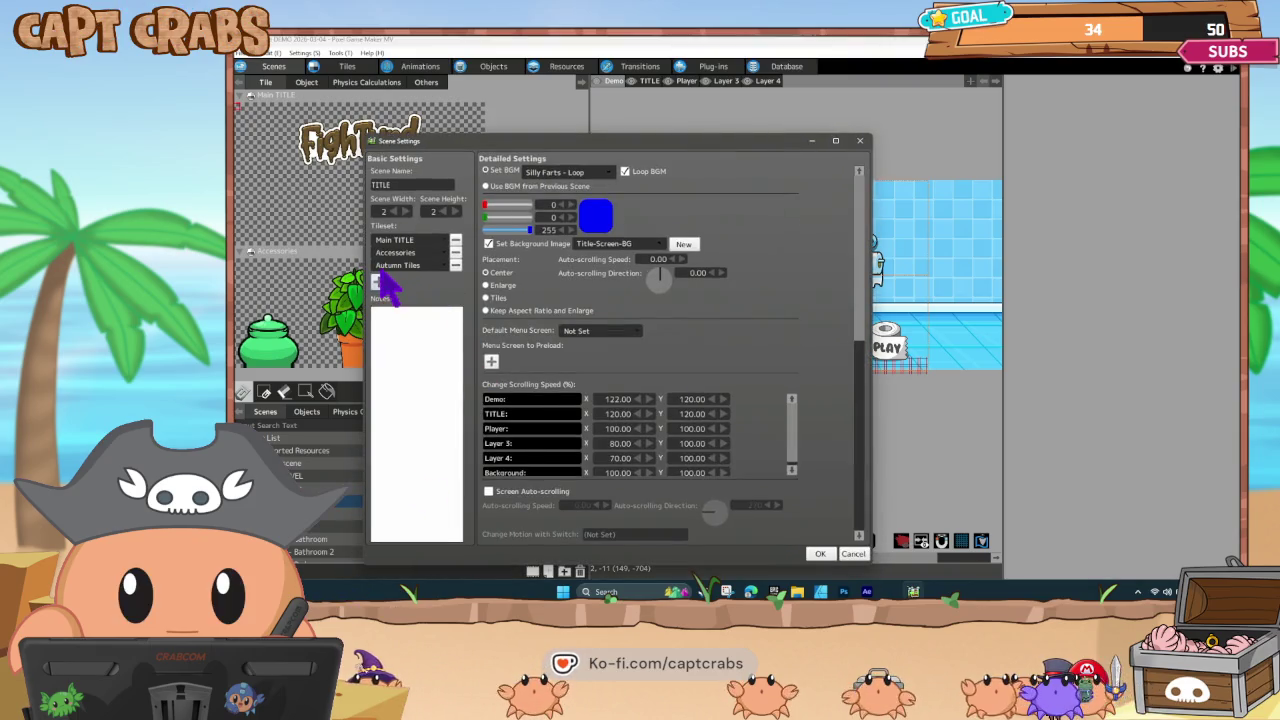
pyautogui.click(407, 268)
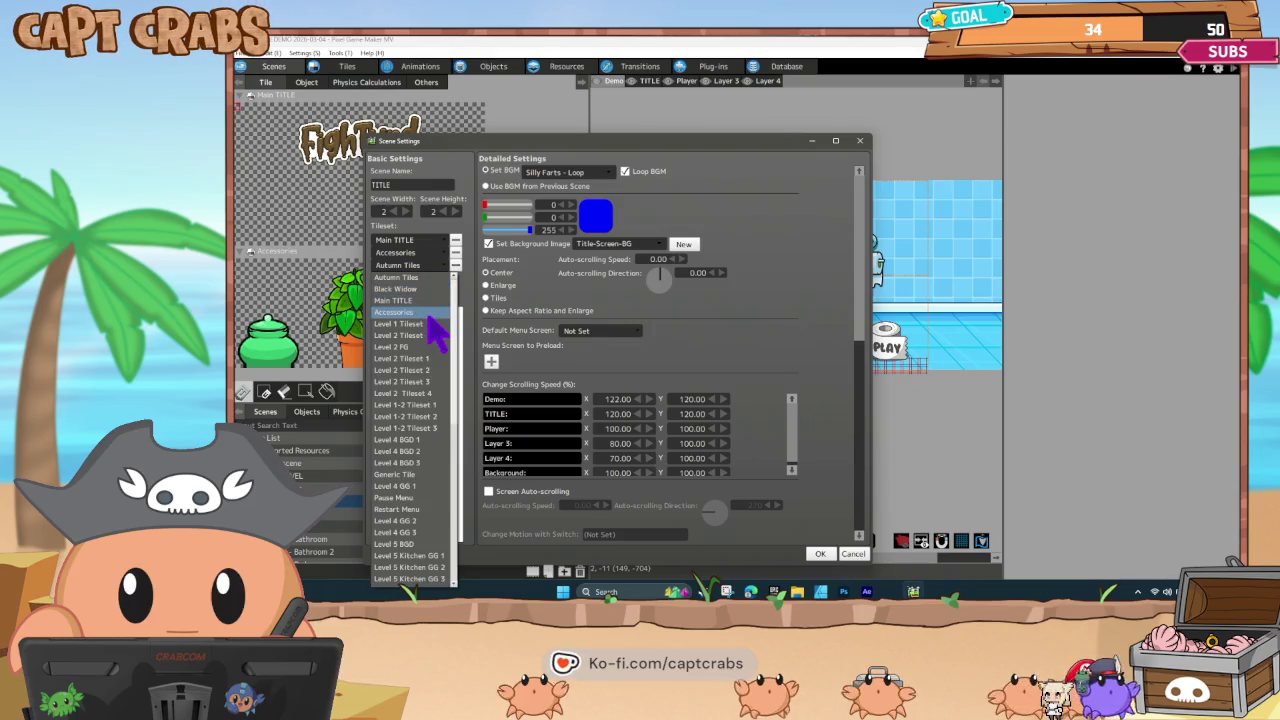
pyautogui.scroll(-9, 440, 520)
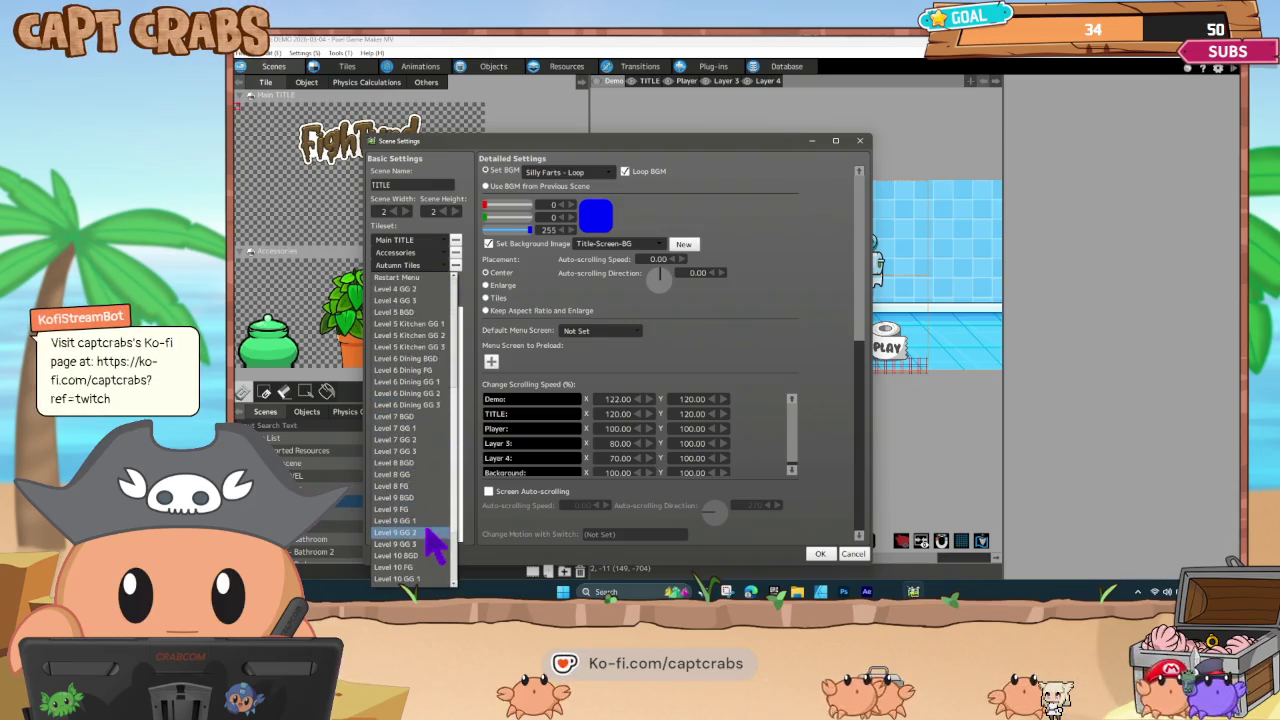
pyautogui.click(415, 579)
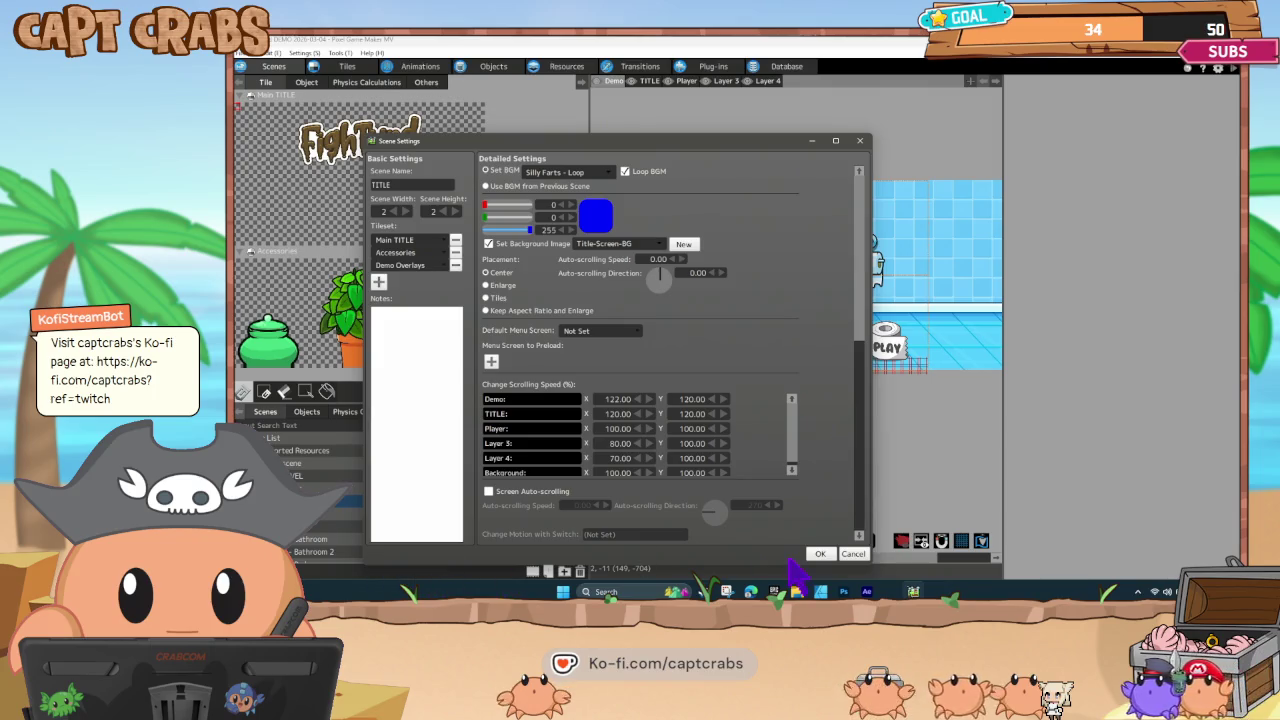
pyautogui.click(819, 554)
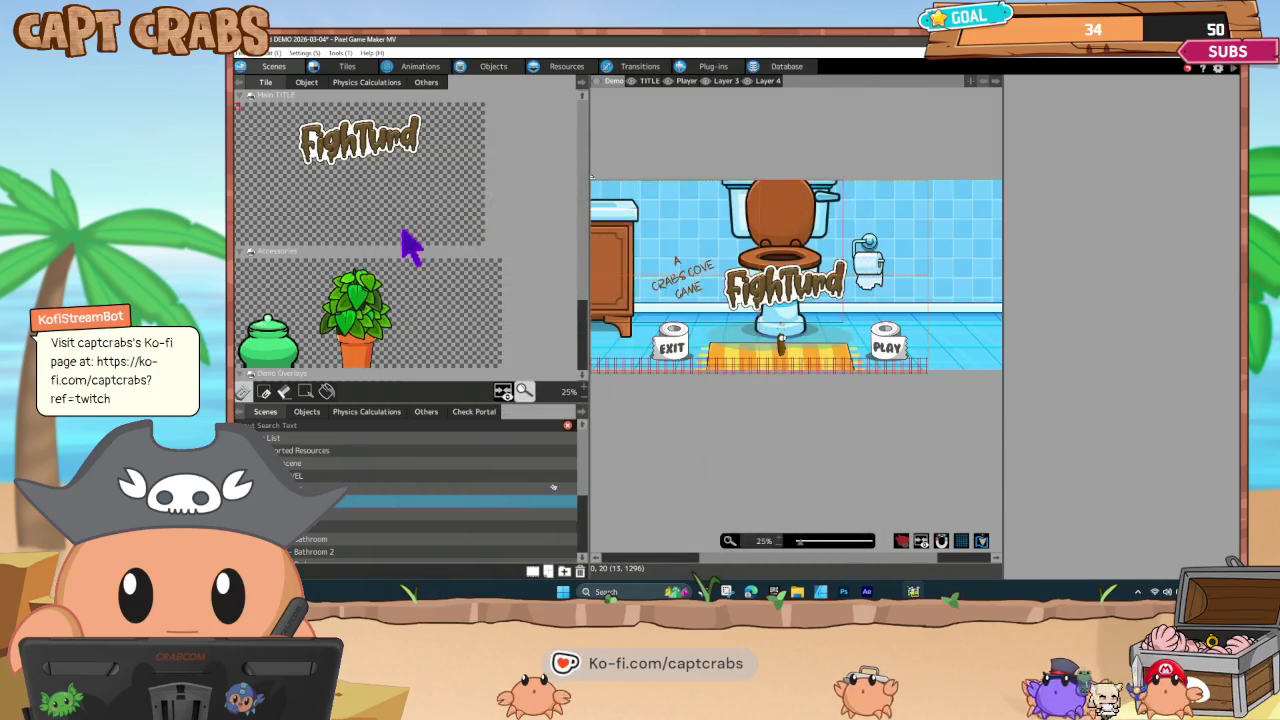
pyautogui.scroll(-3, 404, 245)
# Place the DEMO tile from Demo Overlays just below the FighTurd title.
pyautogui.moveTo(329, 323); pyautogui.dragTo(387, 344)
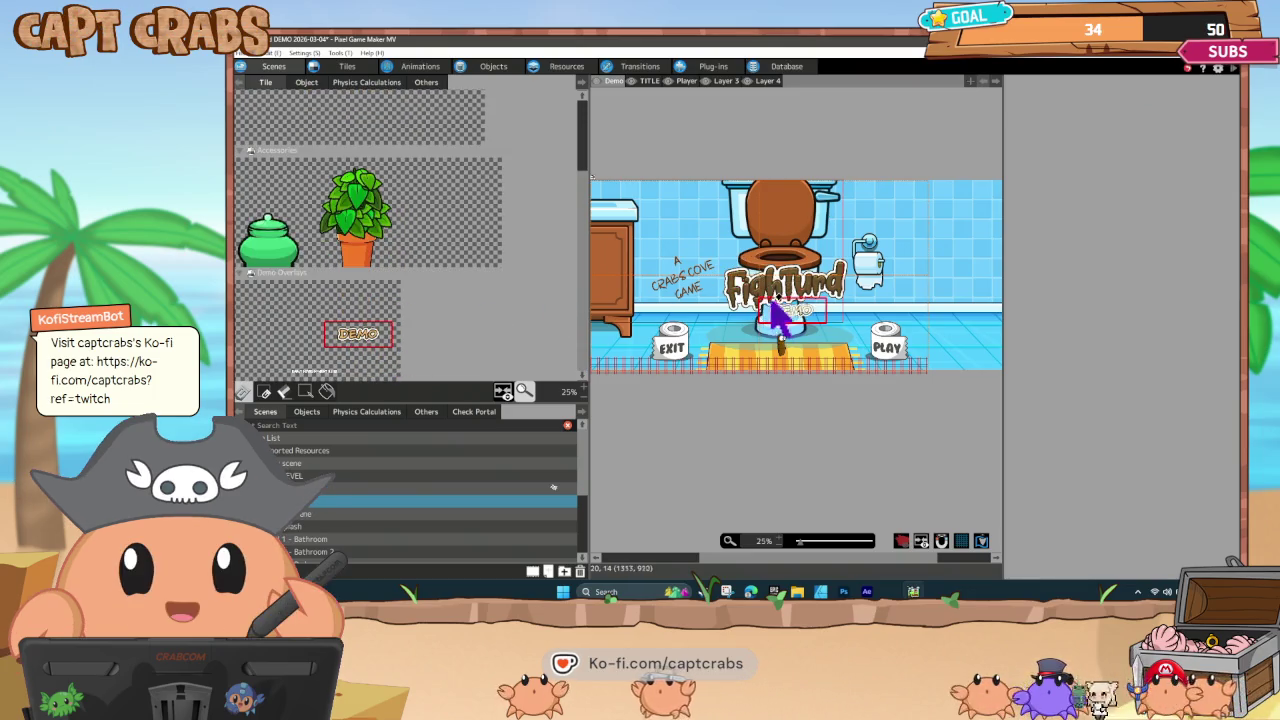
pyautogui.click(808, 315)
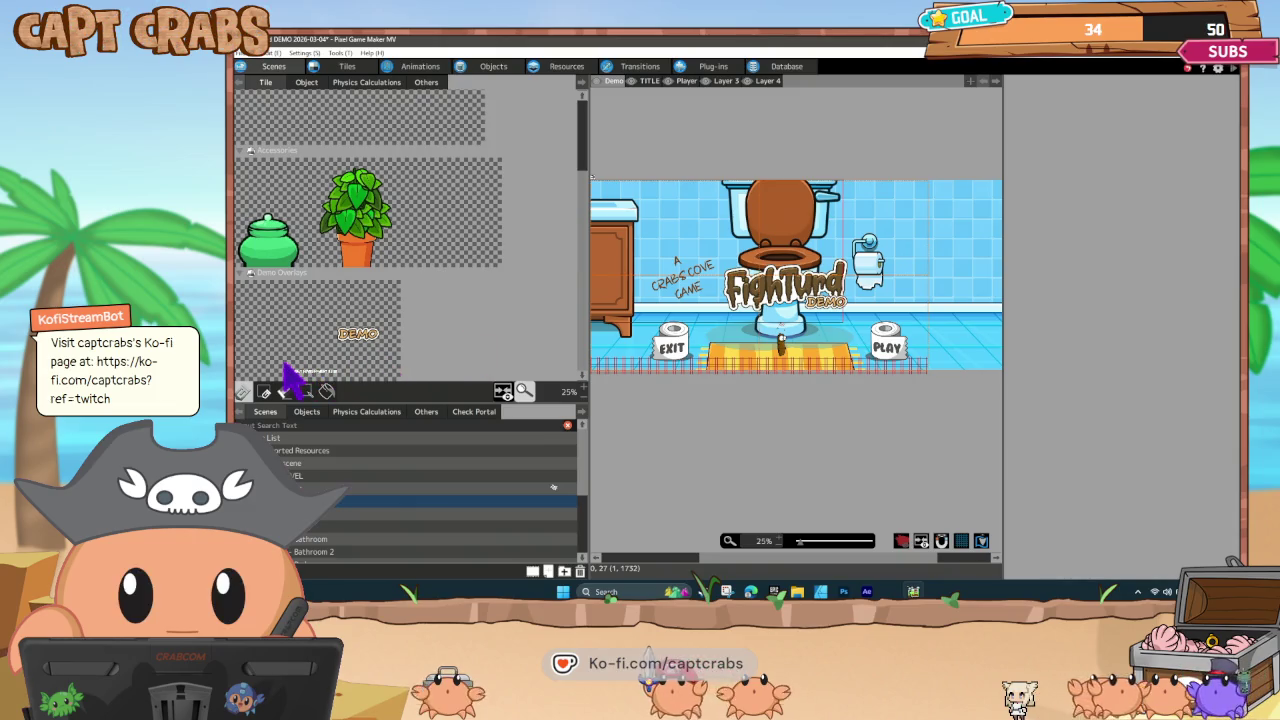
pyautogui.moveTo(316, 372); pyautogui.dragTo(349, 378)
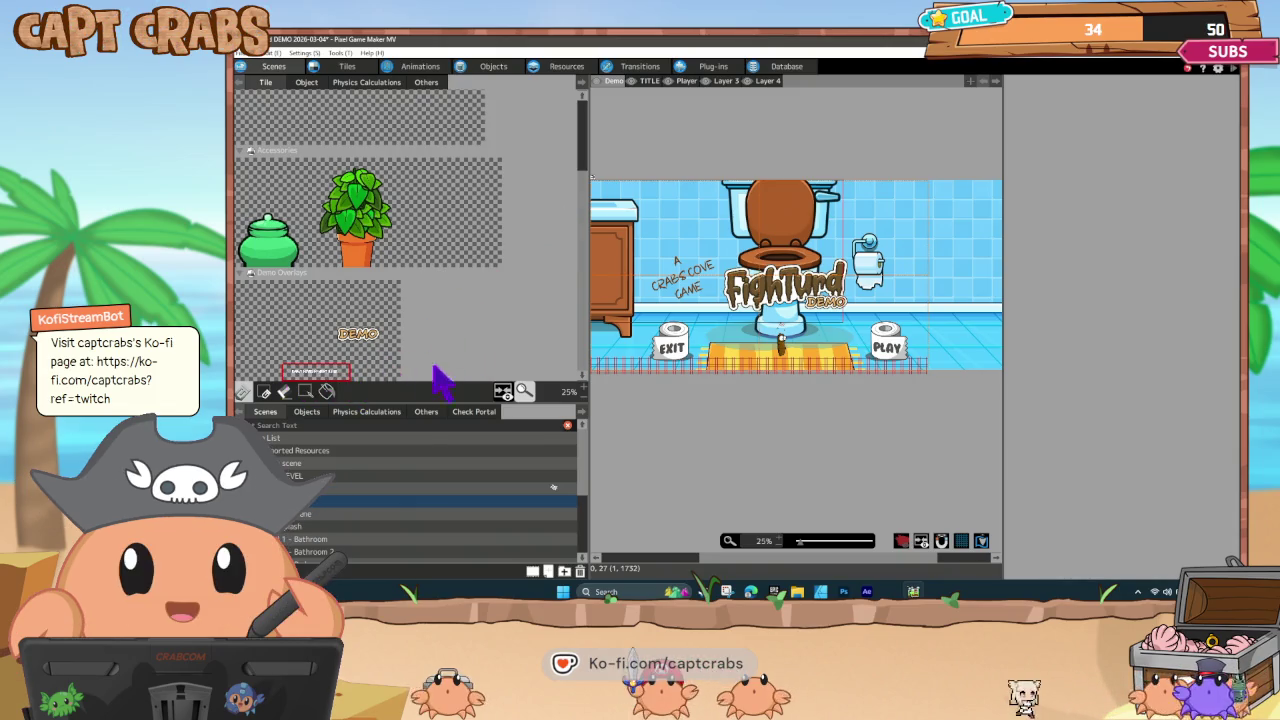
# Open Scene Settings for the menu scene with the HUD and pause layers.
pyautogui.click(323, 464)
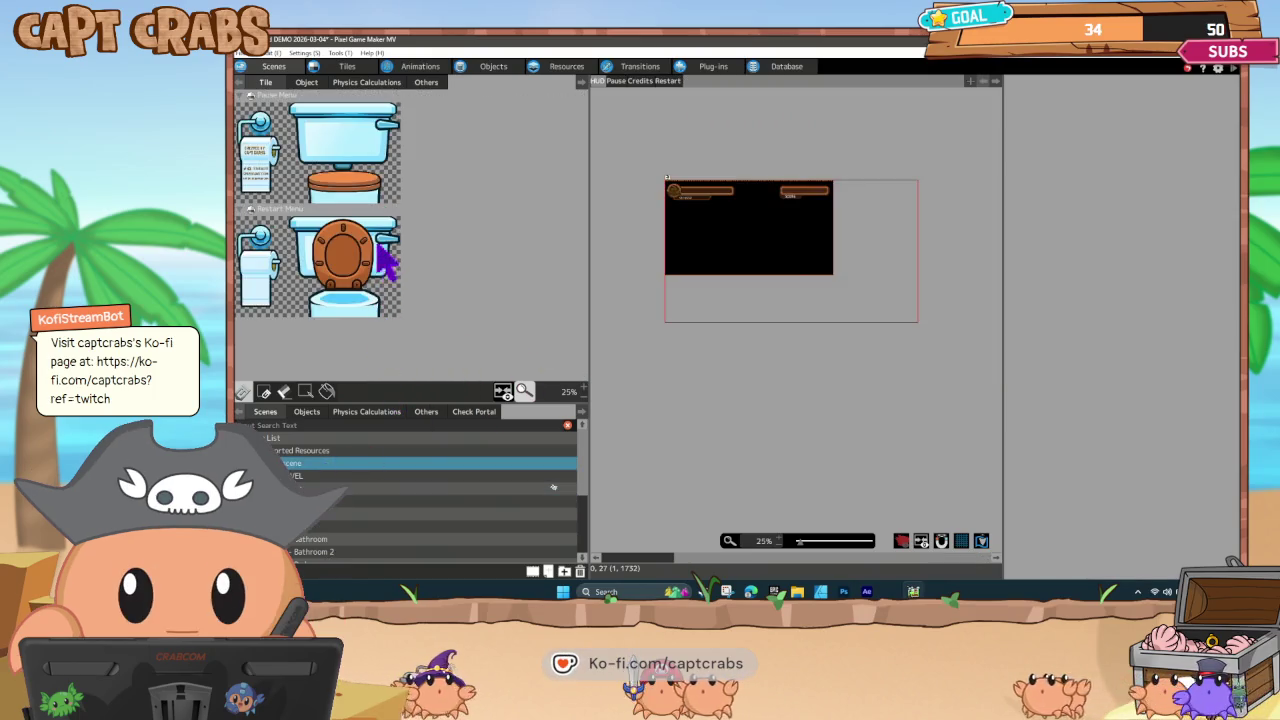
pyautogui.rightClick(320, 478)
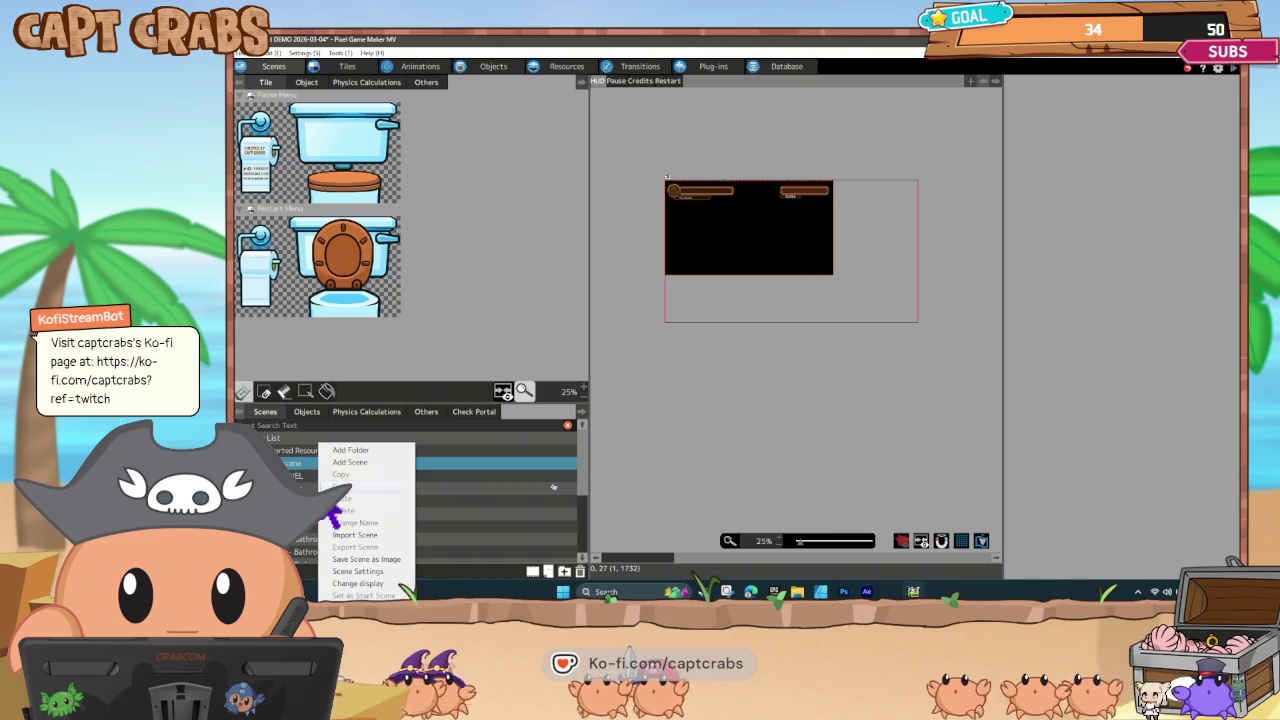
pyautogui.click(352, 571)
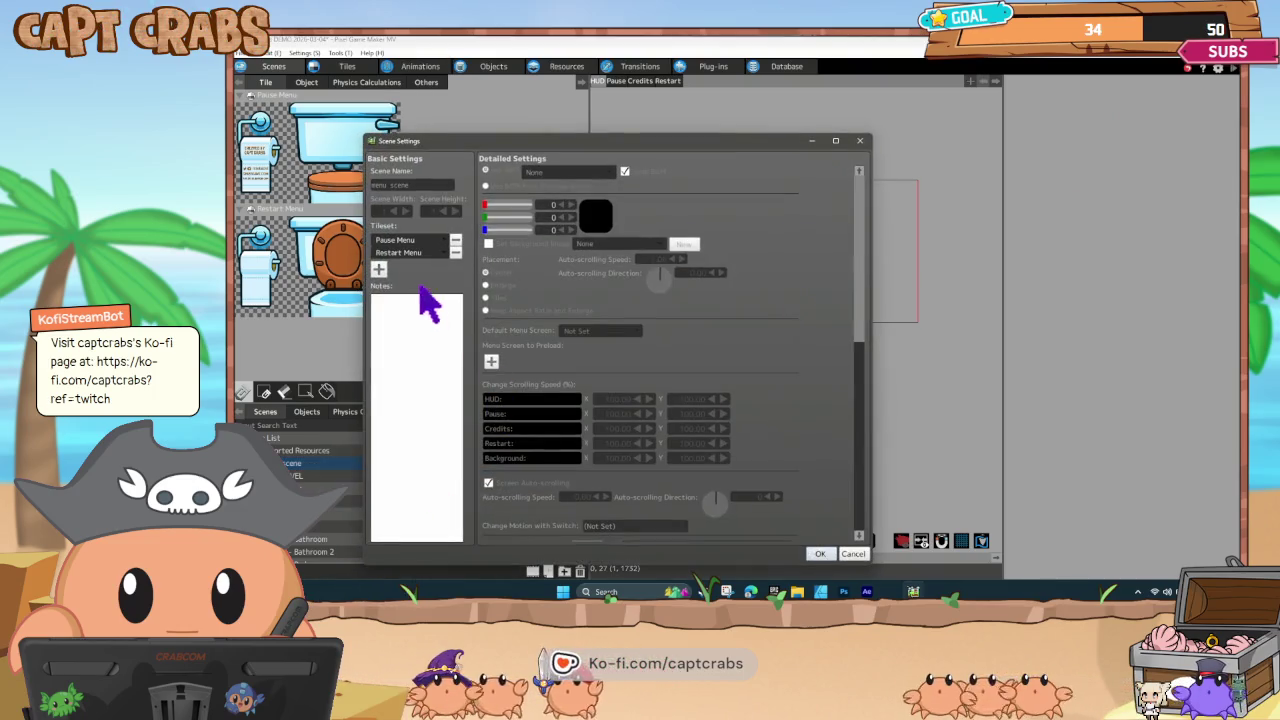
# Add Demo Overlays to the menu scene's tilesets and confirm with OK.
pyautogui.click(403, 270)
pyautogui.scroll(-10, 412, 500)
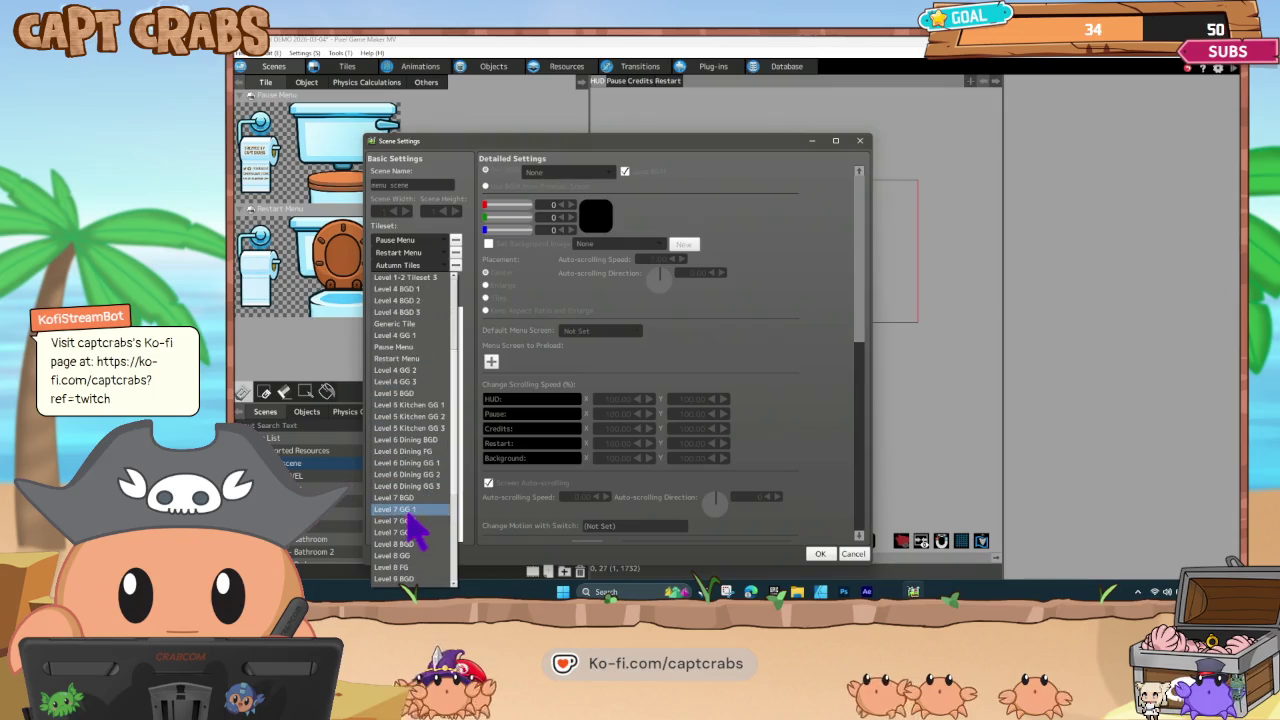
pyautogui.click(406, 557)
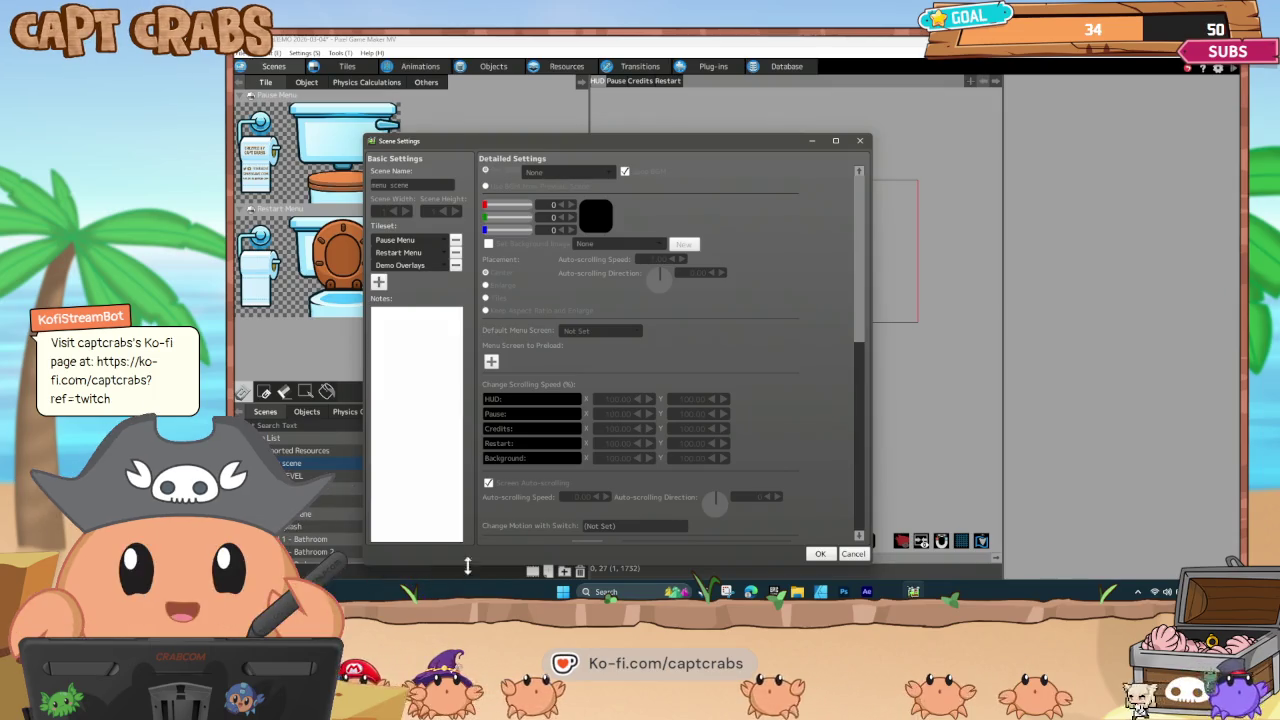
pyautogui.click(818, 553)
# Cancel the pending tile placement and switch the editor to another scene.
pyautogui.scroll(-2, 370, 340)
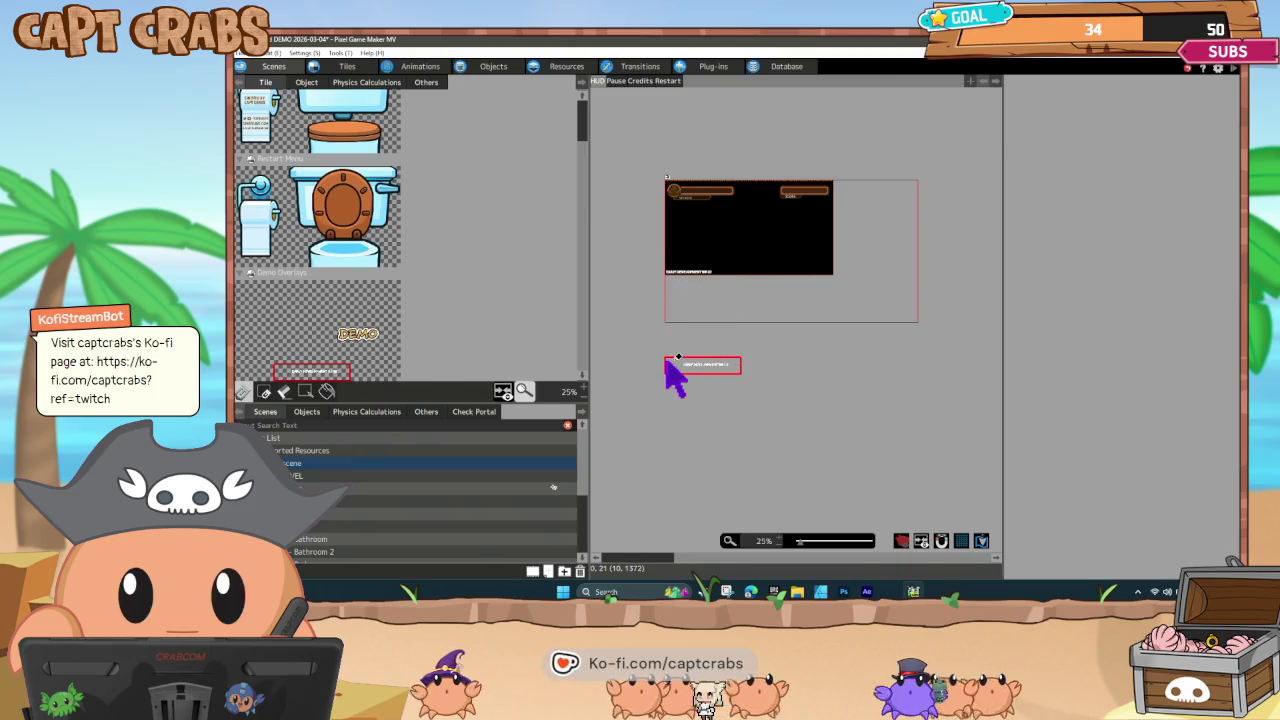
pyautogui.rightClick(672, 348)
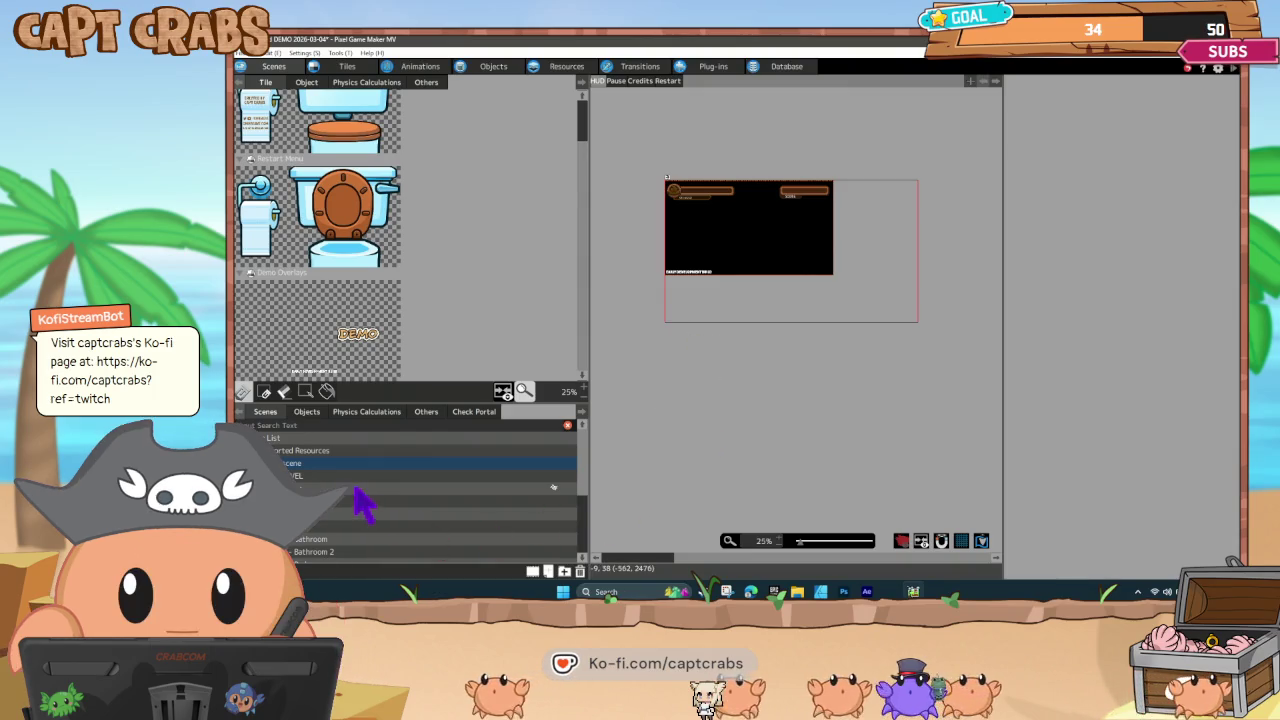
pyautogui.click(388, 487)
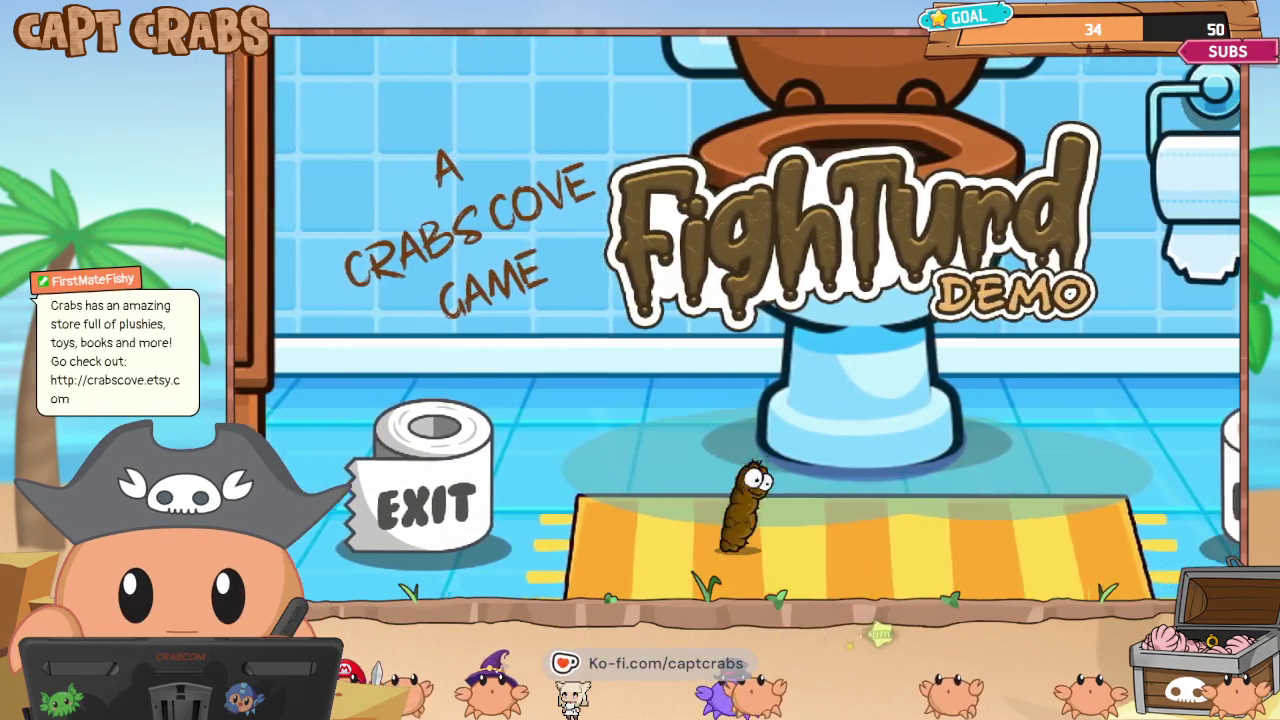
pyautogui.press('Right')
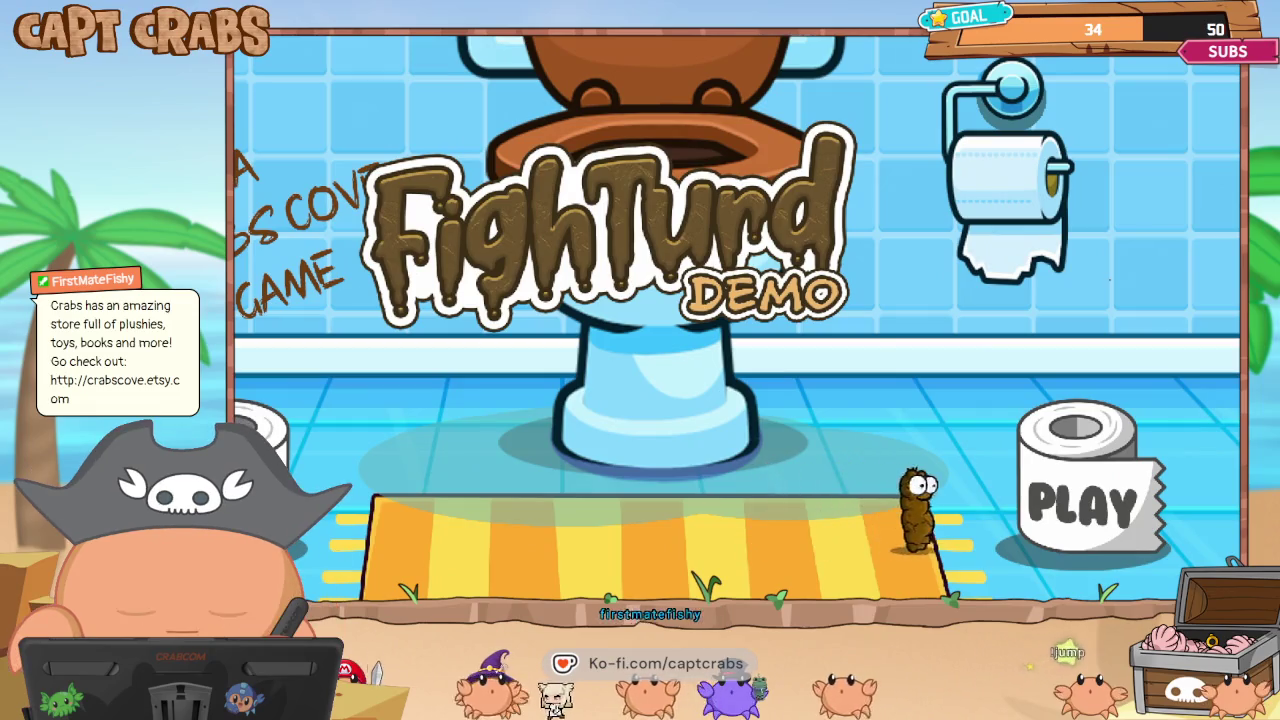
pyautogui.press('Return')
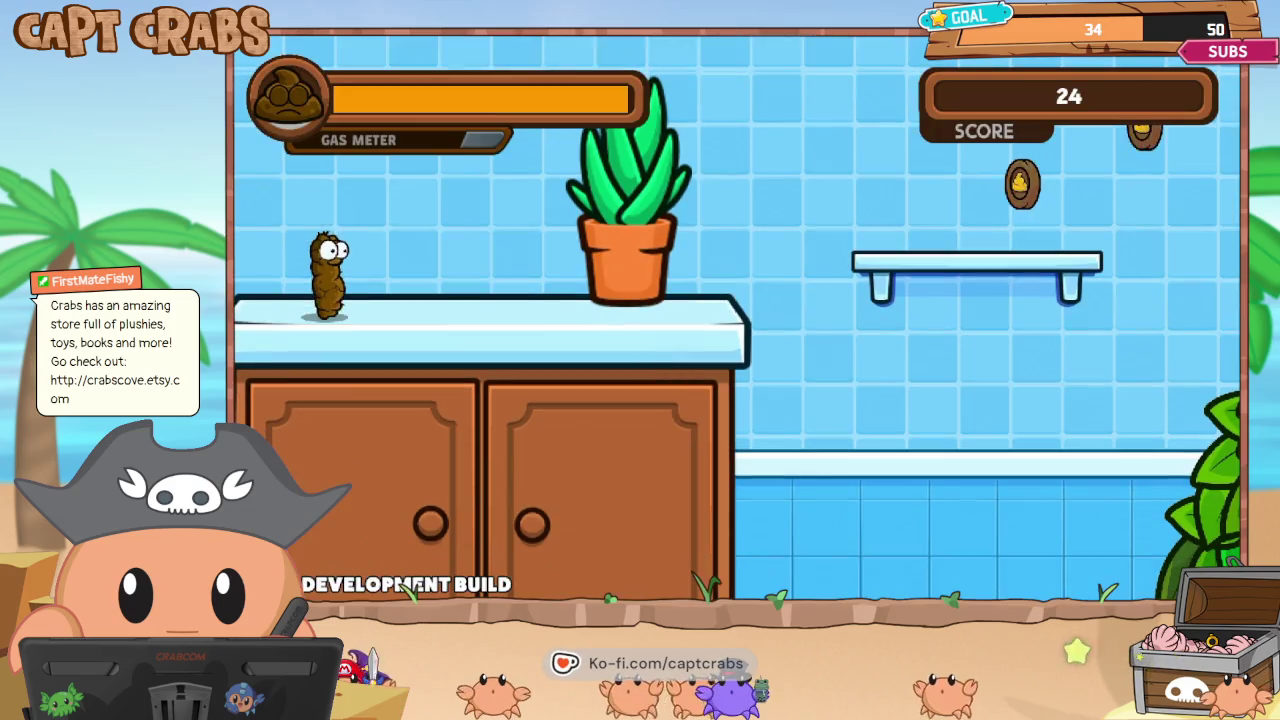
pyautogui.press('Right')
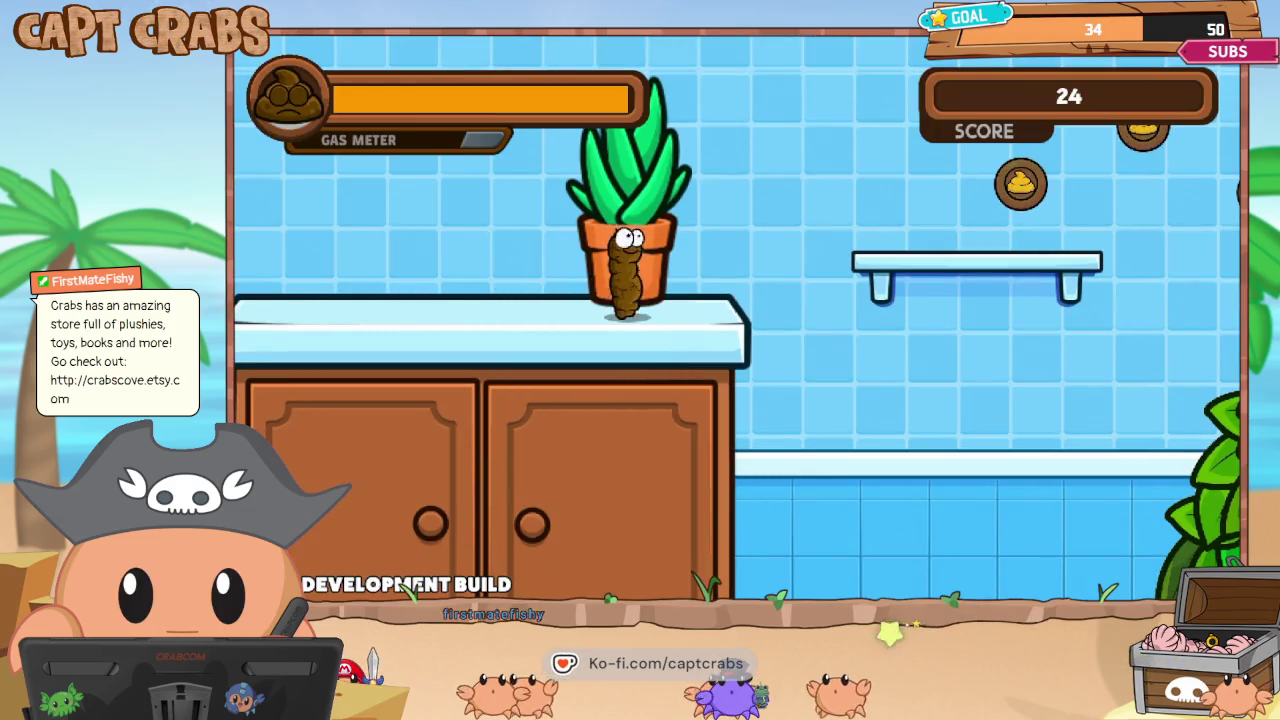
pyautogui.press('space')
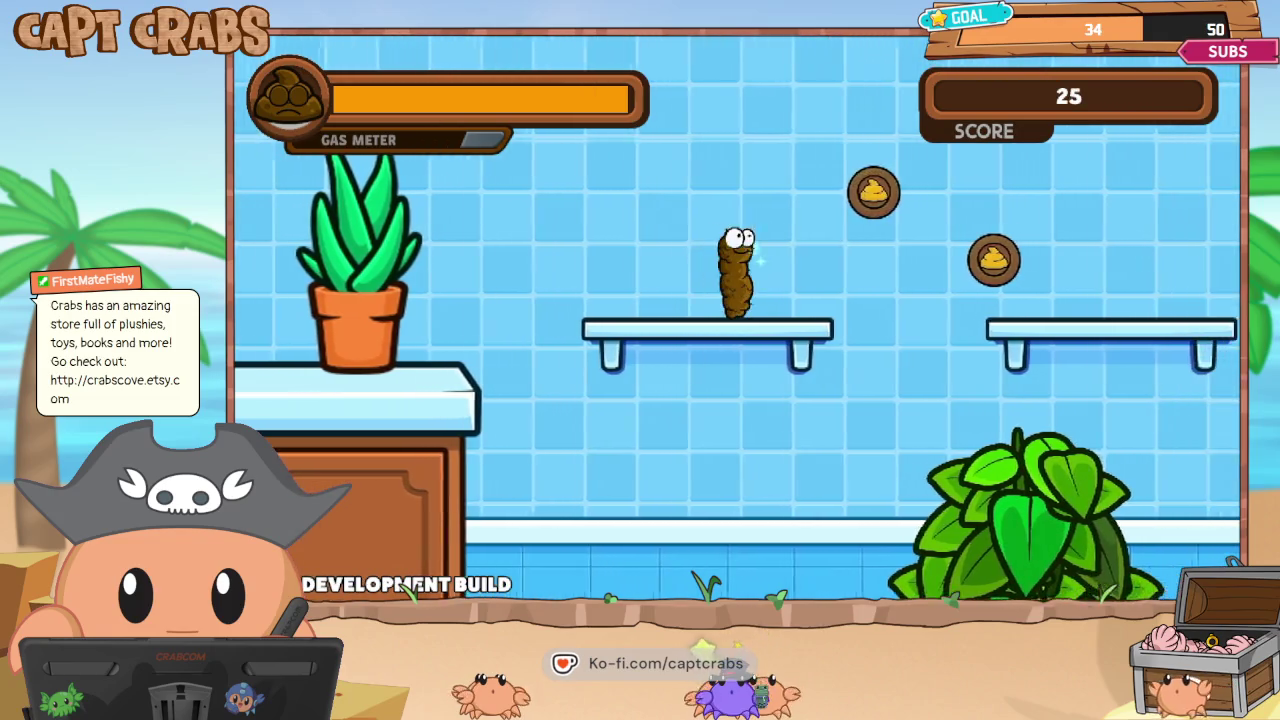
pyautogui.press('Escape')
pyautogui.press('Down')
pyautogui.press('Down')
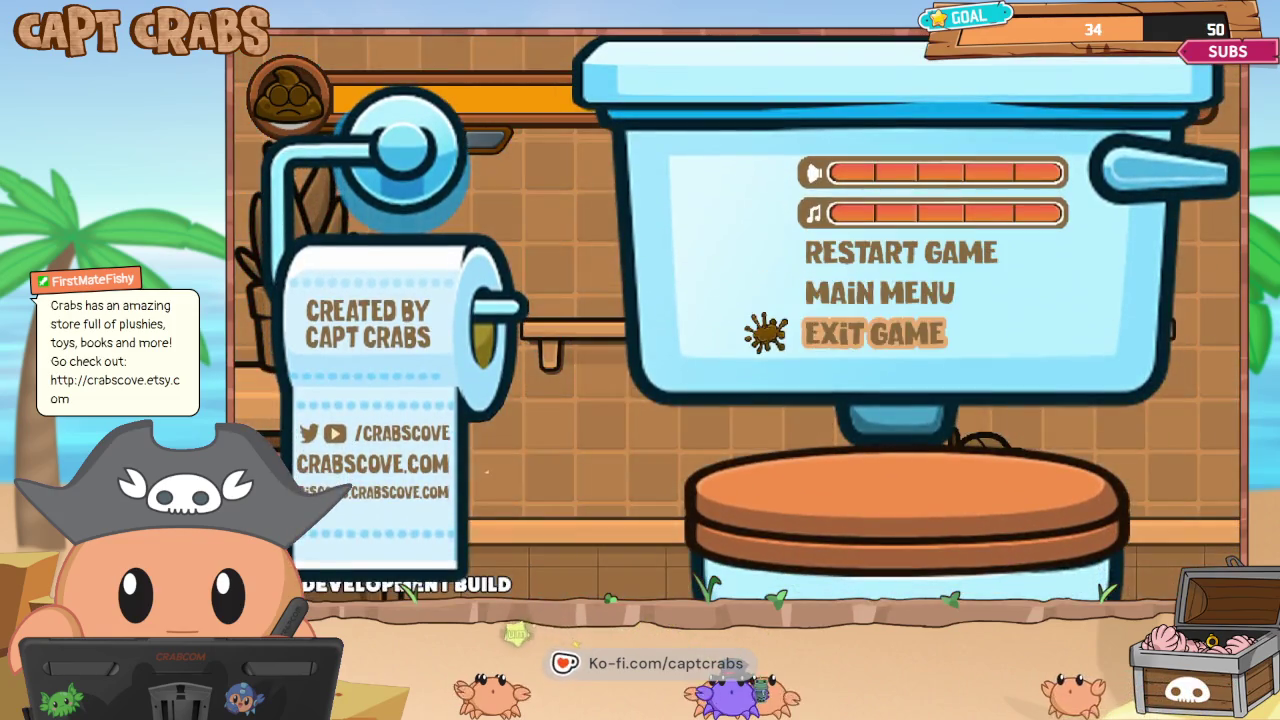
pyautogui.press('Return')
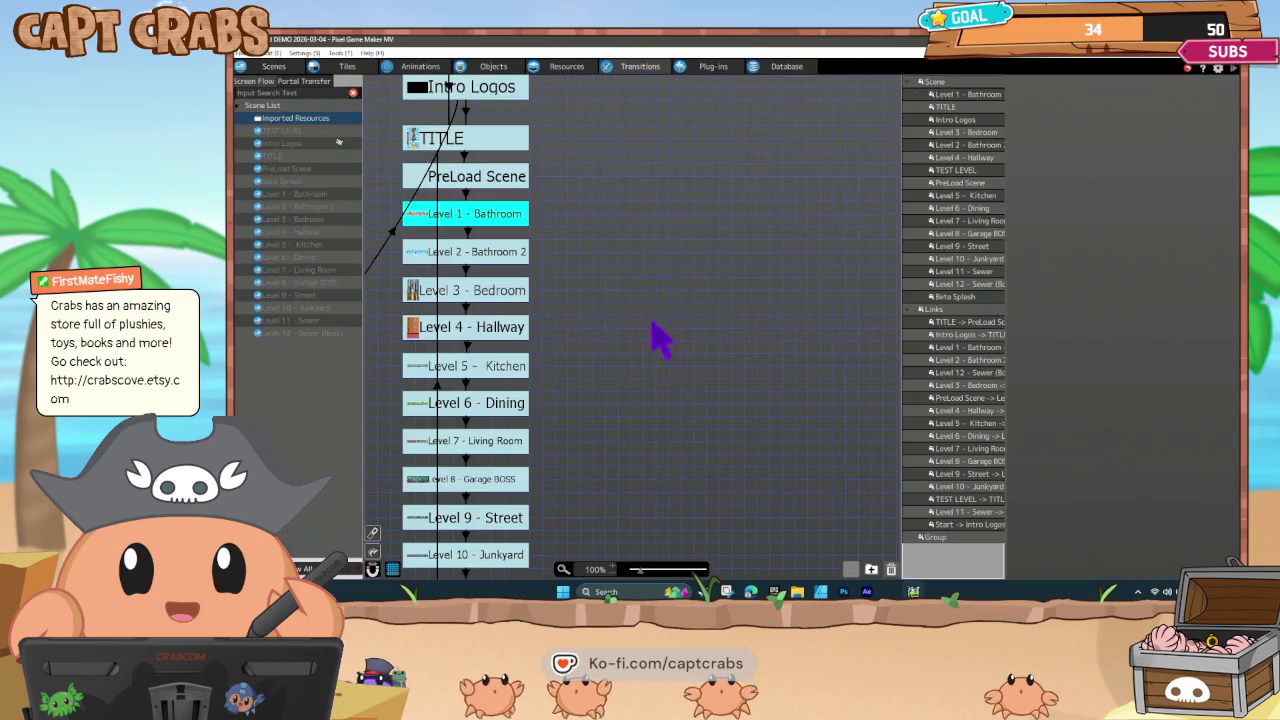
# Move Level 2 - Bathroom 2 and Level 4 - Hallway aside, keeping Level 3 - Bedroom in the column.
pyautogui.moveTo(597, 340)
pyautogui.mouseDown()
pyautogui.moveTo(817, 354)
pyautogui.moveTo(766, 357)
pyautogui.mouseUp()
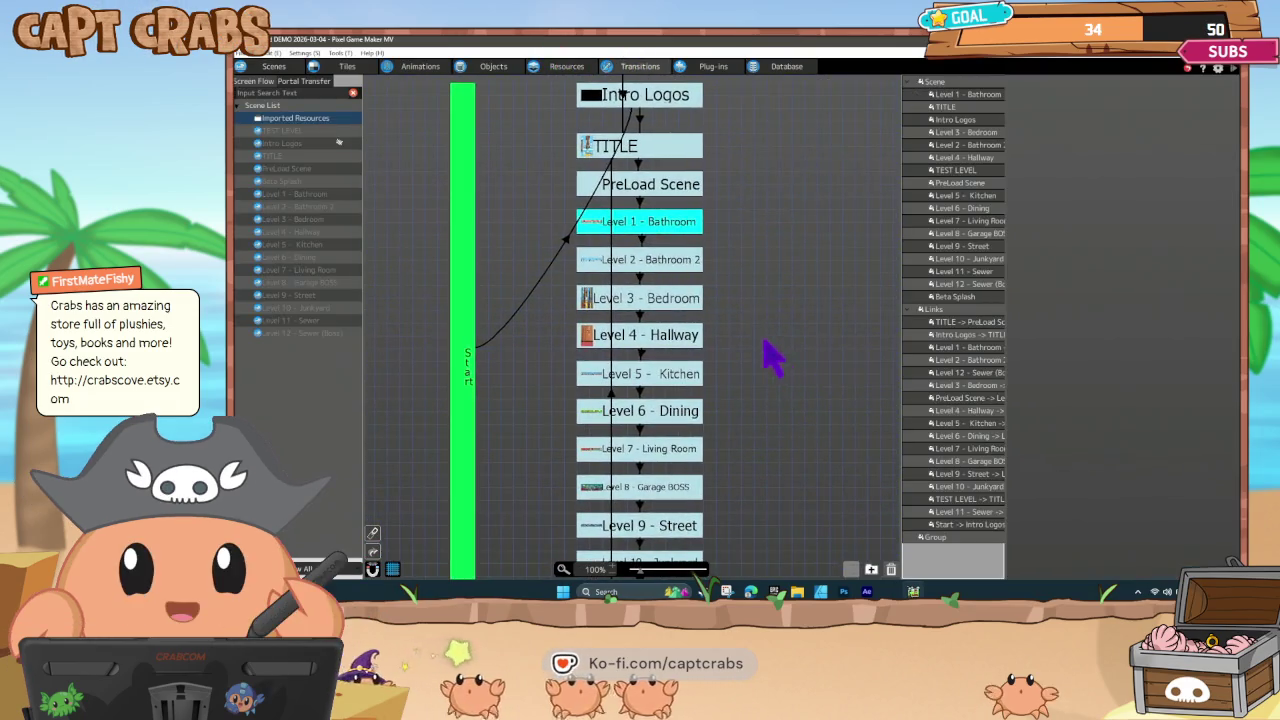
pyautogui.click(645, 272)
pyautogui.moveTo(627, 260); pyautogui.dragTo(772, 260)
pyautogui.moveTo(635, 300); pyautogui.dragTo(775, 310)
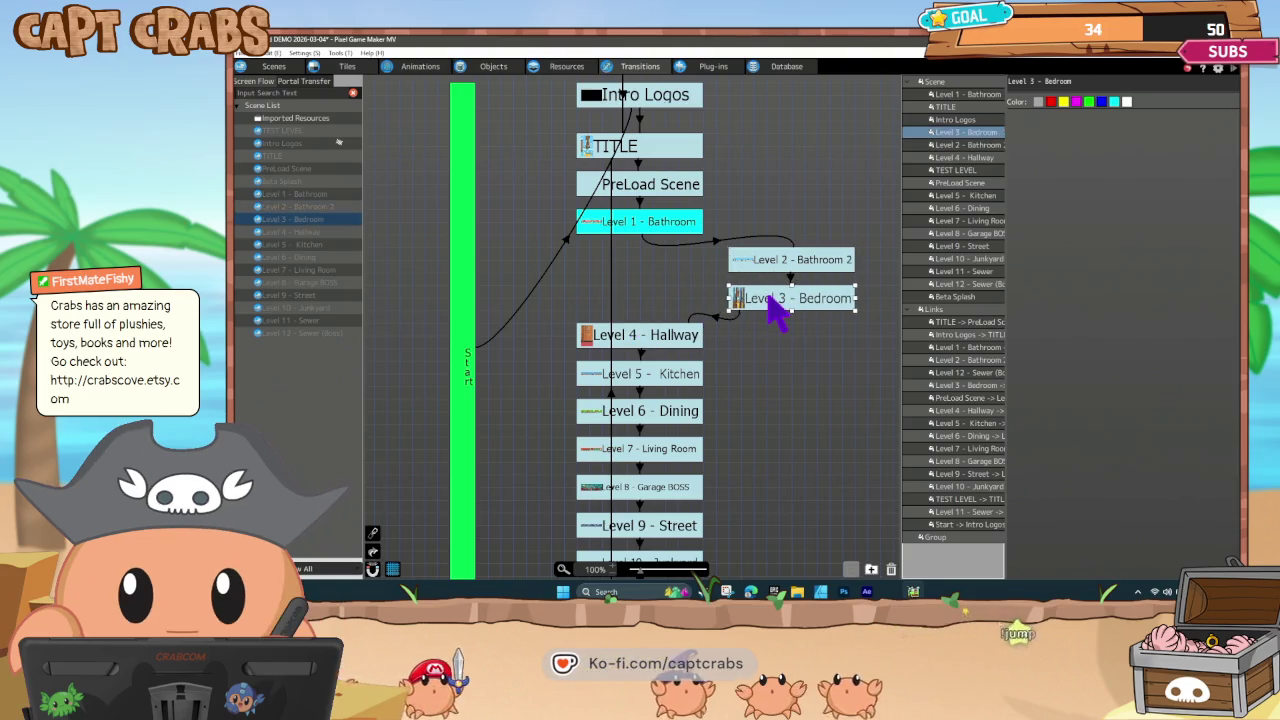
pyautogui.moveTo(770, 304); pyautogui.dragTo(614, 292)
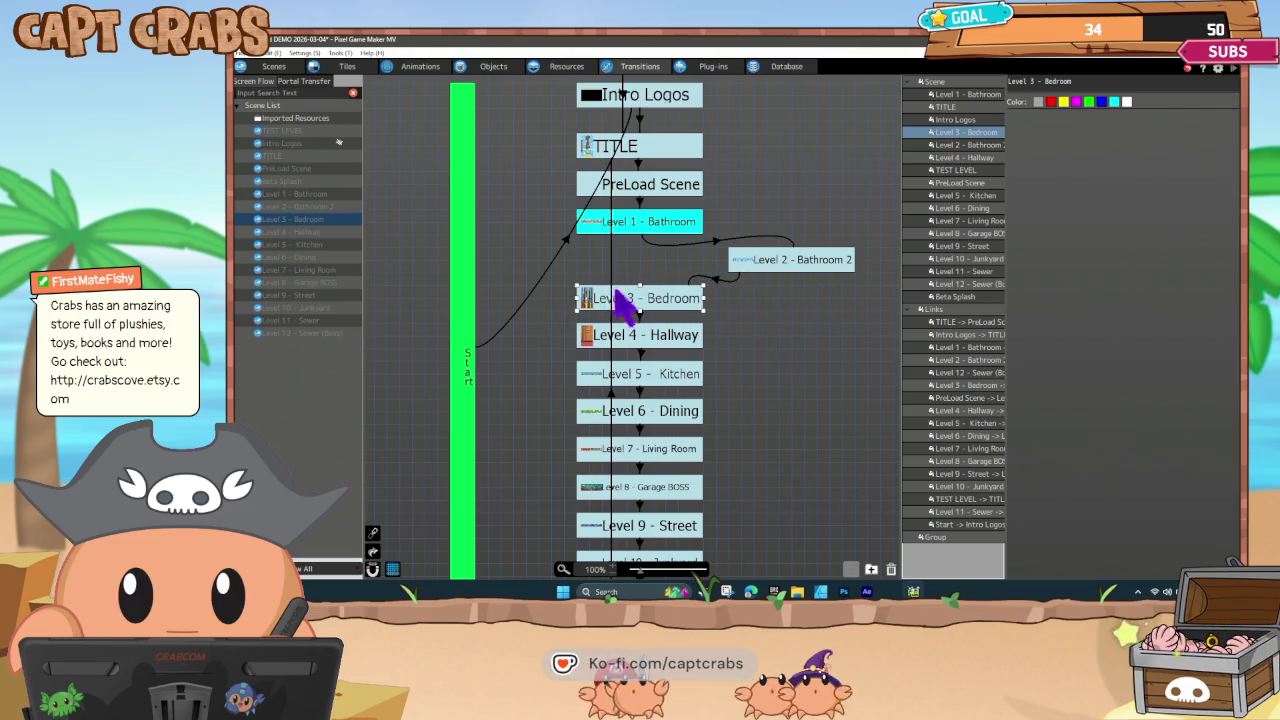
pyautogui.moveTo(615, 340); pyautogui.dragTo(767, 338)
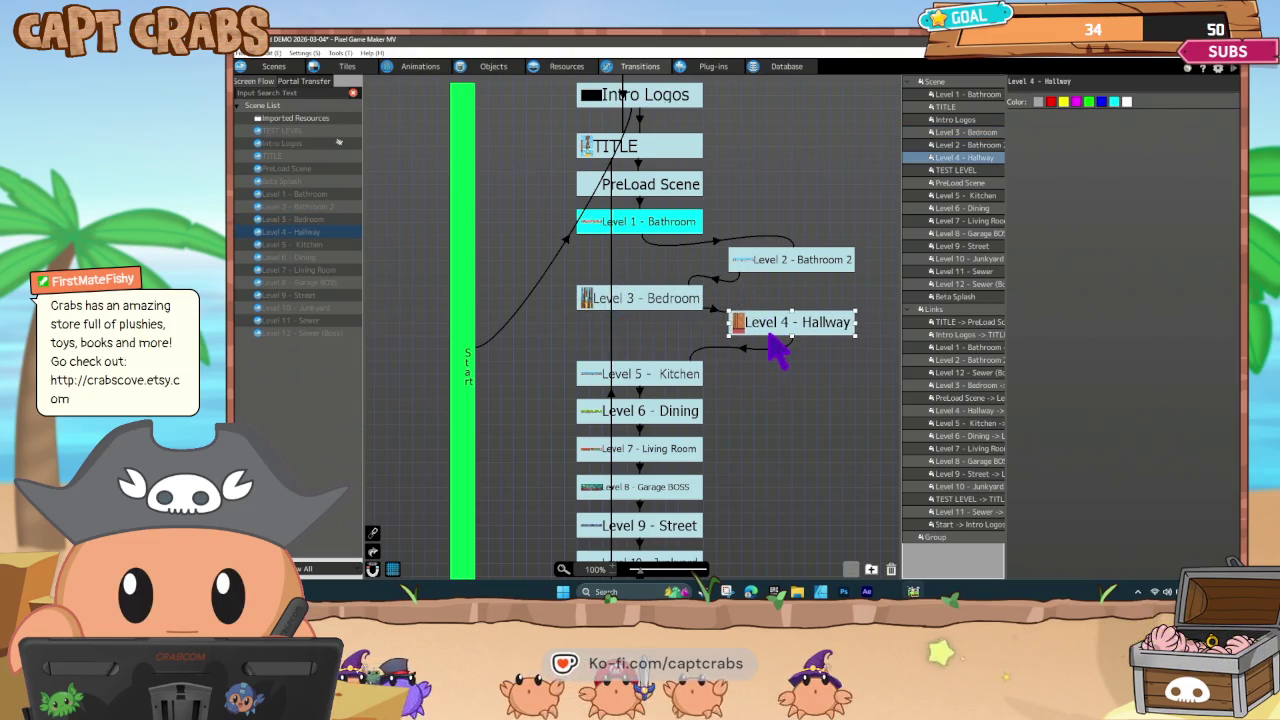
# Set Levels 6 through 9, 11 and 12 aside to the right of the main column.
pyautogui.click(612, 418)
pyautogui.scroll(-1, 686, 428)
pyautogui.moveTo(642, 370); pyautogui.dragTo(789, 367)
pyautogui.moveTo(632, 402); pyautogui.dragTo(796, 410)
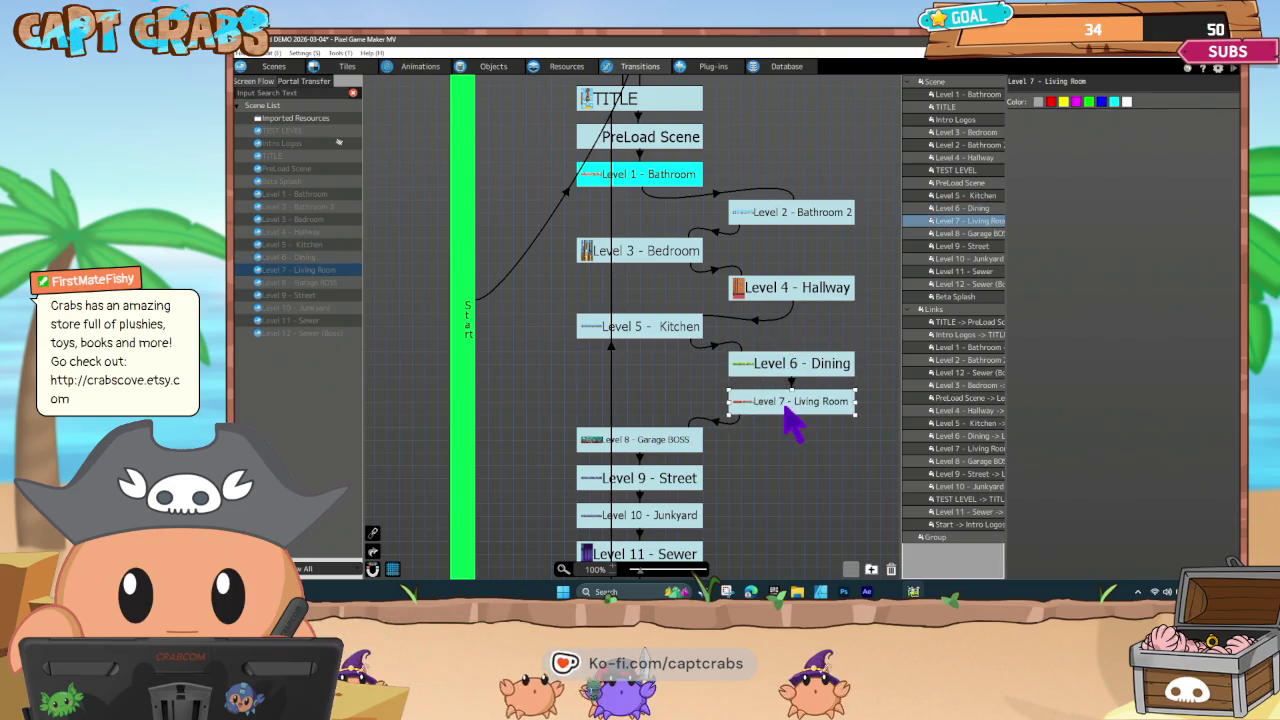
pyautogui.moveTo(636, 440); pyautogui.dragTo(797, 442)
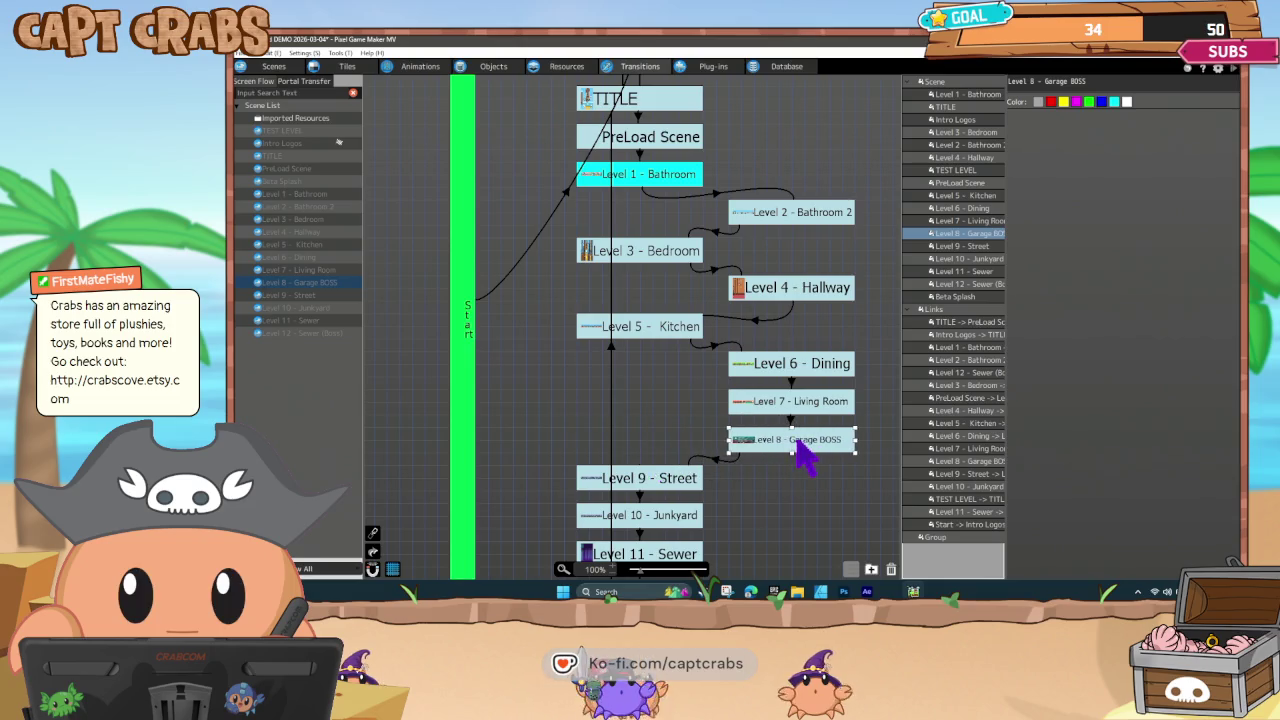
pyautogui.moveTo(652, 478); pyautogui.dragTo(805, 480)
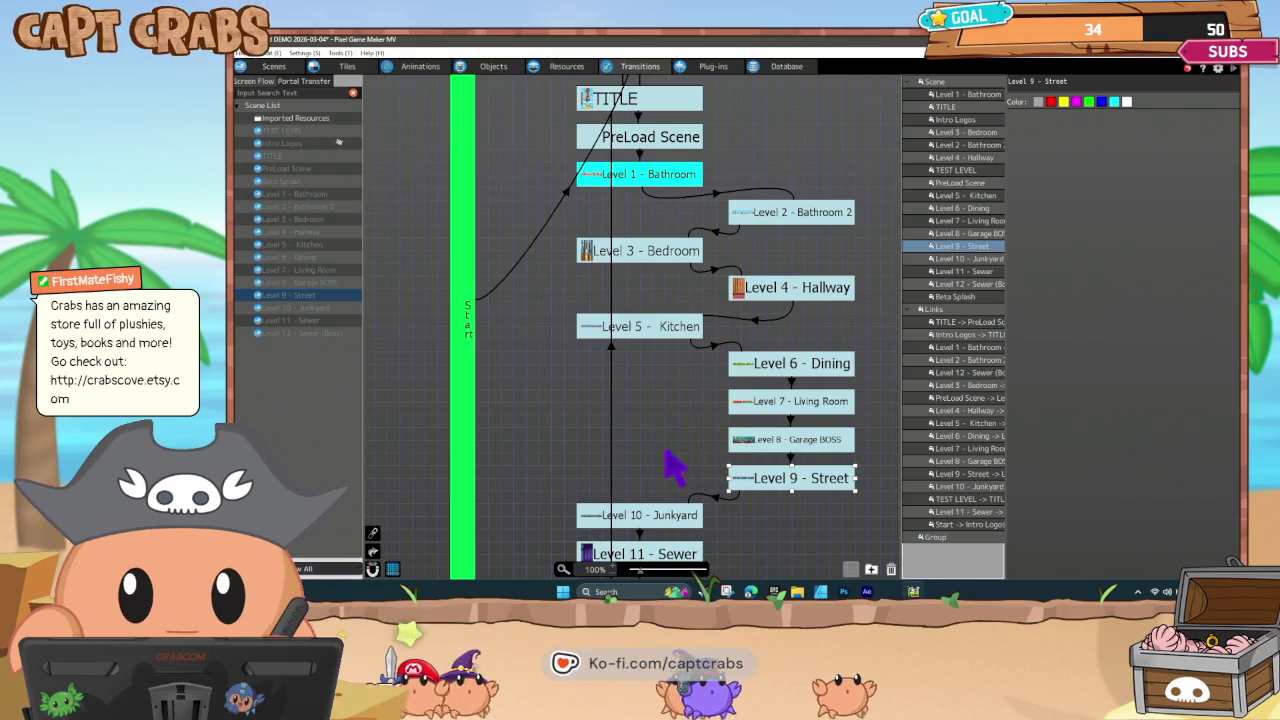
pyautogui.scroll(-1, 652, 462)
pyautogui.moveTo(638, 497); pyautogui.dragTo(798, 492)
pyautogui.moveTo(662, 522)
pyautogui.mouseDown()
pyautogui.moveTo(689, 540)
pyautogui.moveTo(823, 528)
pyautogui.moveTo(813, 531)
pyautogui.mouseUp()
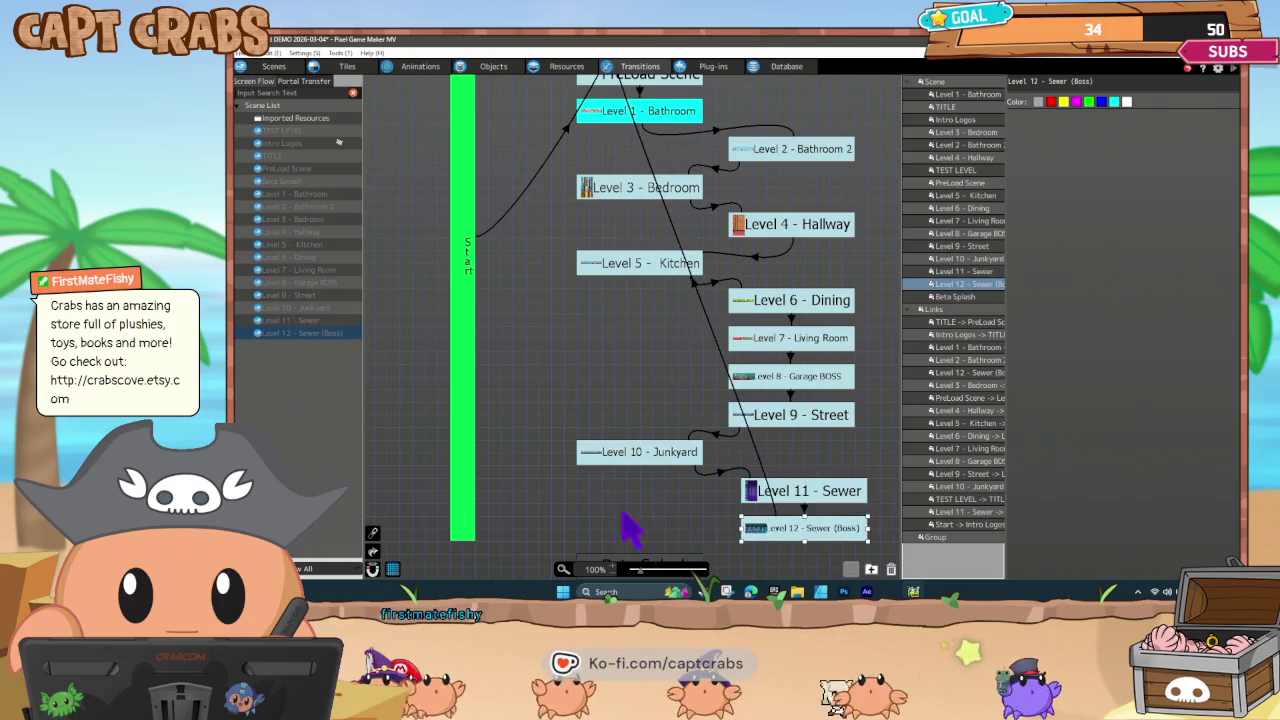
pyautogui.scroll(-2, 636, 527)
pyautogui.scroll(1, 643, 515)
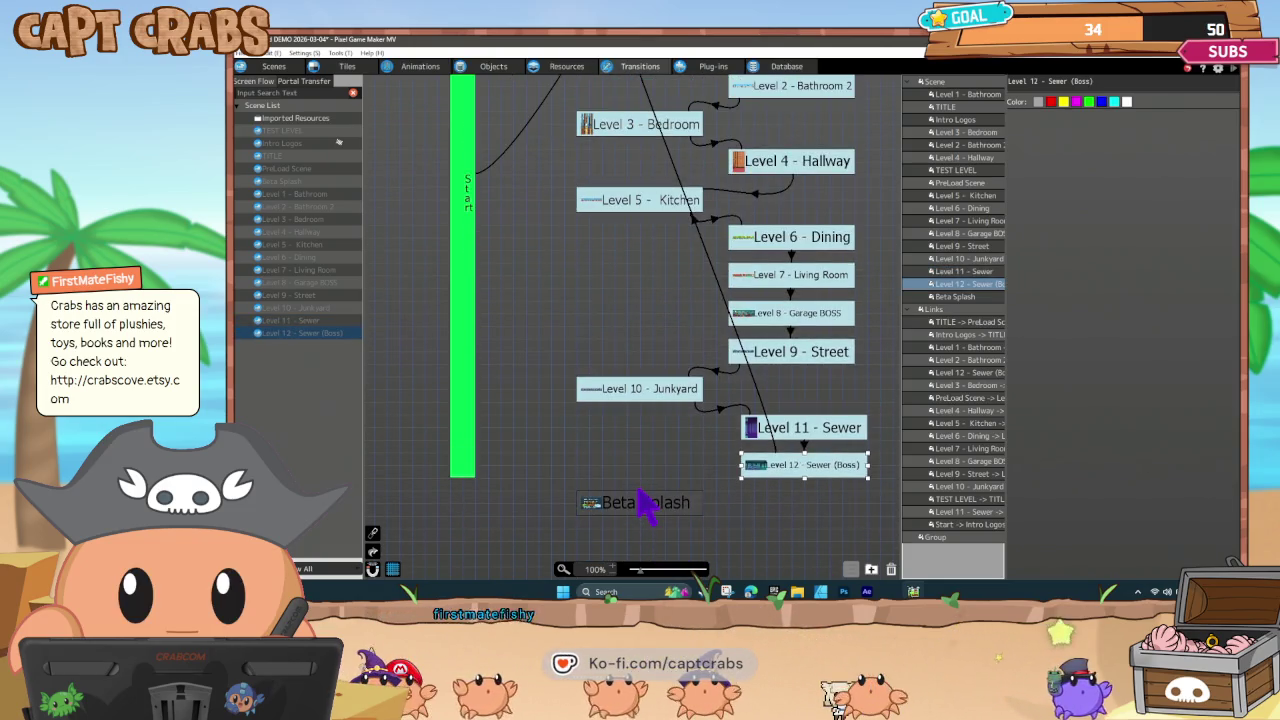
# Re-route Level 10's link to Beta Splash and Level 5's link to Level 10 - Junkyard.
pyautogui.click(746, 413)
pyautogui.moveTo(747, 416); pyautogui.dragTo(591, 506)
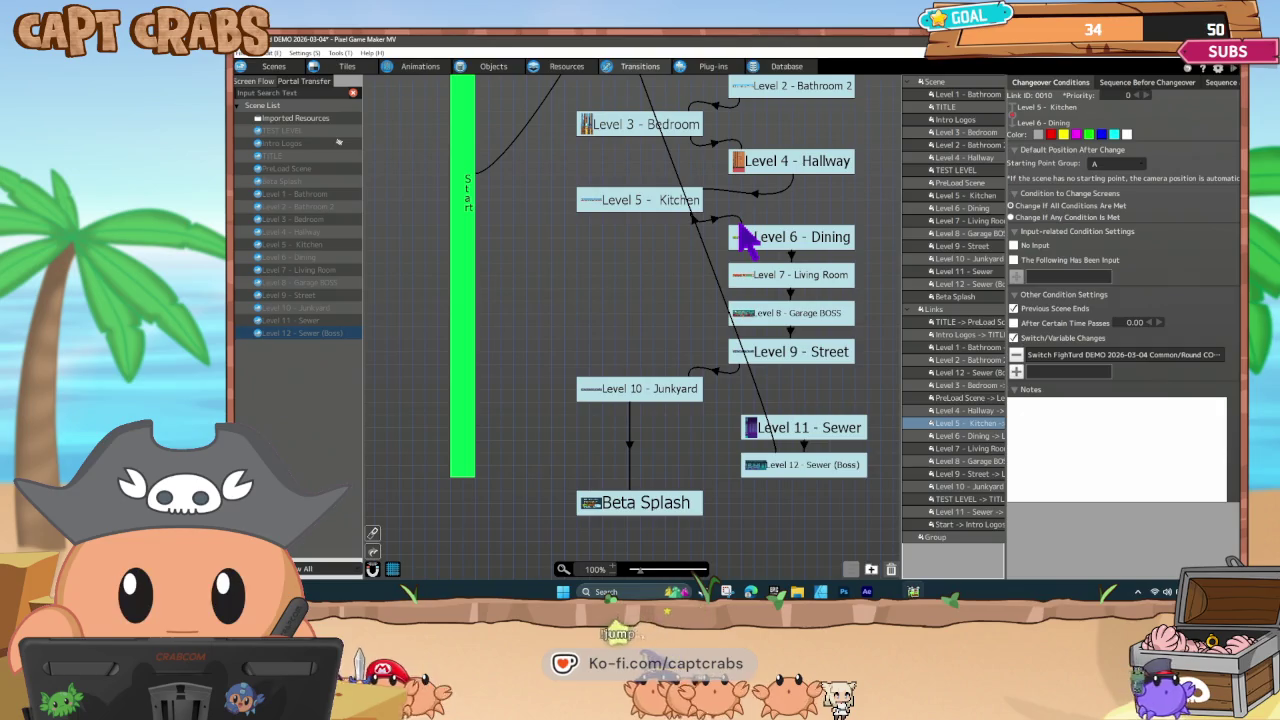
pyautogui.moveTo(738, 228)
pyautogui.mouseDown()
pyautogui.moveTo(600, 403)
pyautogui.moveTo(634, 394)
pyautogui.mouseUp()
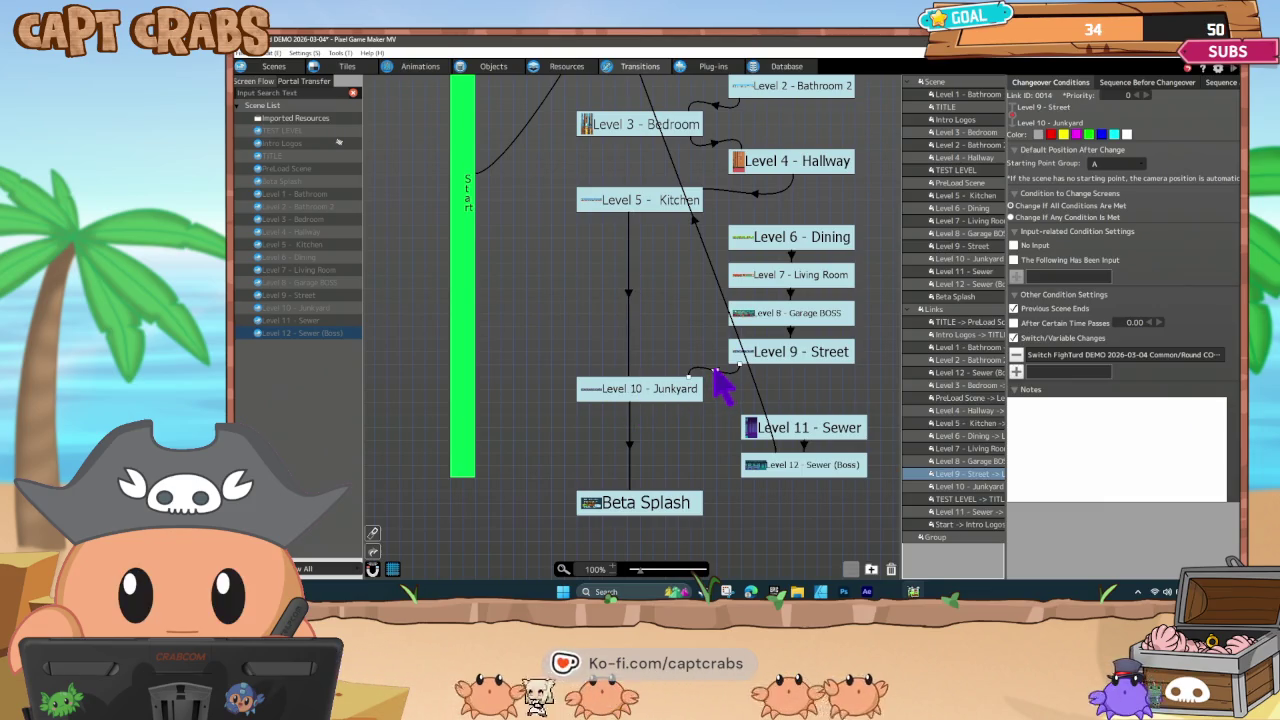
# Delete the Level 9 - Street link and re-route Level 3's link to Level 5 - Kitchen.
pyautogui.press('Delete')
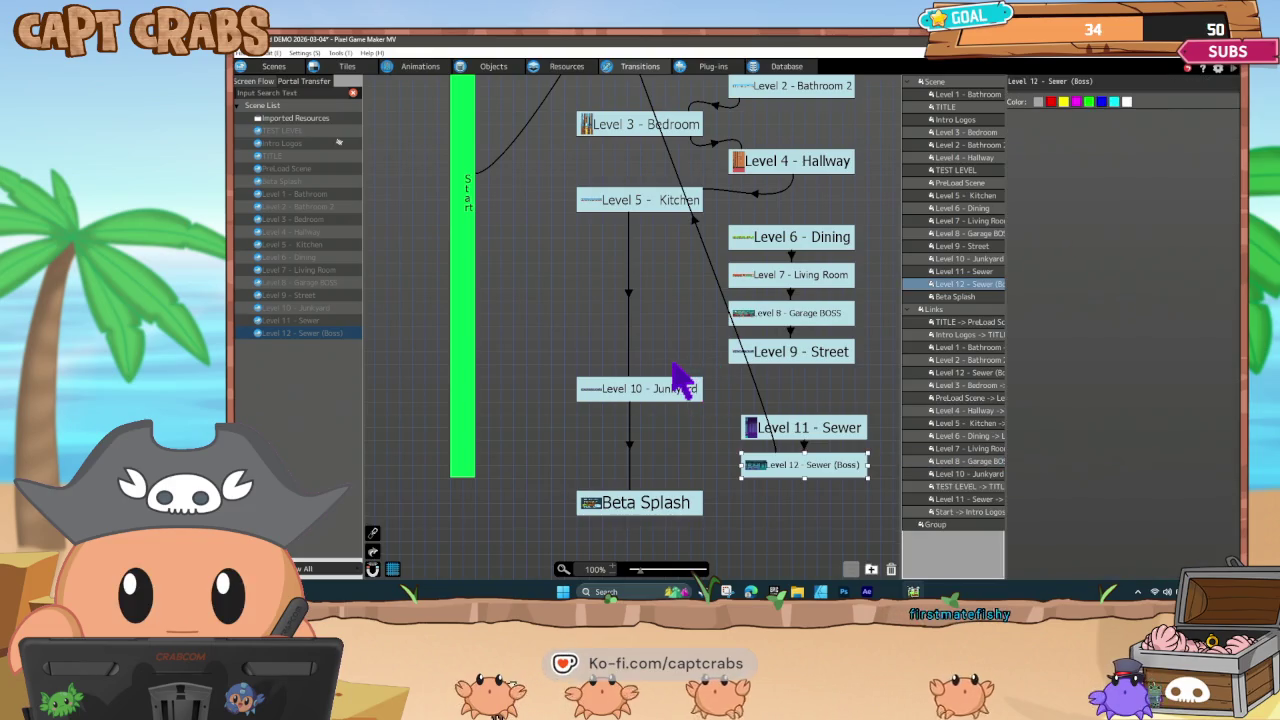
pyautogui.scroll(3, 586, 329)
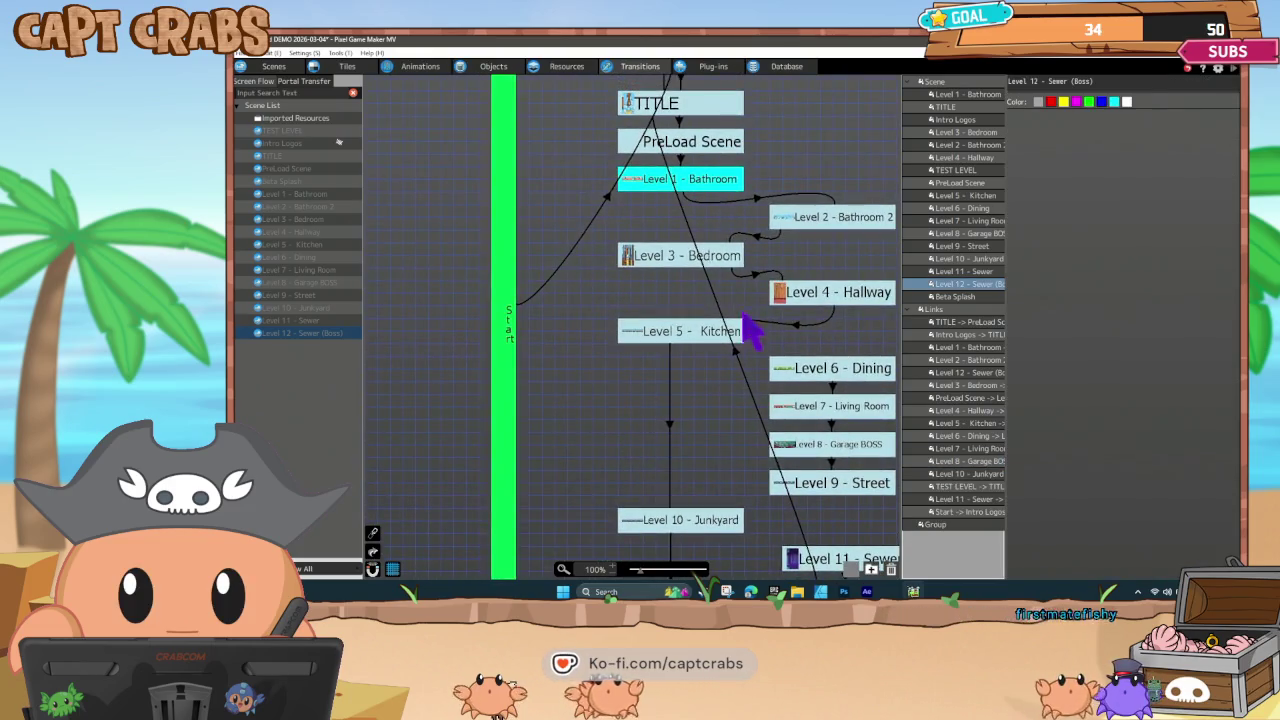
pyautogui.click(760, 276)
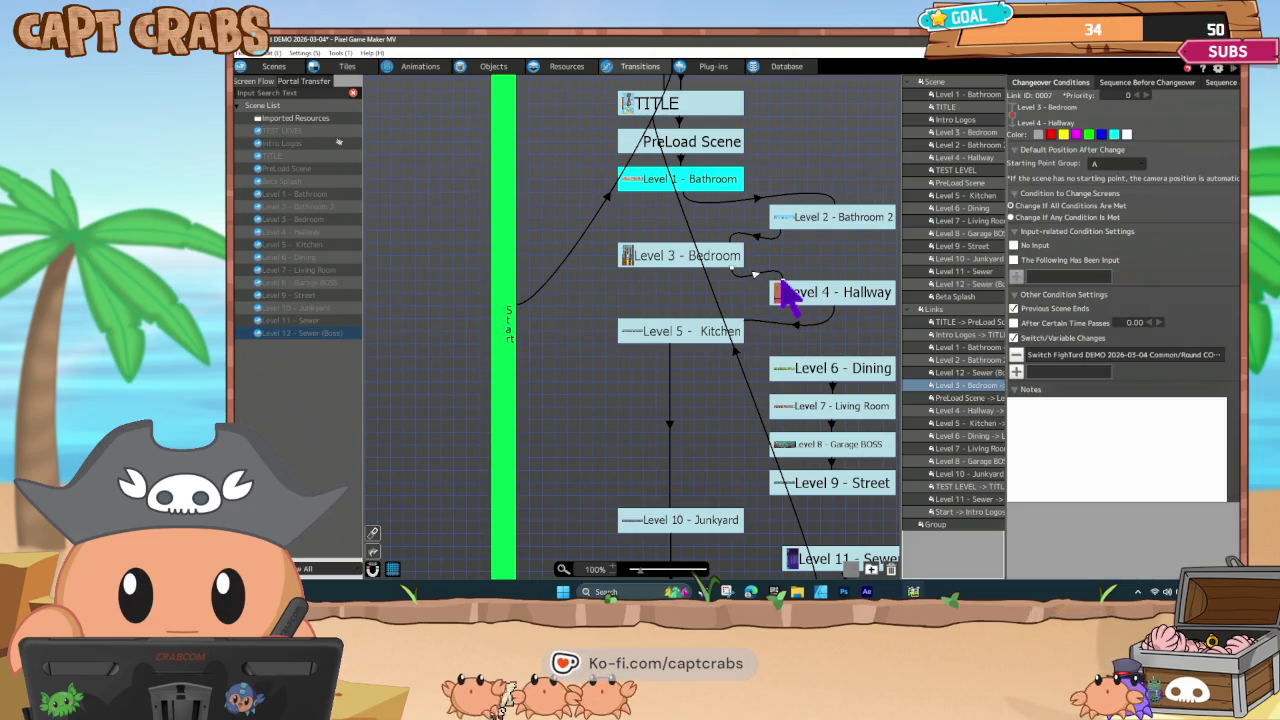
pyautogui.moveTo(722, 300); pyautogui.dragTo(672, 336)
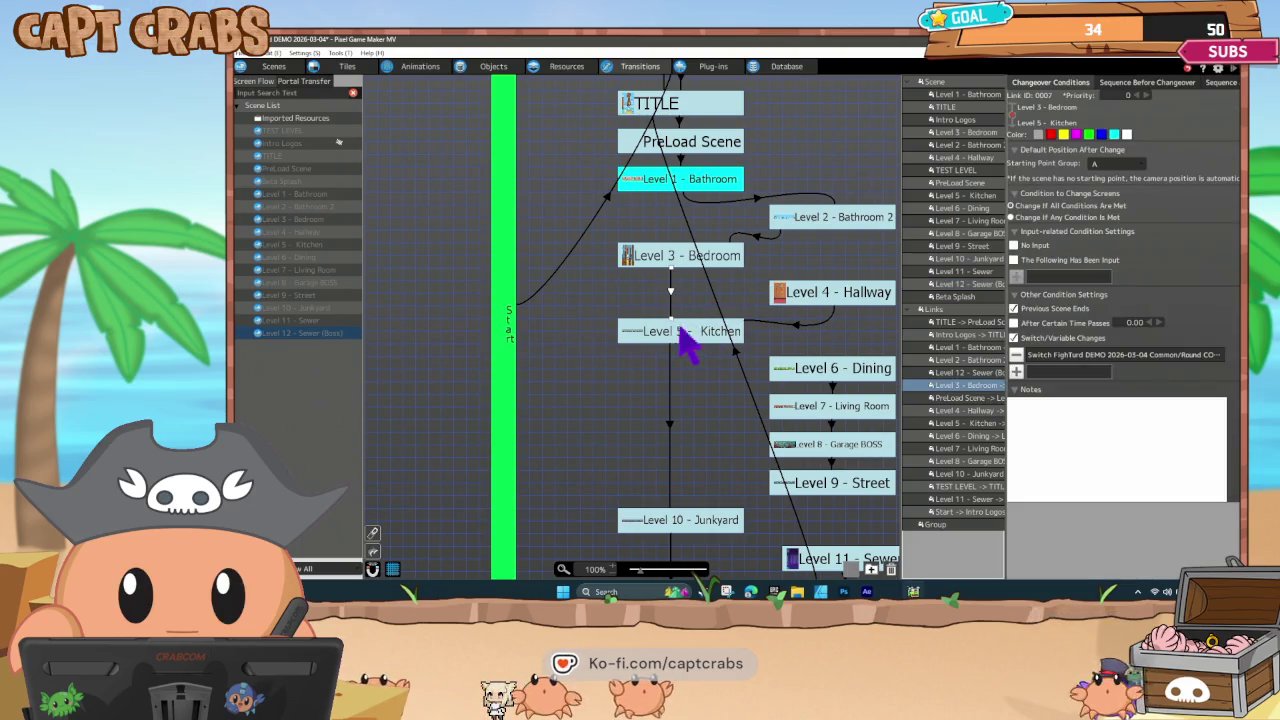
pyautogui.click(800, 334)
pyautogui.scroll(-1, 760, 329)
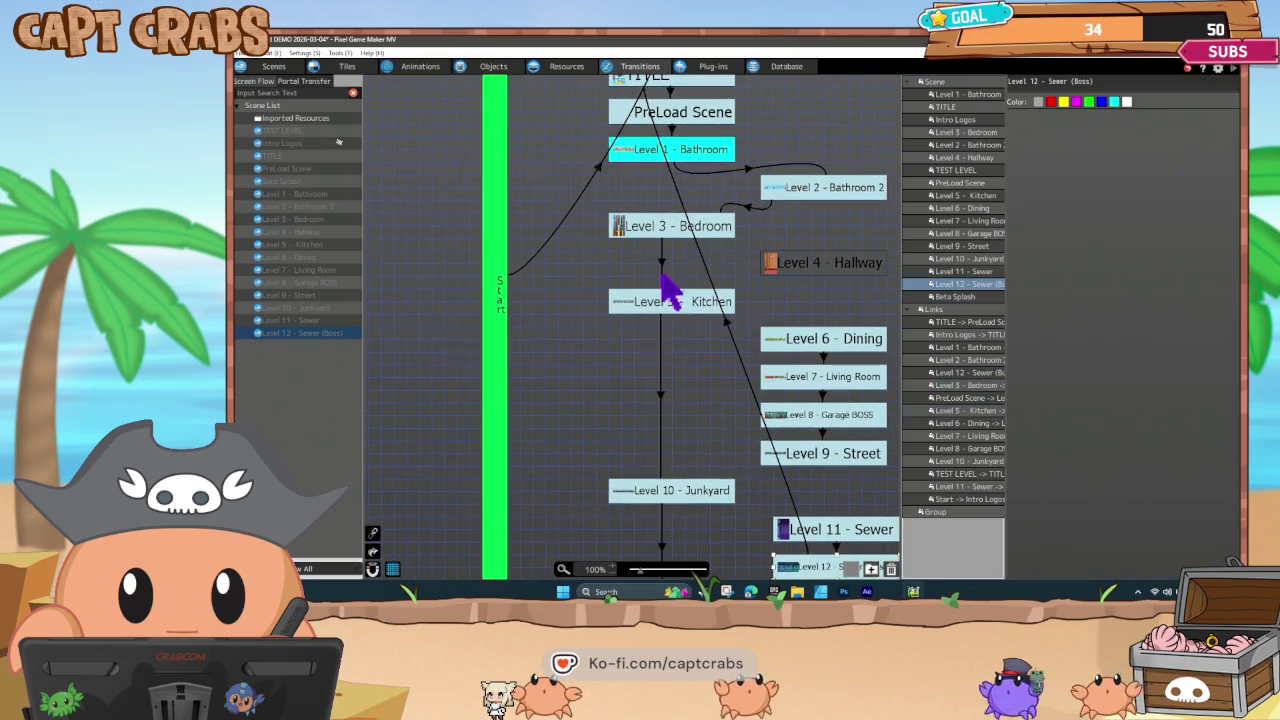
pyautogui.scroll(2, 700, 280)
# Check the Level 1–3 links, then move PreLoad Scene aside and reroute TITLE's link past it.
pyautogui.click(816, 242)
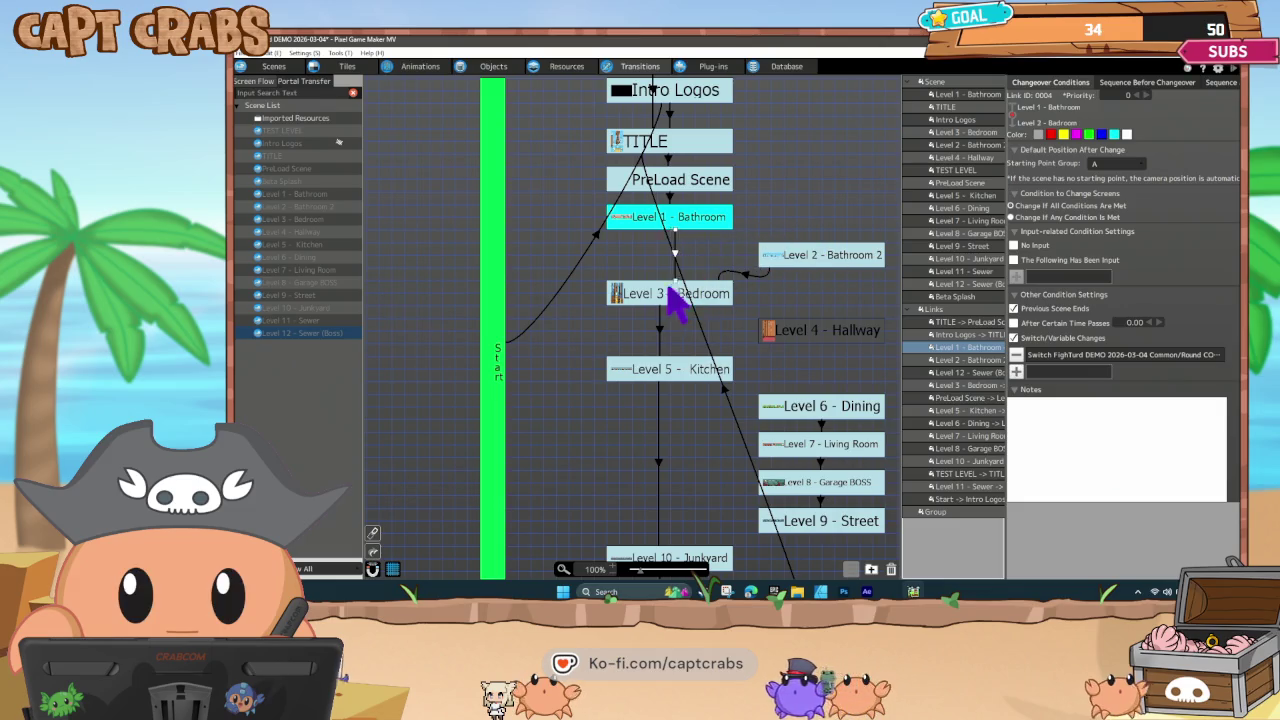
pyautogui.click(749, 277)
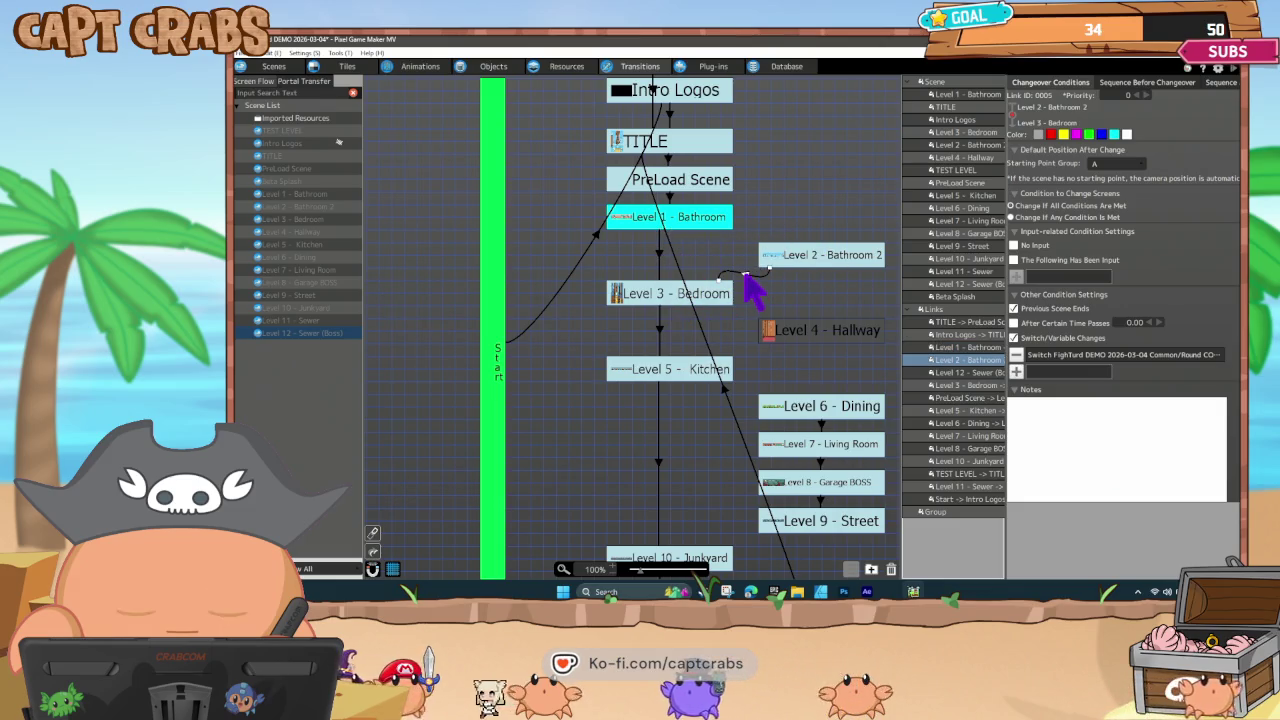
pyautogui.click(752, 290)
pyautogui.scroll(-1, 760, 290)
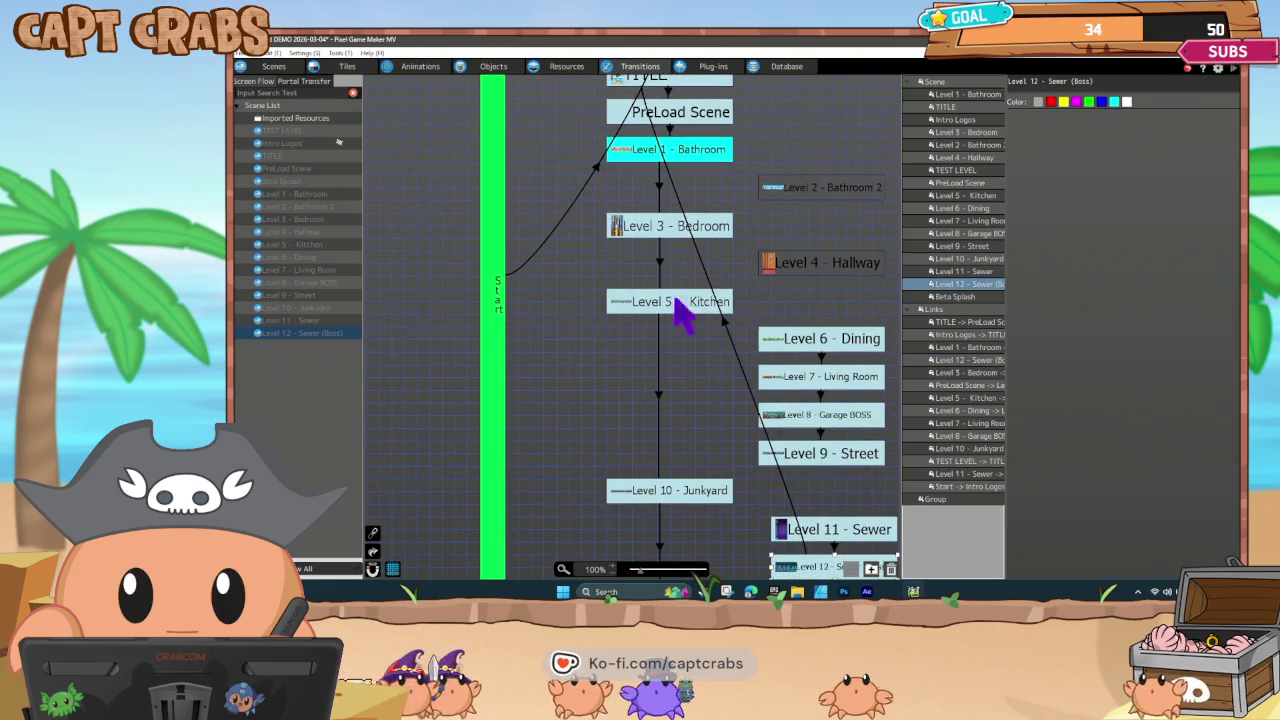
pyautogui.scroll(1, 600, 292)
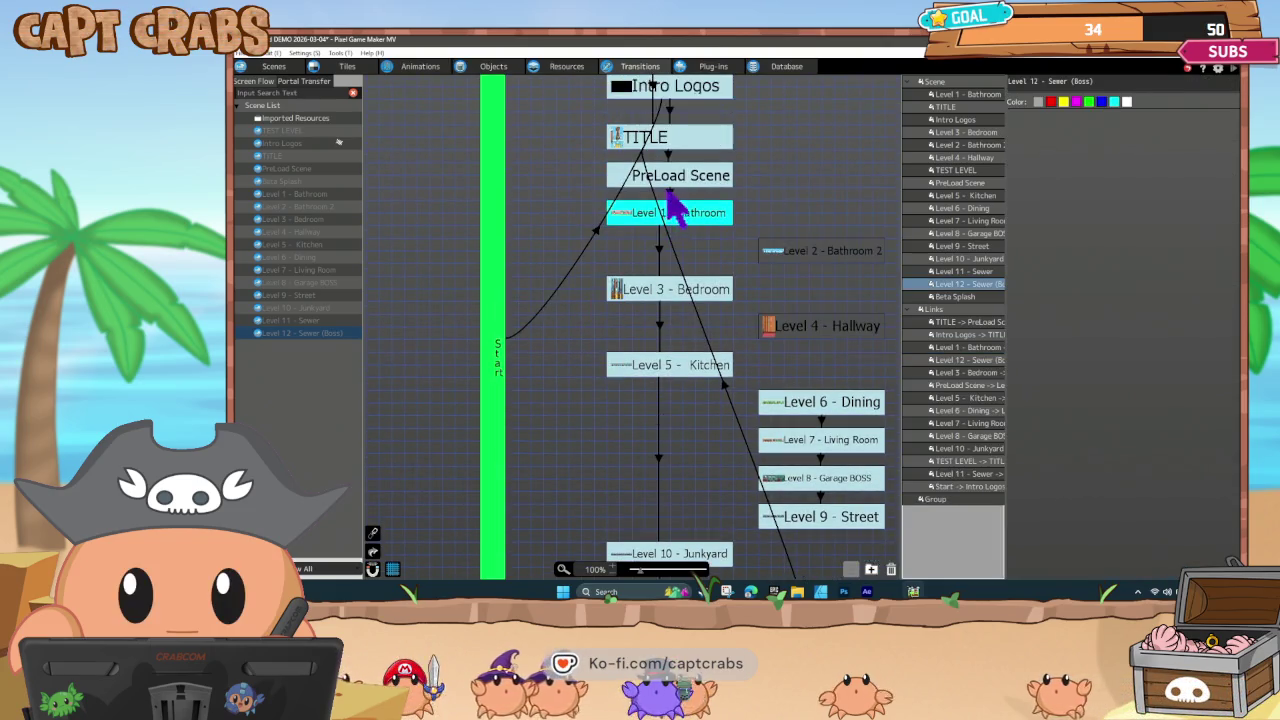
pyautogui.moveTo(674, 172); pyautogui.dragTo(800, 172)
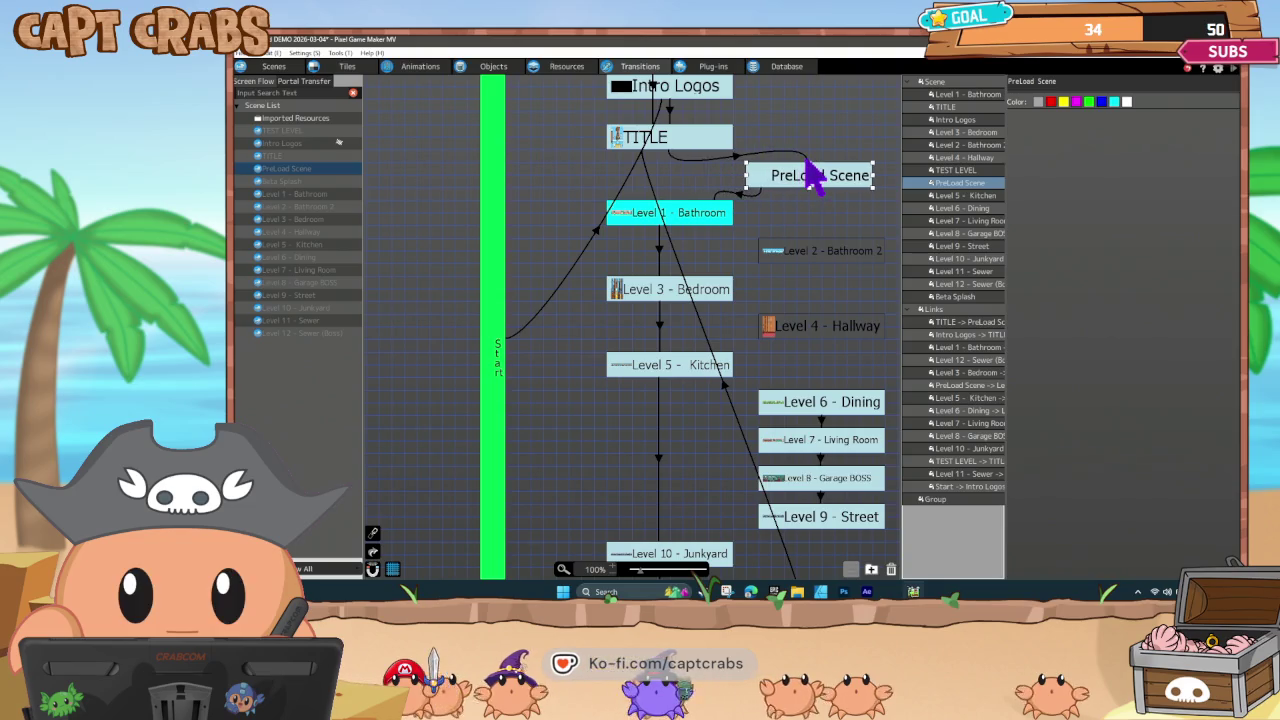
pyautogui.click(812, 174)
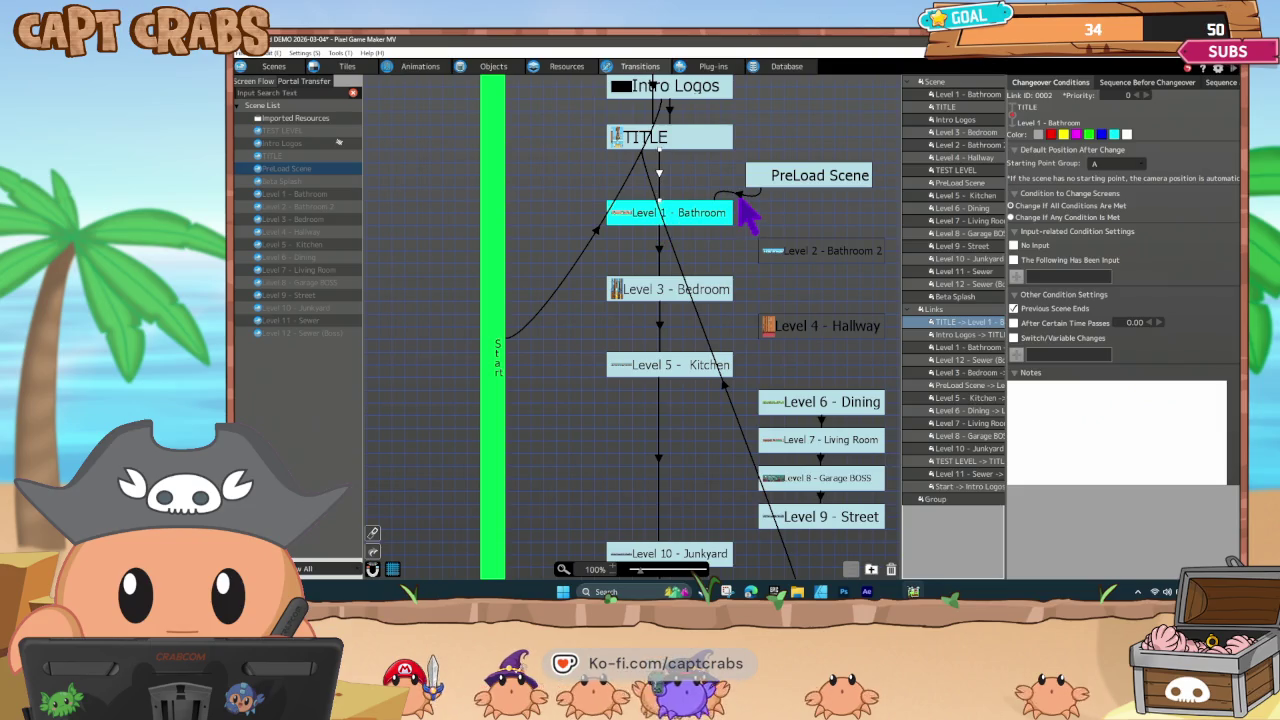
pyautogui.click(774, 184)
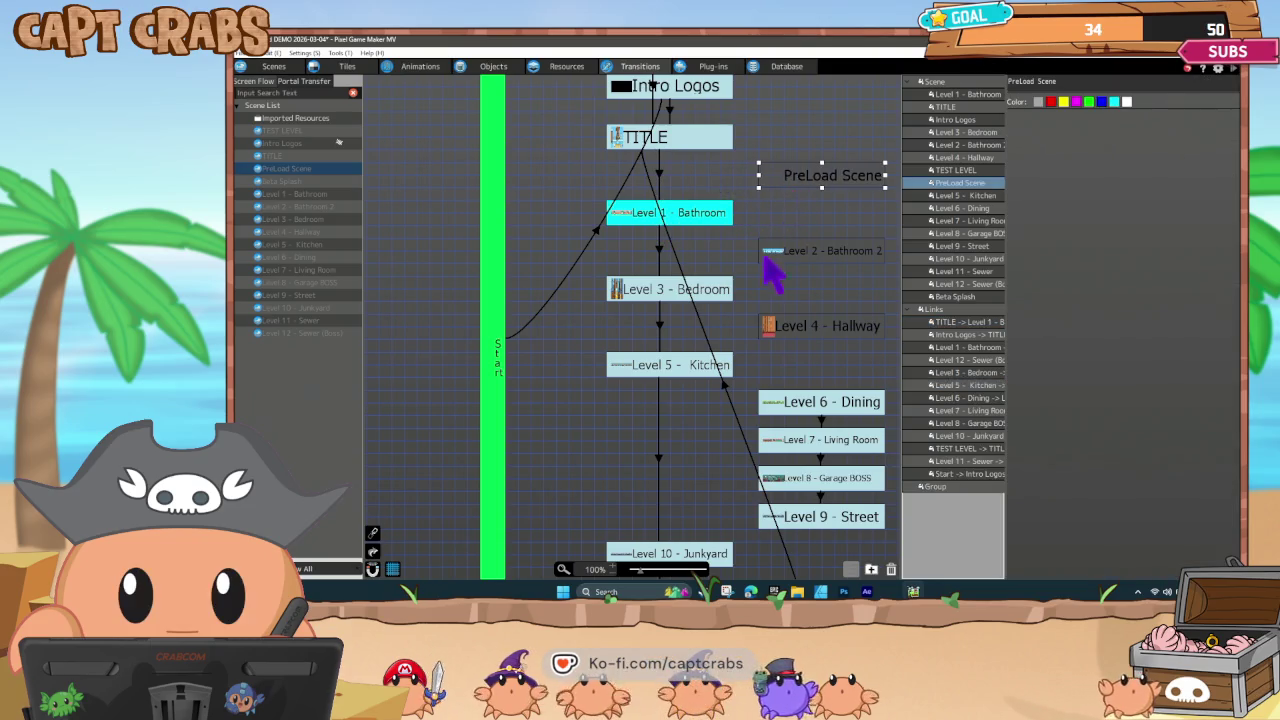
pyautogui.scroll(-3, 612, 505)
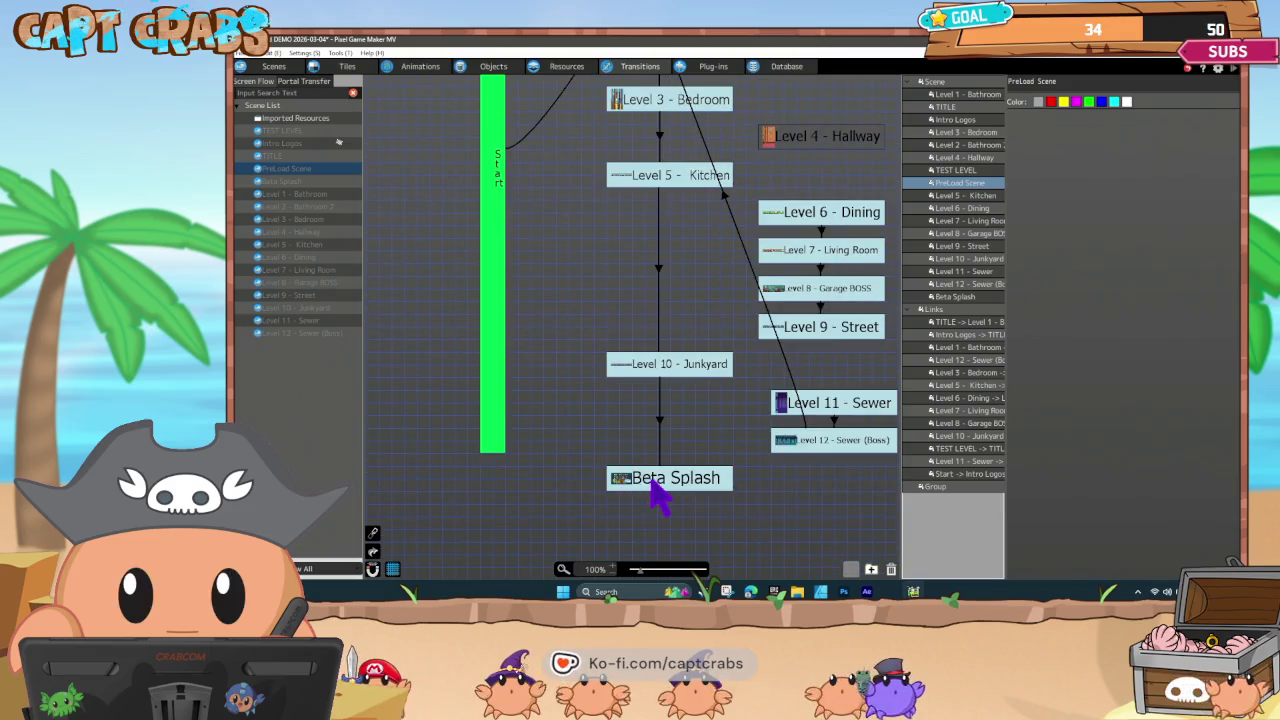
# Add a new link from Beta Splash to TITLE.
pyautogui.rightClick(669, 479)
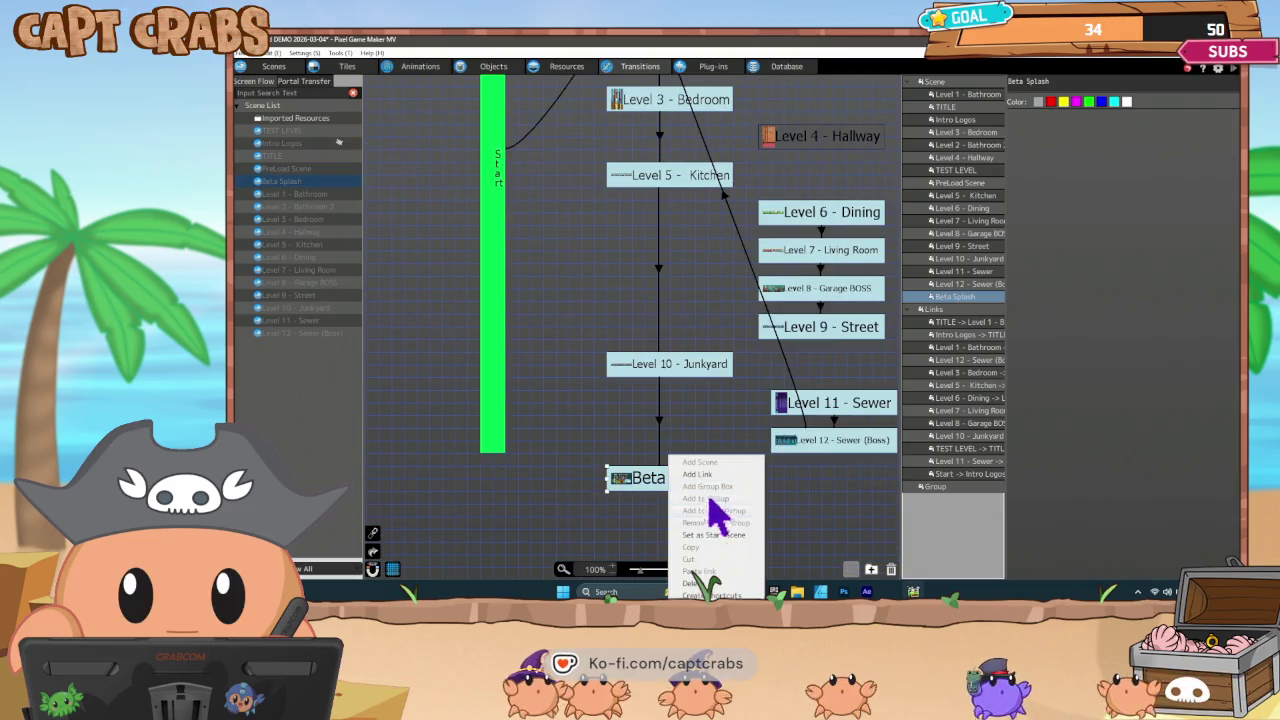
pyautogui.click(720, 458)
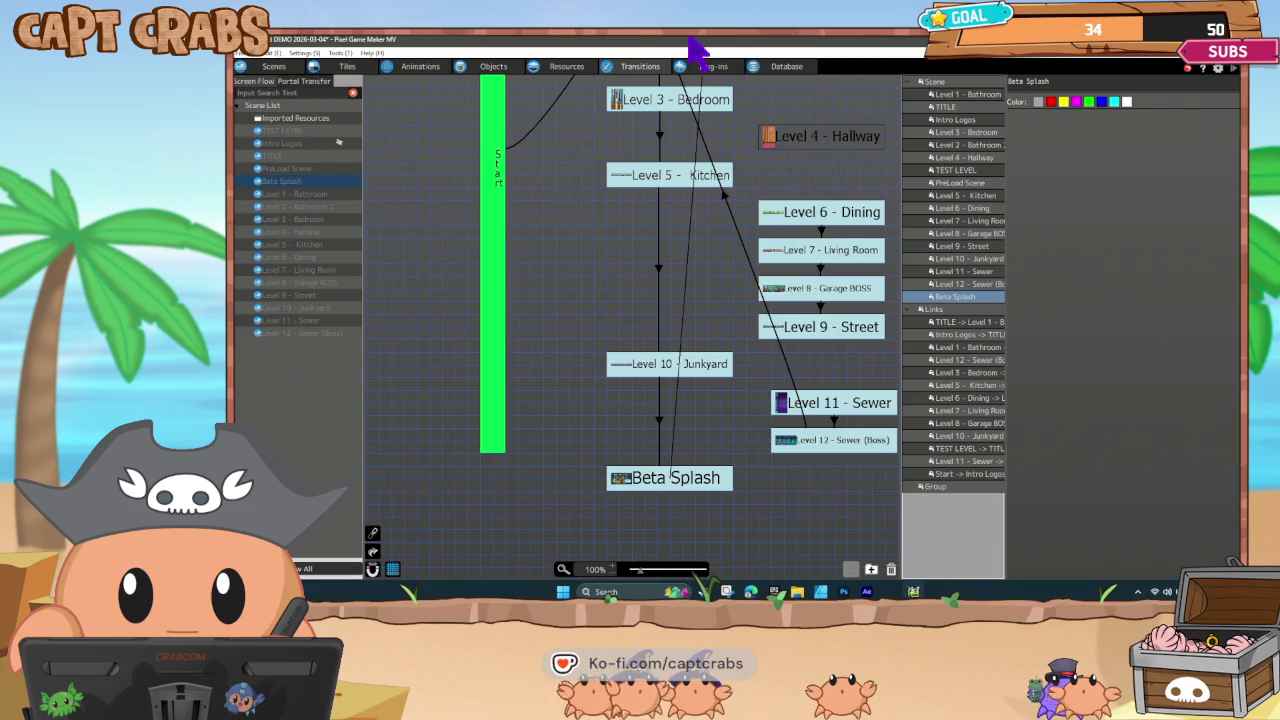
pyautogui.scroll(3, 700, 150)
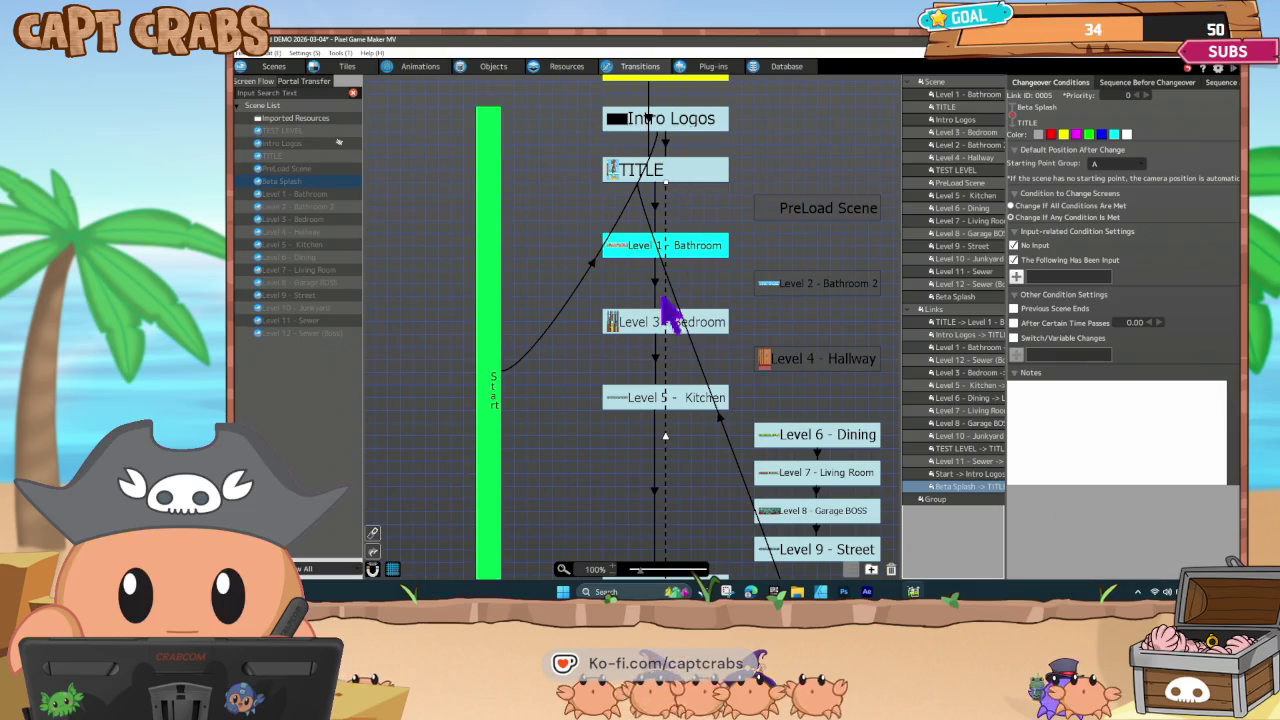
pyautogui.scroll(-4, 600, 470)
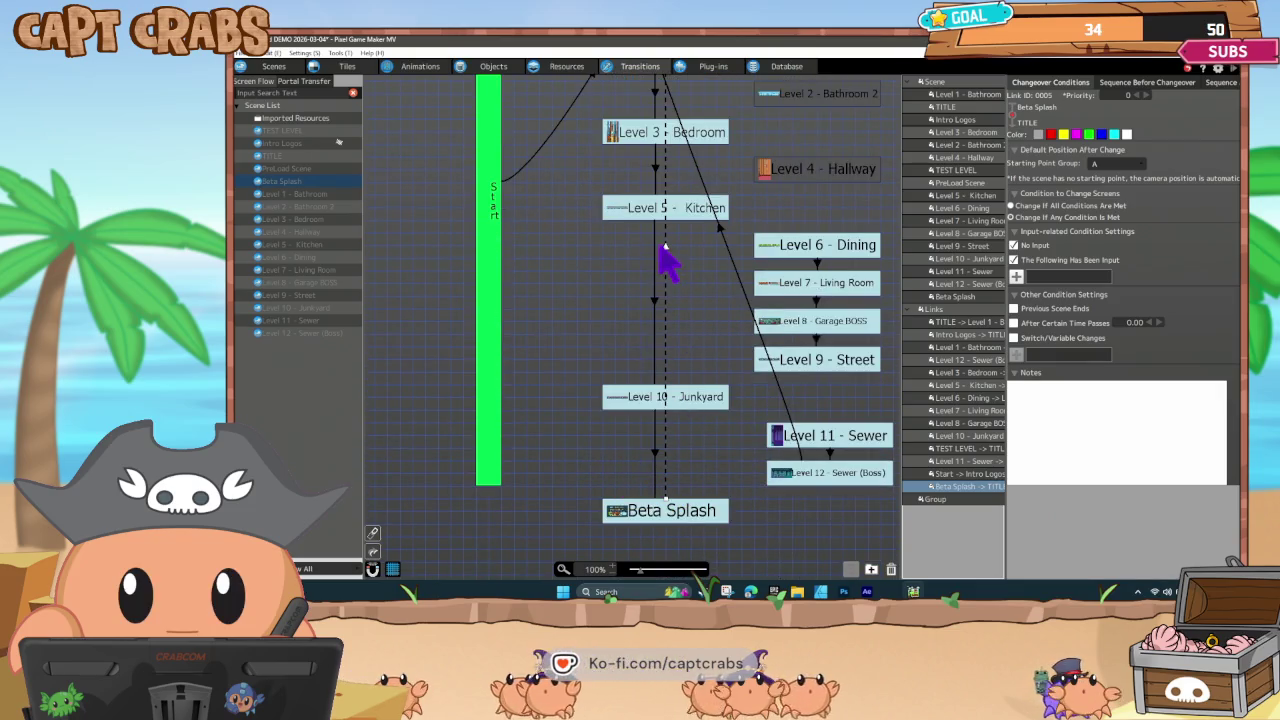
pyautogui.scroll(2, 668, 262)
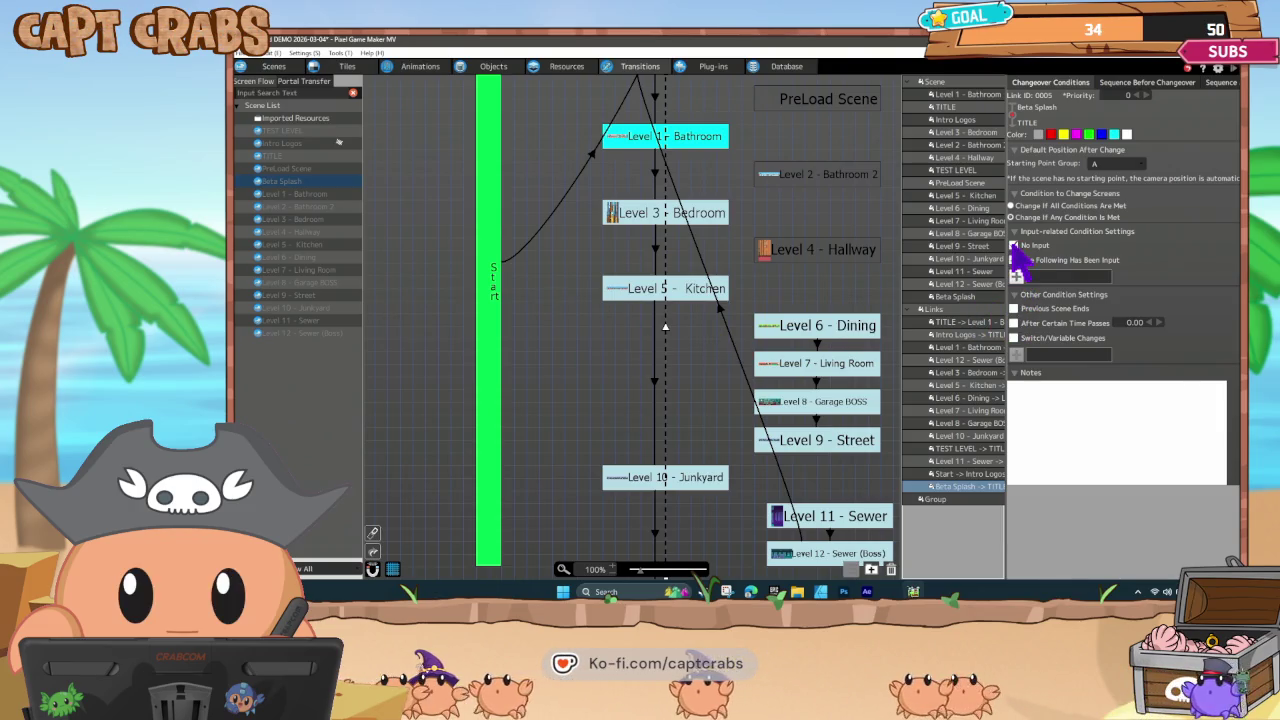
# Add an A On Press input condition to the Beta Splash → TITLE link.
pyautogui.click(1016, 276)
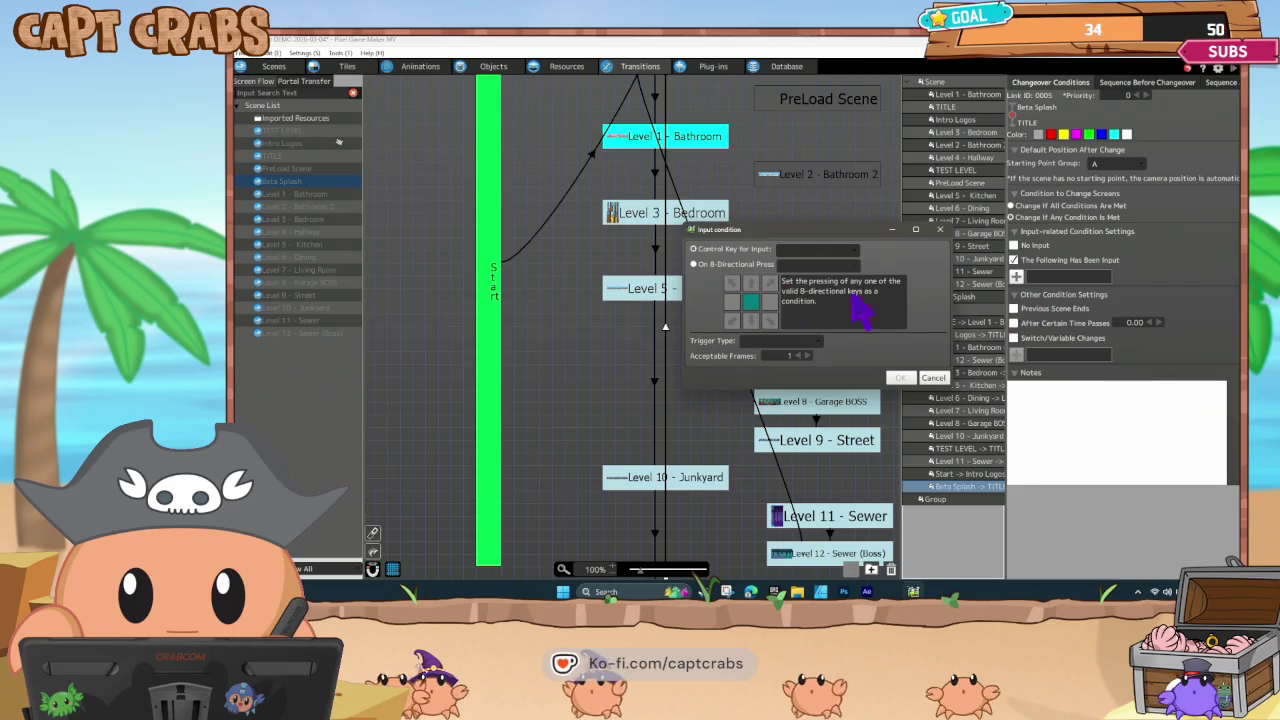
pyautogui.click(808, 252)
pyautogui.click(795, 264)
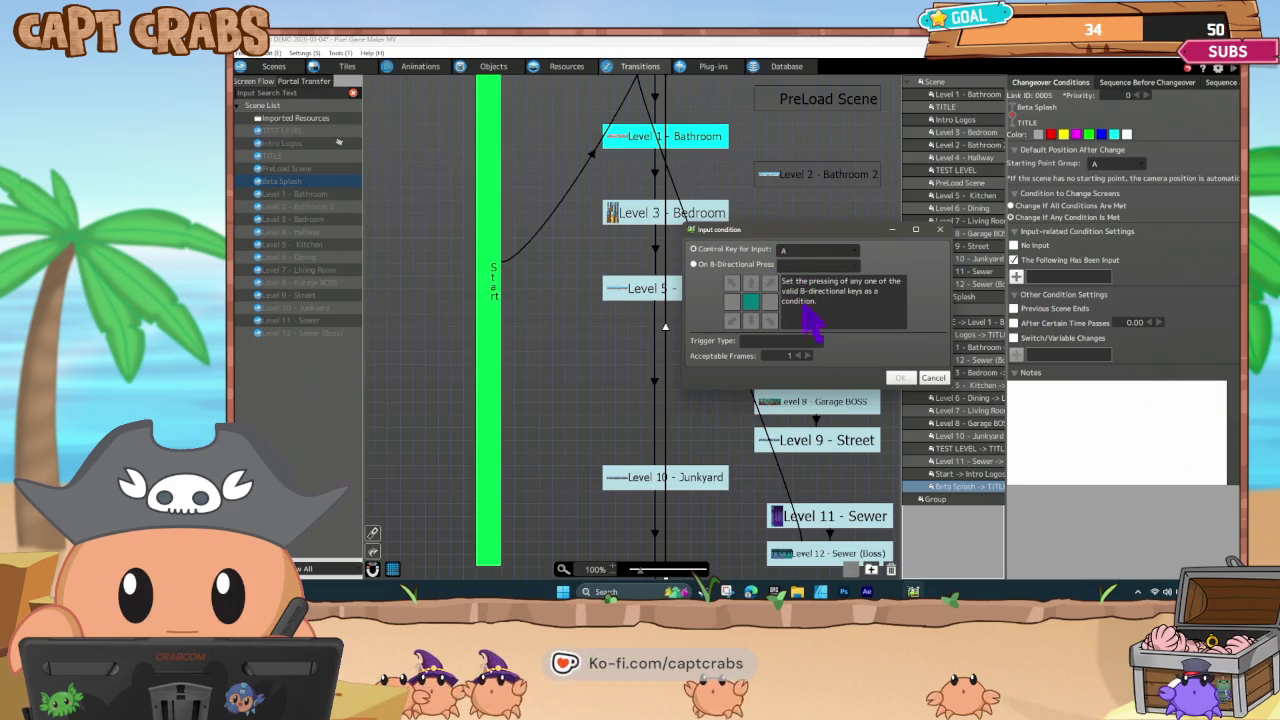
pyautogui.click(786, 343)
pyautogui.click(789, 370)
pyautogui.click(899, 378)
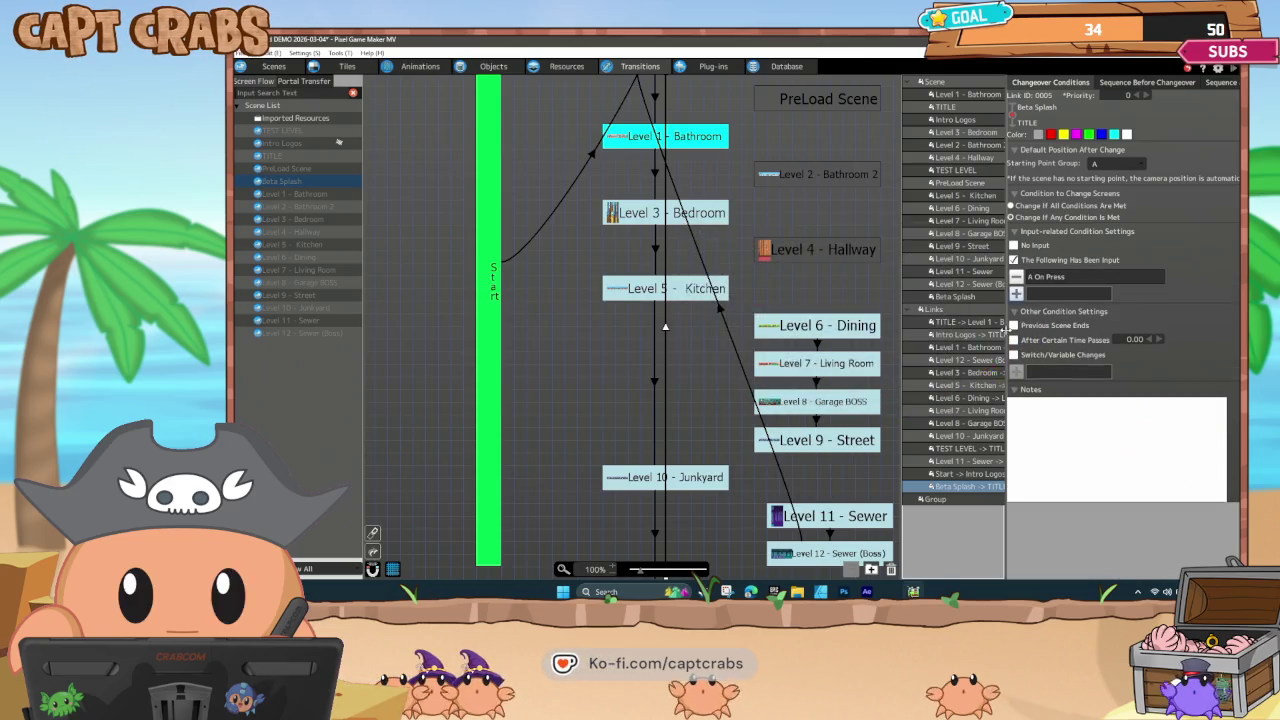
# Add a second condition, OK On Press, so either button triggers the transition.
pyautogui.click(1017, 294)
pyautogui.click(793, 249)
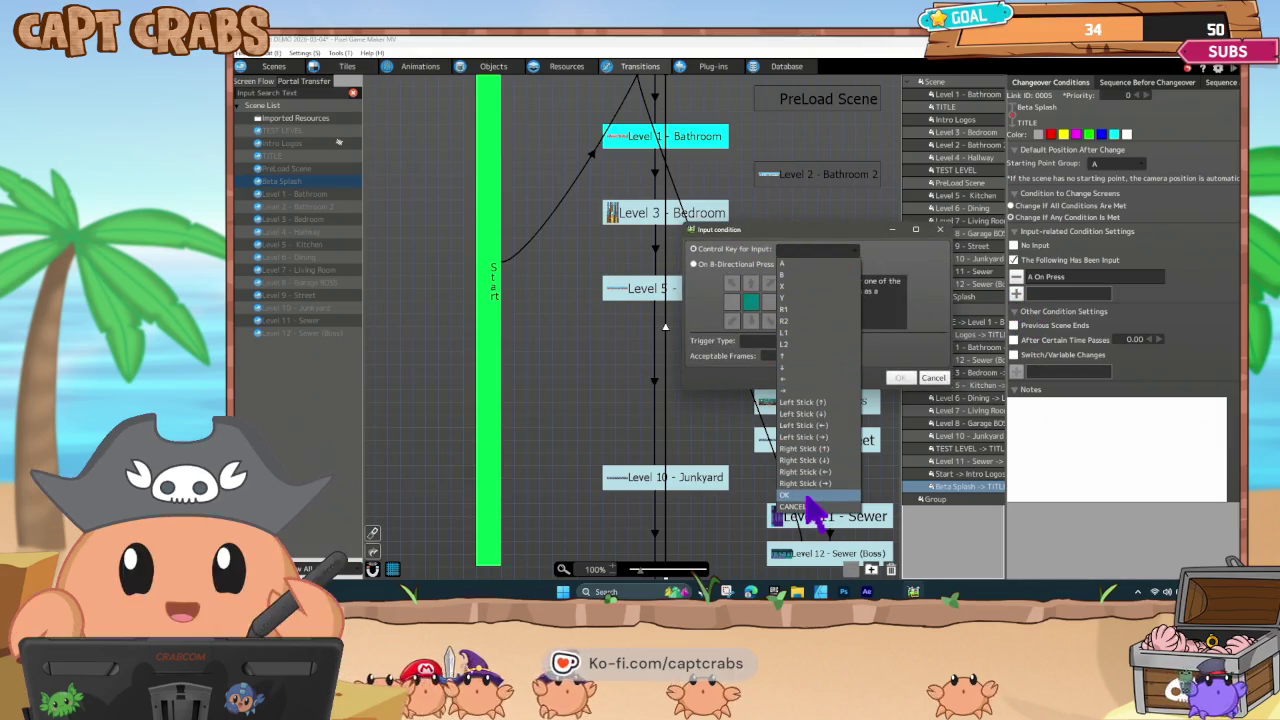
pyautogui.click(800, 495)
pyautogui.click(786, 342)
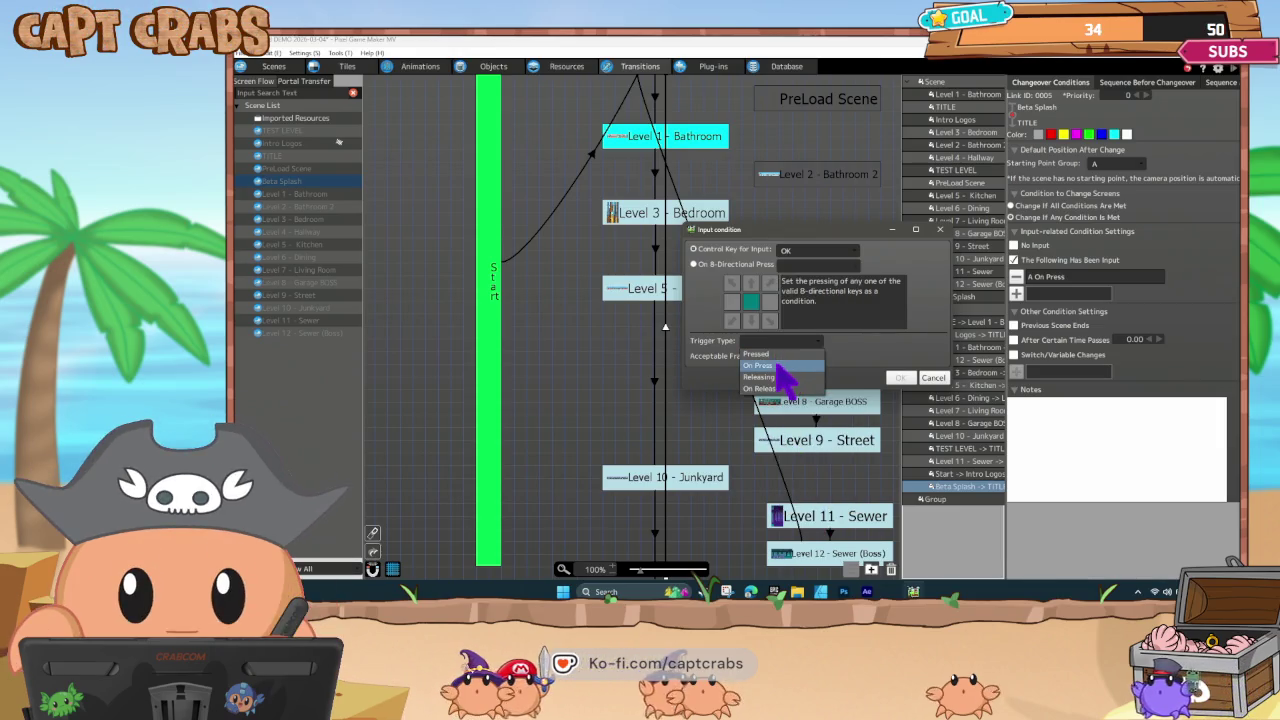
pyautogui.click(772, 365)
pyautogui.click(900, 378)
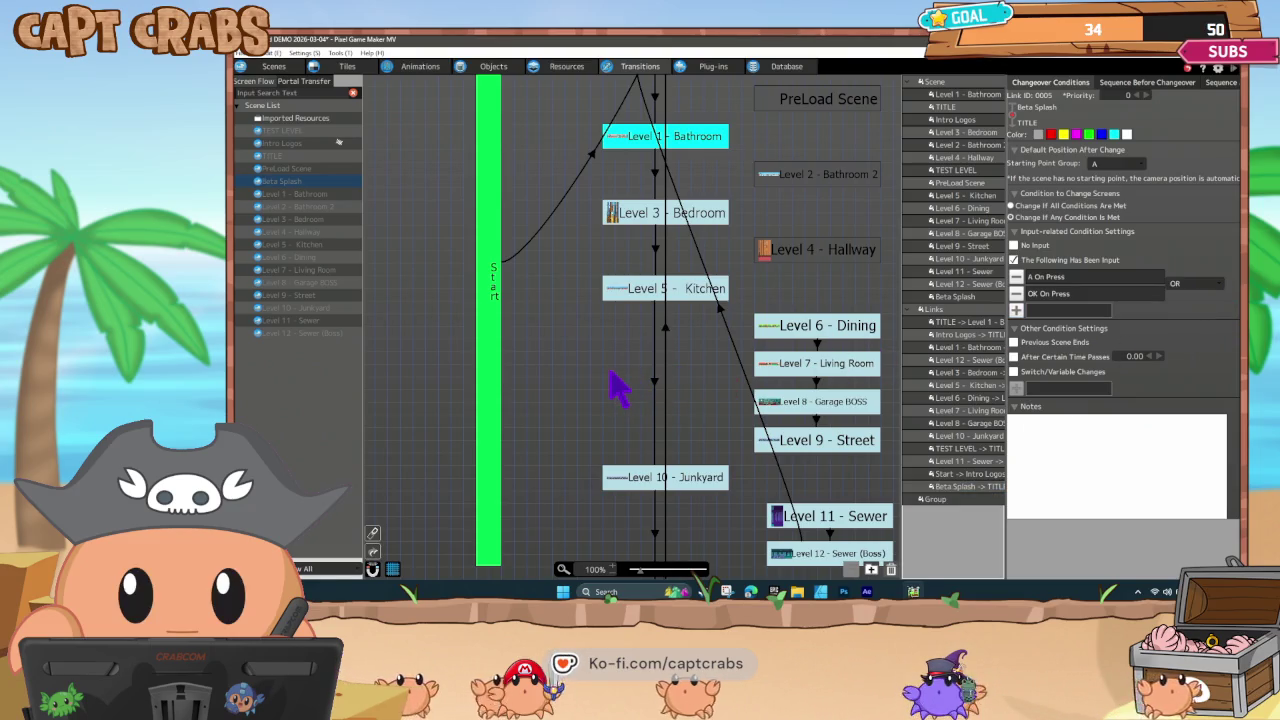
pyautogui.scroll(-3, 590, 437)
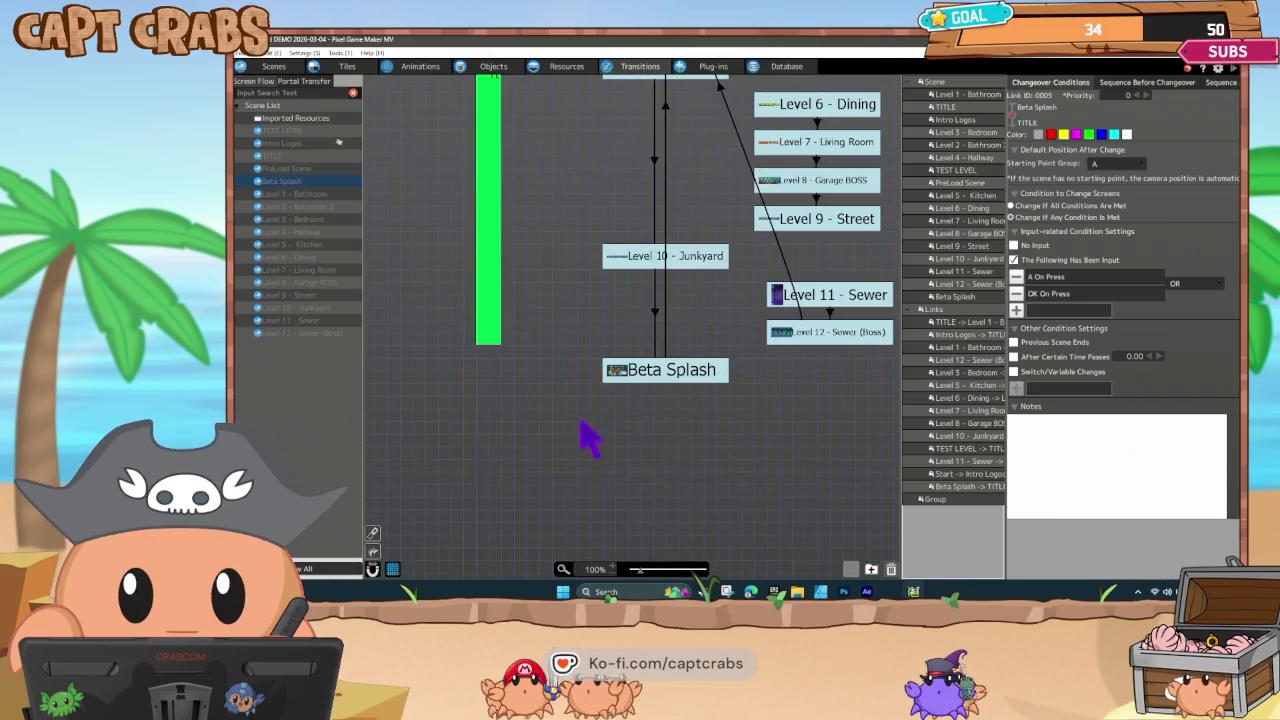
# Set Beta Splash as the start scene and pan the flow chart to check its properties and start link.
pyautogui.rightClick(649, 379)
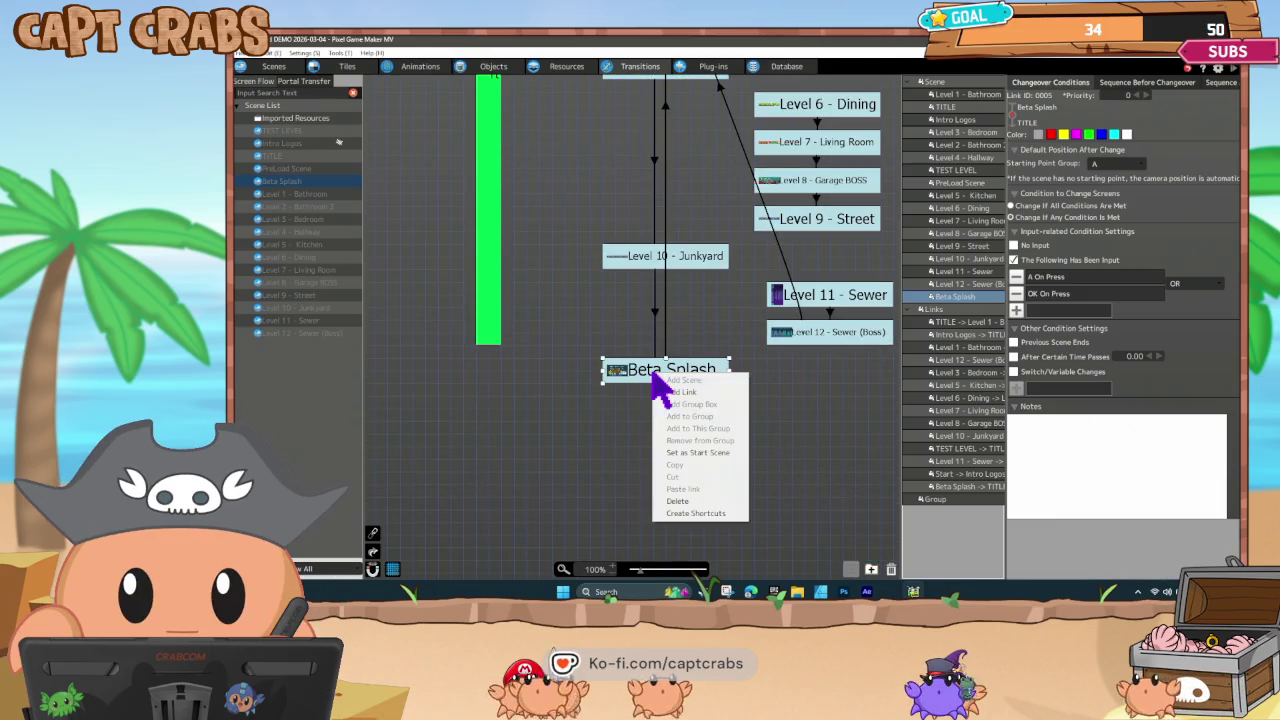
pyautogui.click(685, 451)
pyautogui.moveTo(595, 355); pyautogui.dragTo(650, 465)
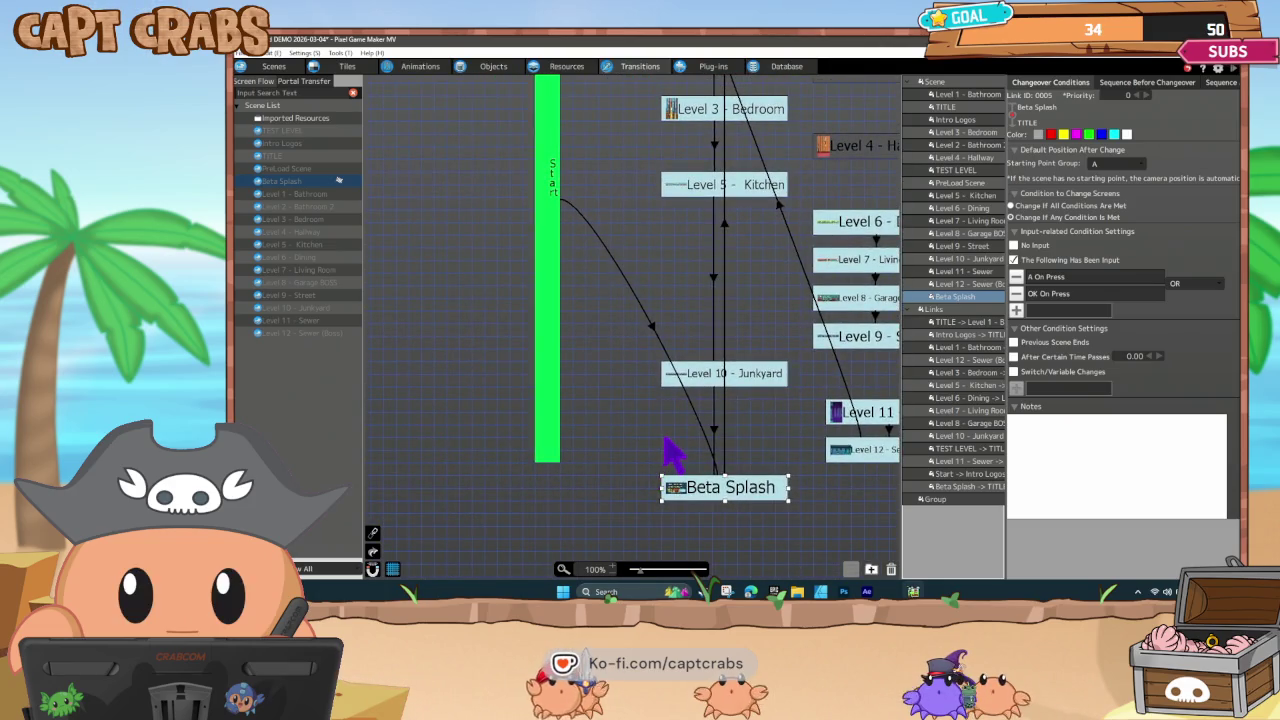
pyautogui.scroll(1, 700, 380)
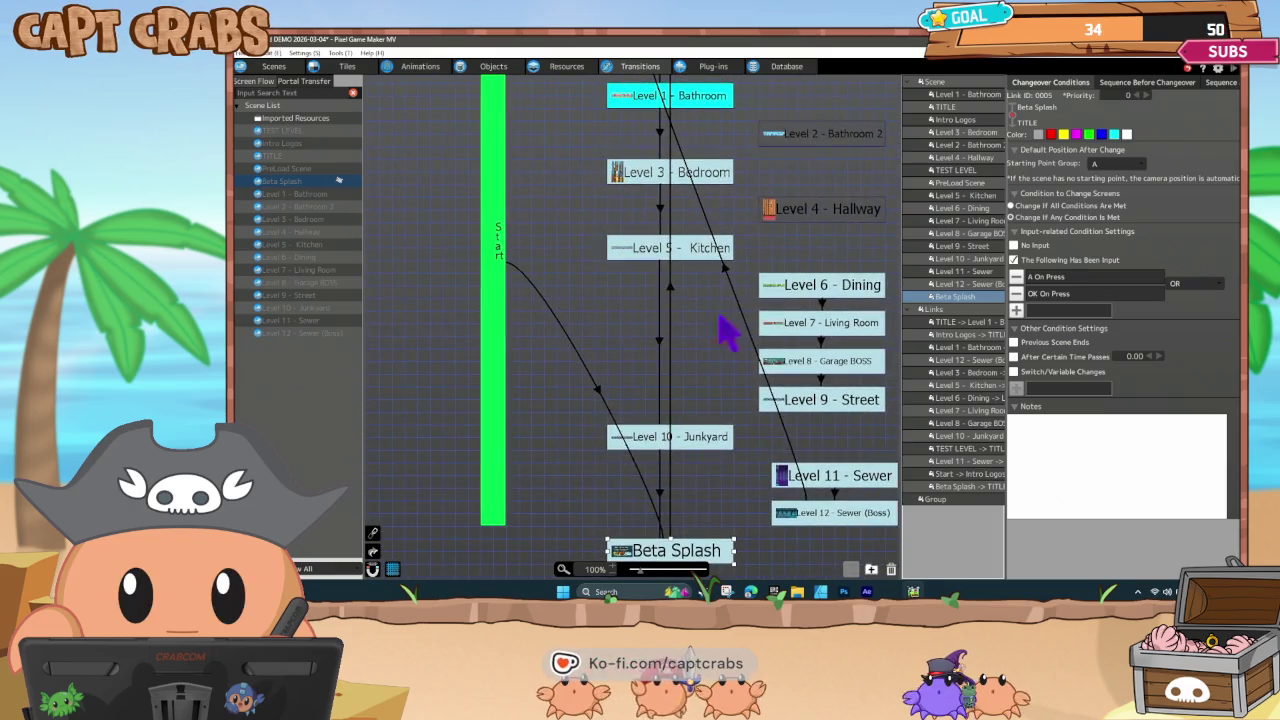
pyautogui.click(727, 270)
pyautogui.scroll(2, 729, 286)
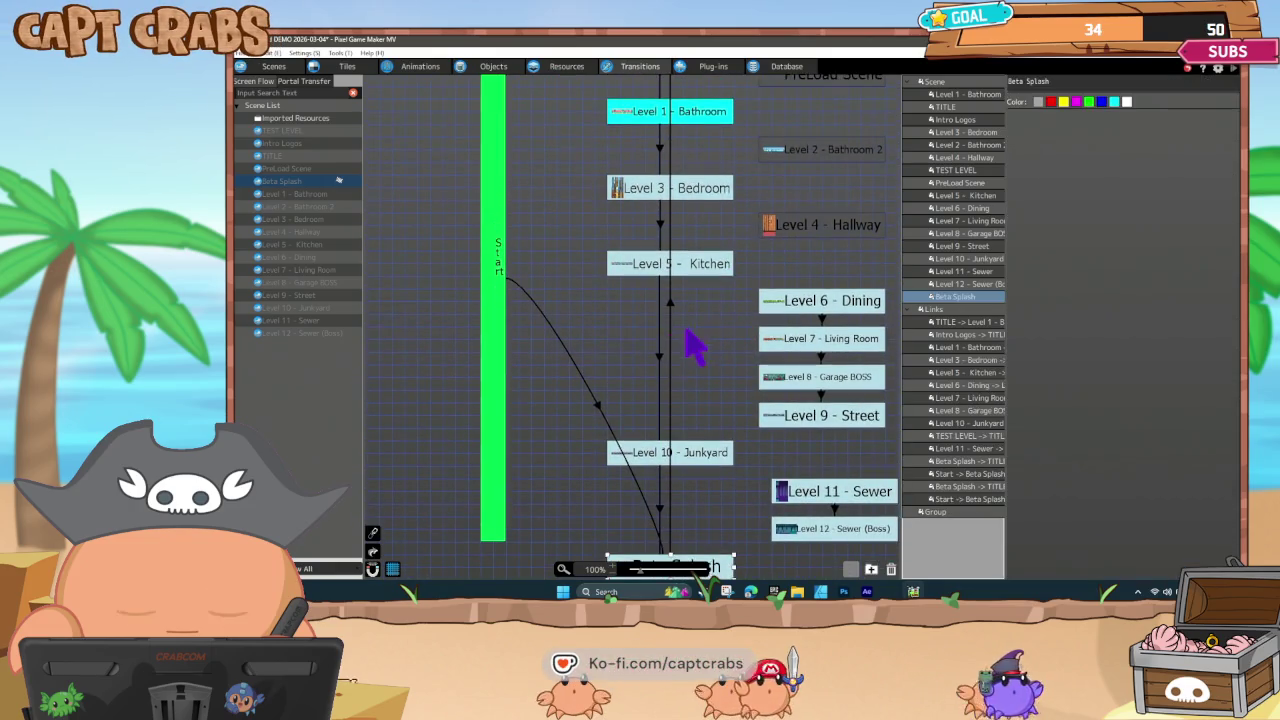
pyautogui.moveTo(609, 411); pyautogui.dragTo(613, 471)
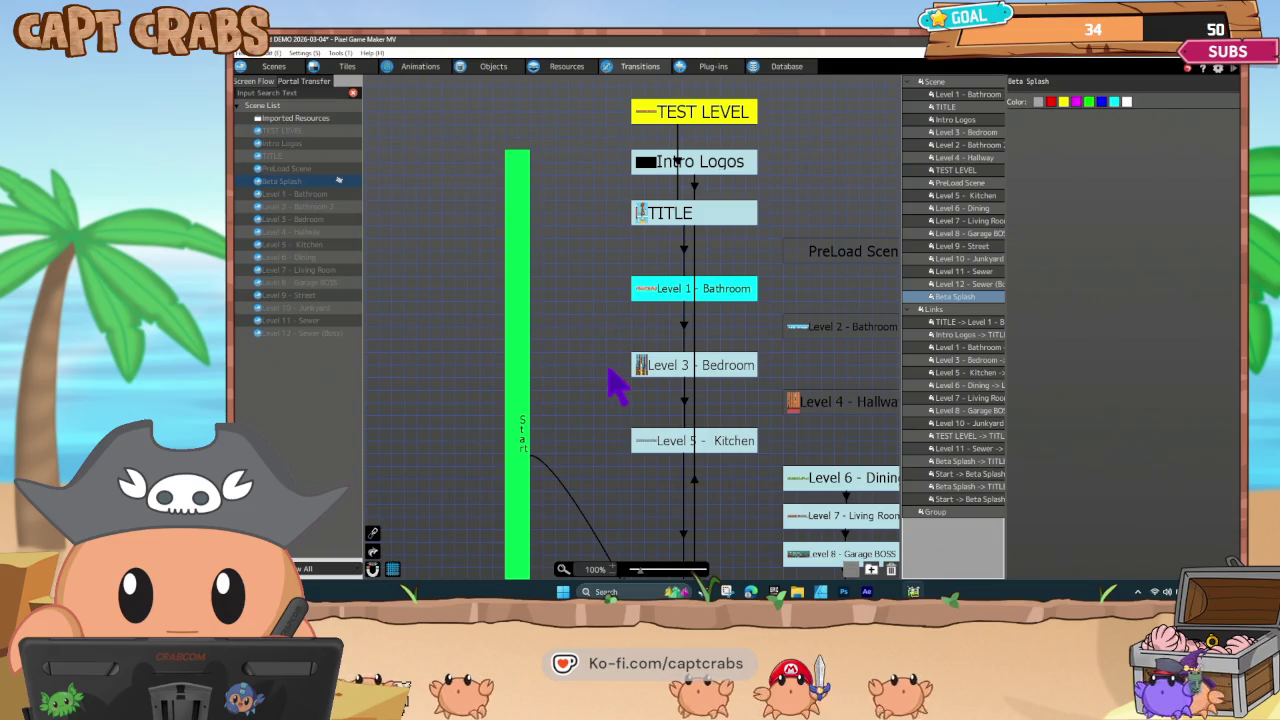
pyautogui.moveTo(617, 414); pyautogui.dragTo(590, 282)
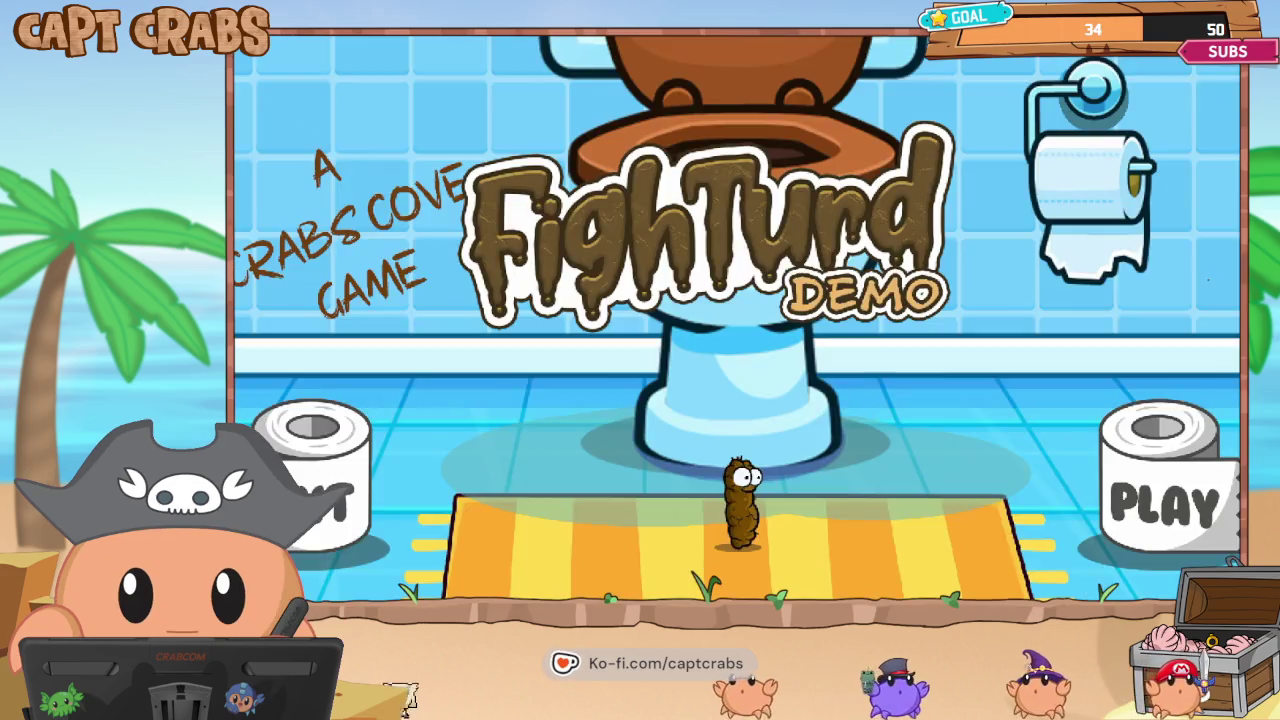
# Walk the character left and right on the FighTurd DEMO title, then onto the PLAY roll.
pyautogui.press('Right')
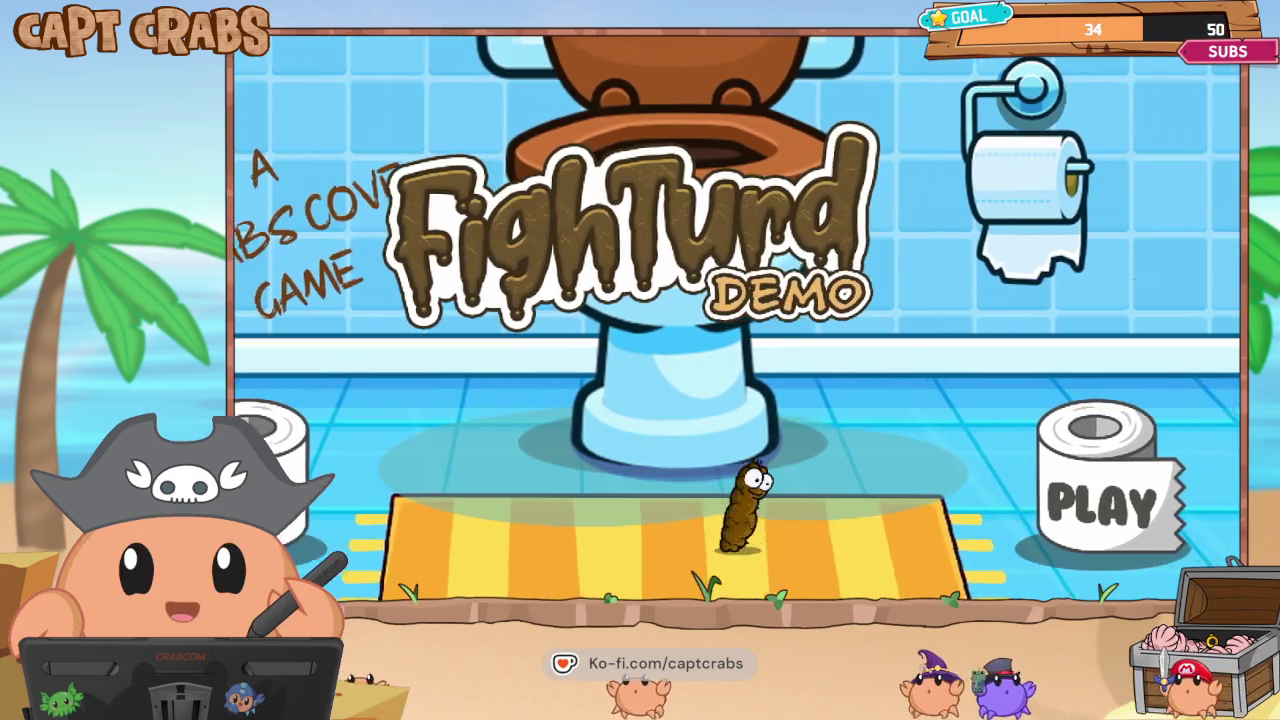
pyautogui.press('Left')
pyautogui.press('Right')
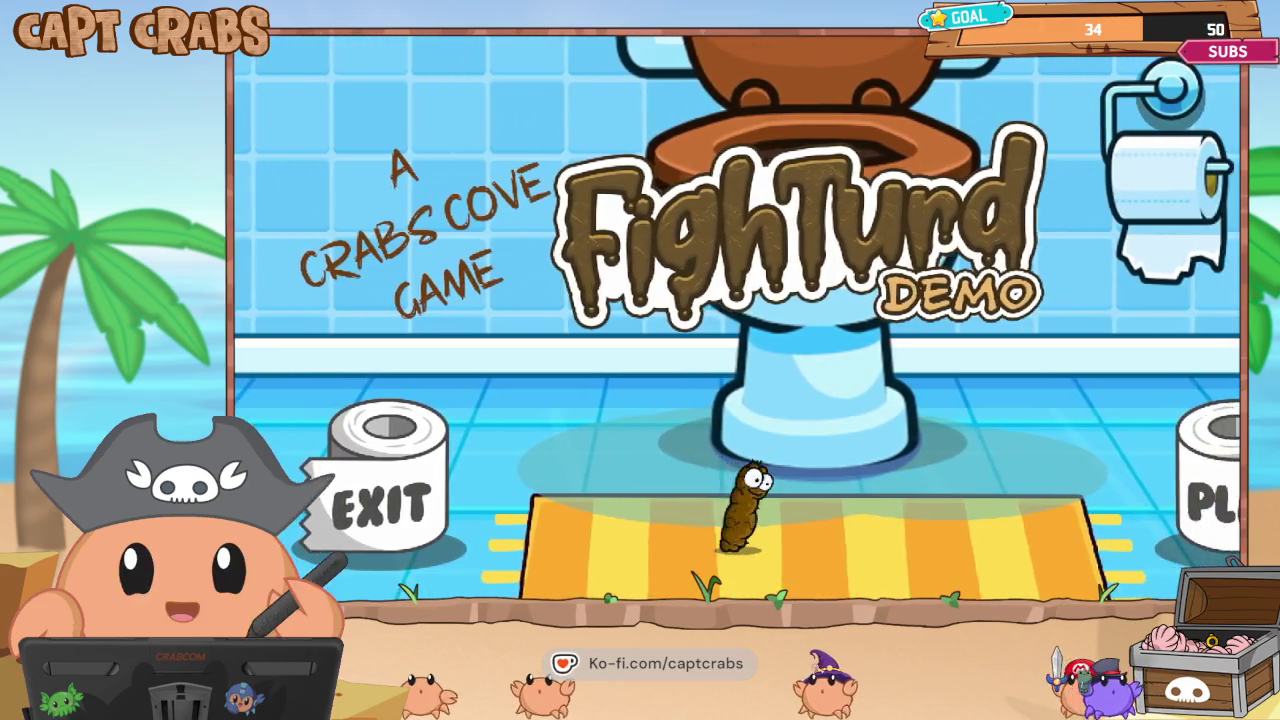
pyautogui.press('Right')
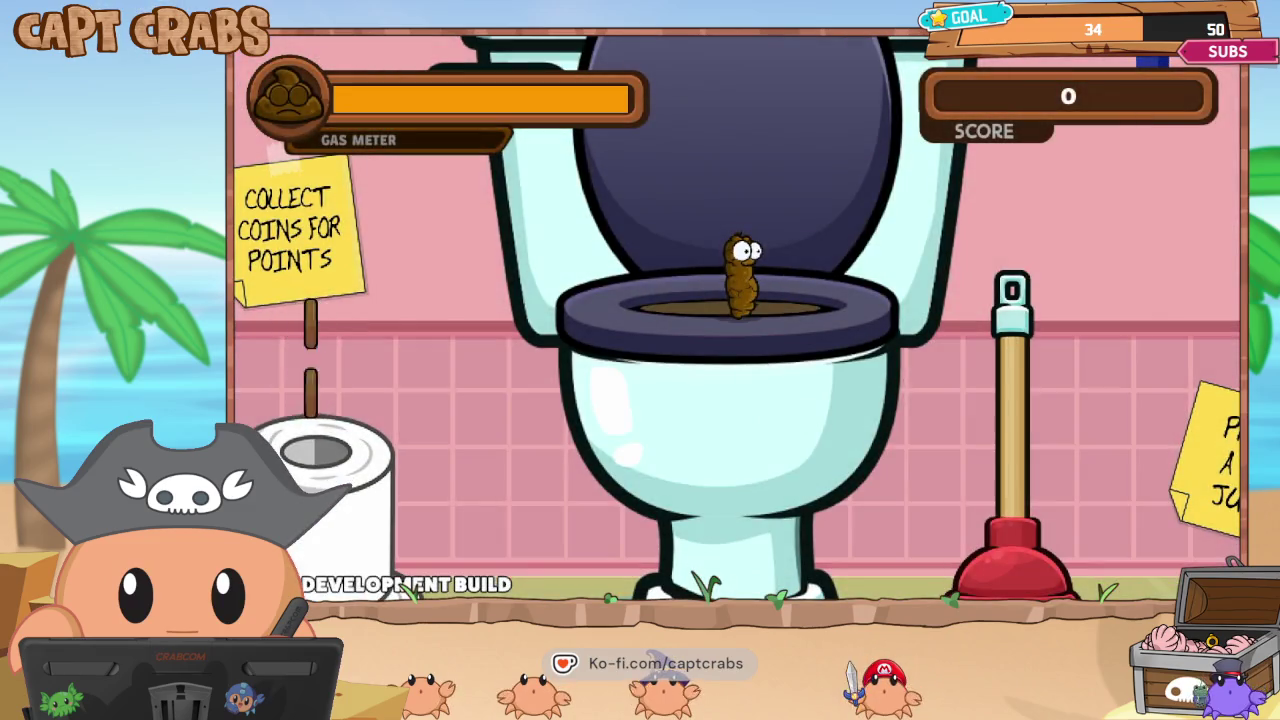
# Move right, then restart the bathroom level from the pause menu.
pyautogui.press('Right')
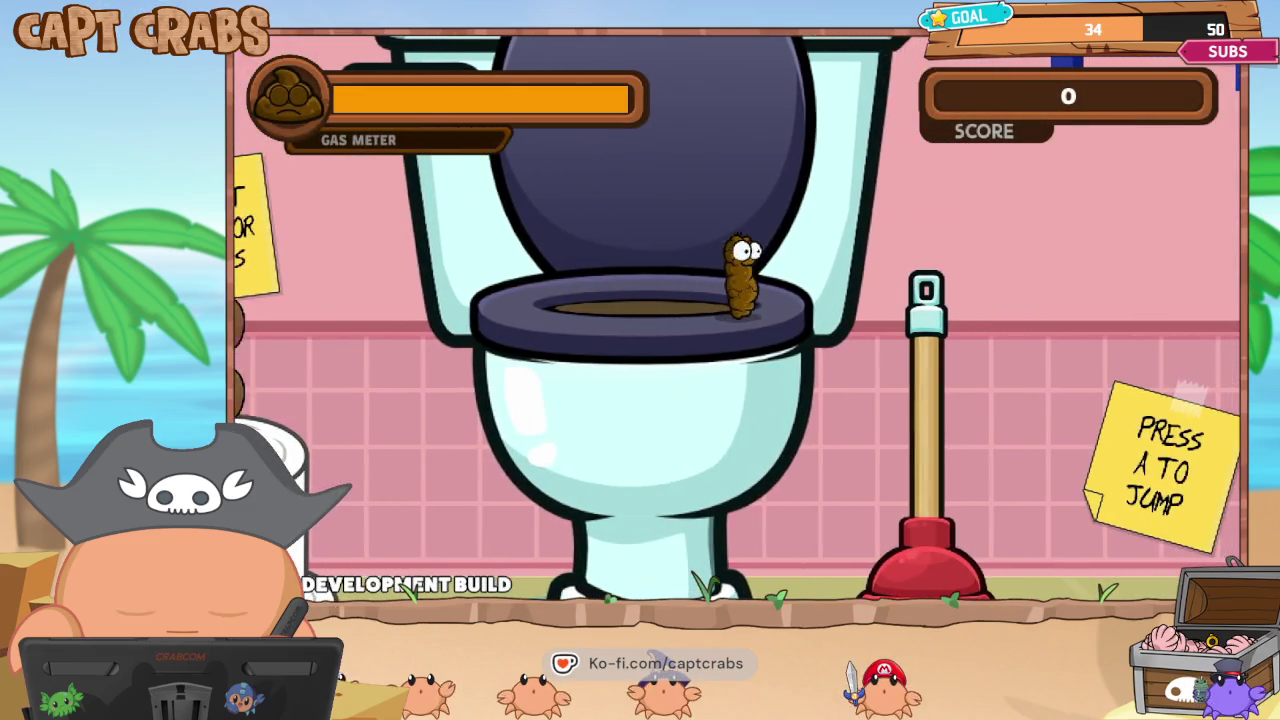
pyautogui.press('Escape')
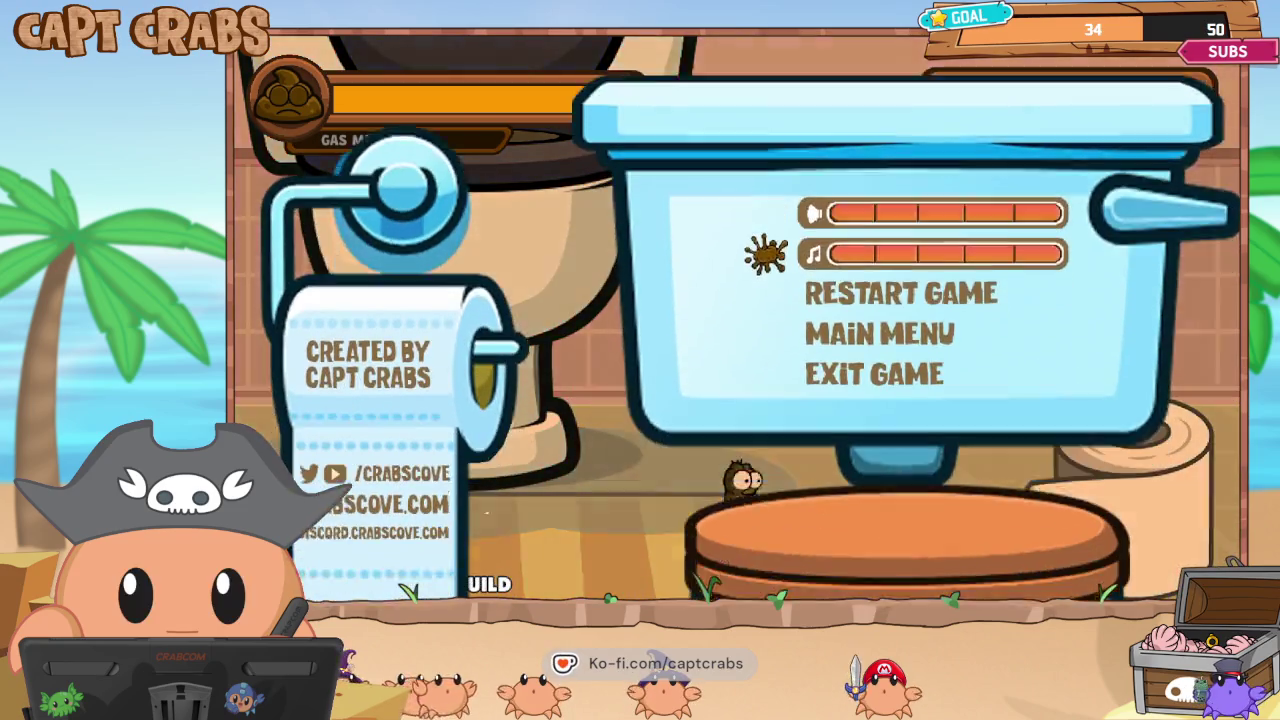
pyautogui.press('Down')
pyautogui.press('Down')
pyautogui.press('Down')
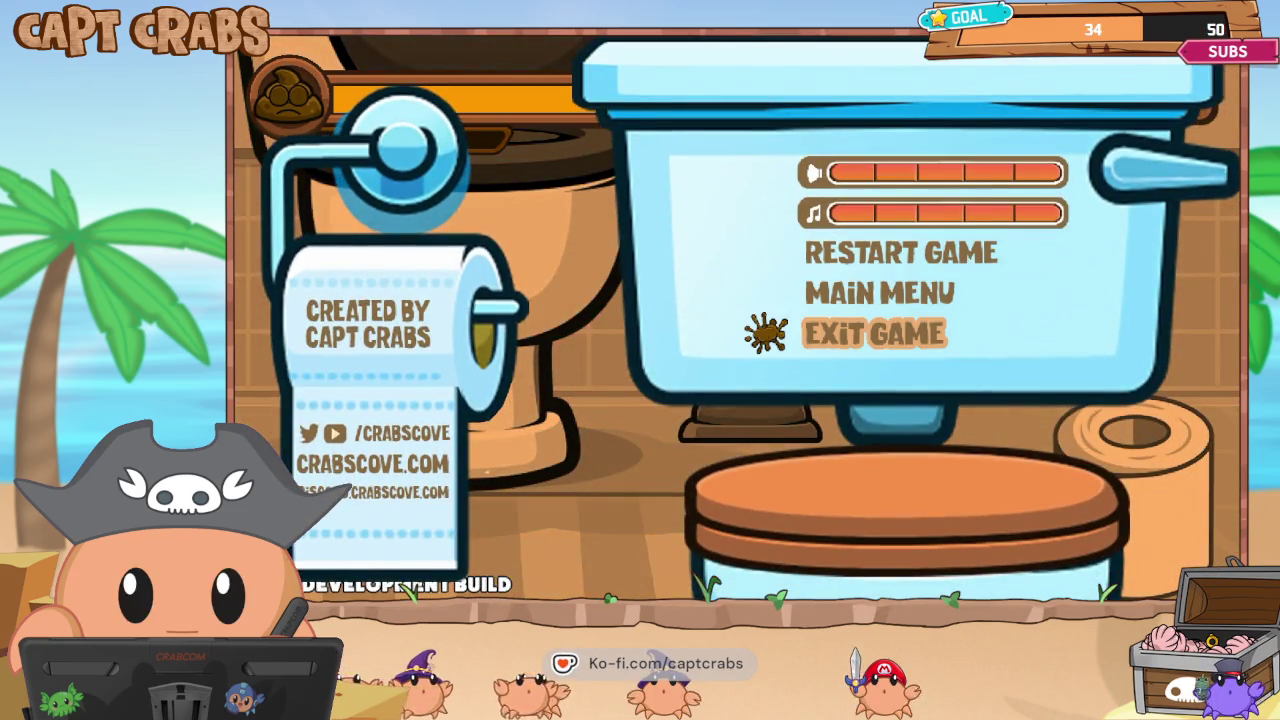
pyautogui.press('Return')
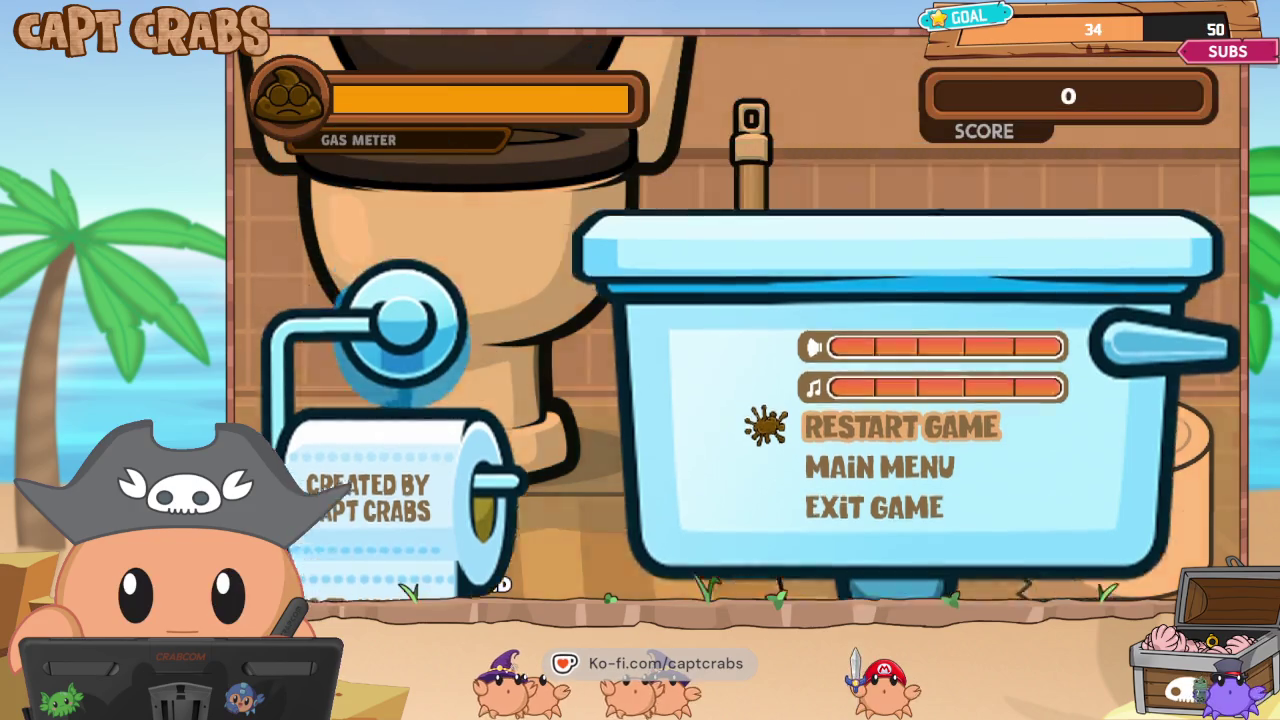
# Play the bathroom level: jump onto the toilet roll, over the mosquito, and onto boxes for coins.
pyautogui.press('Right')
pyautogui.press('space')
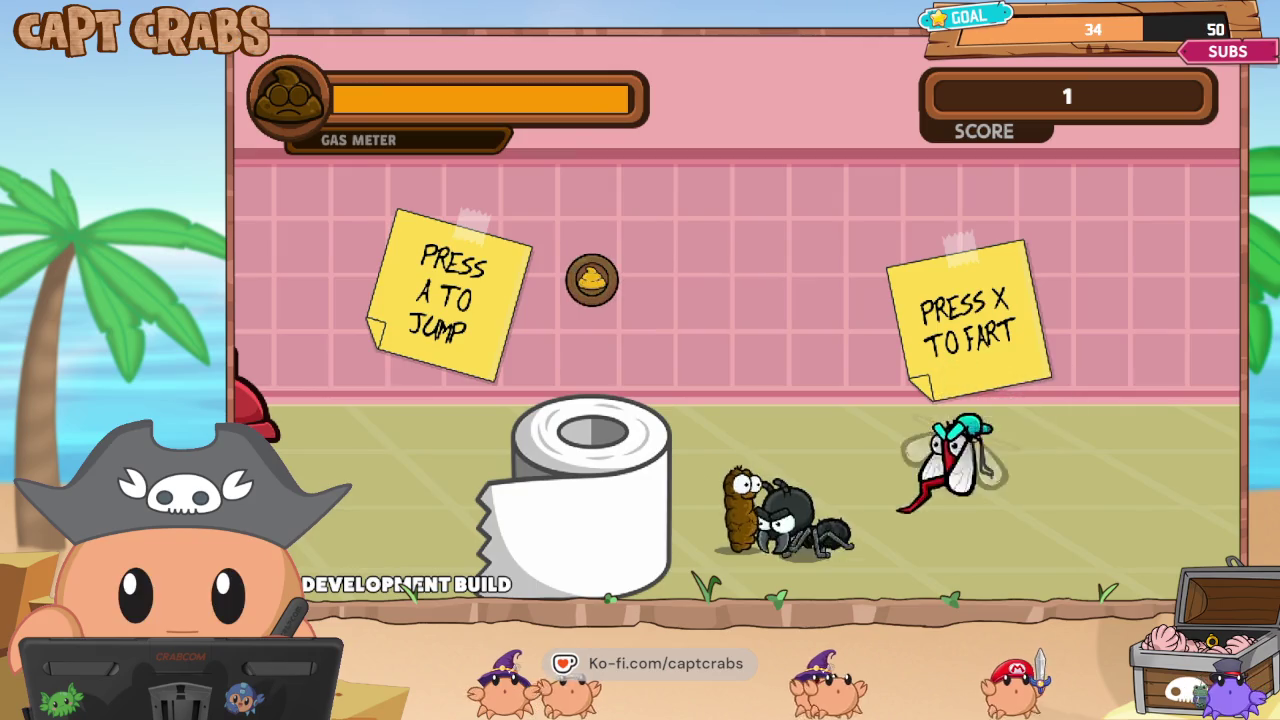
pyautogui.press('Left')
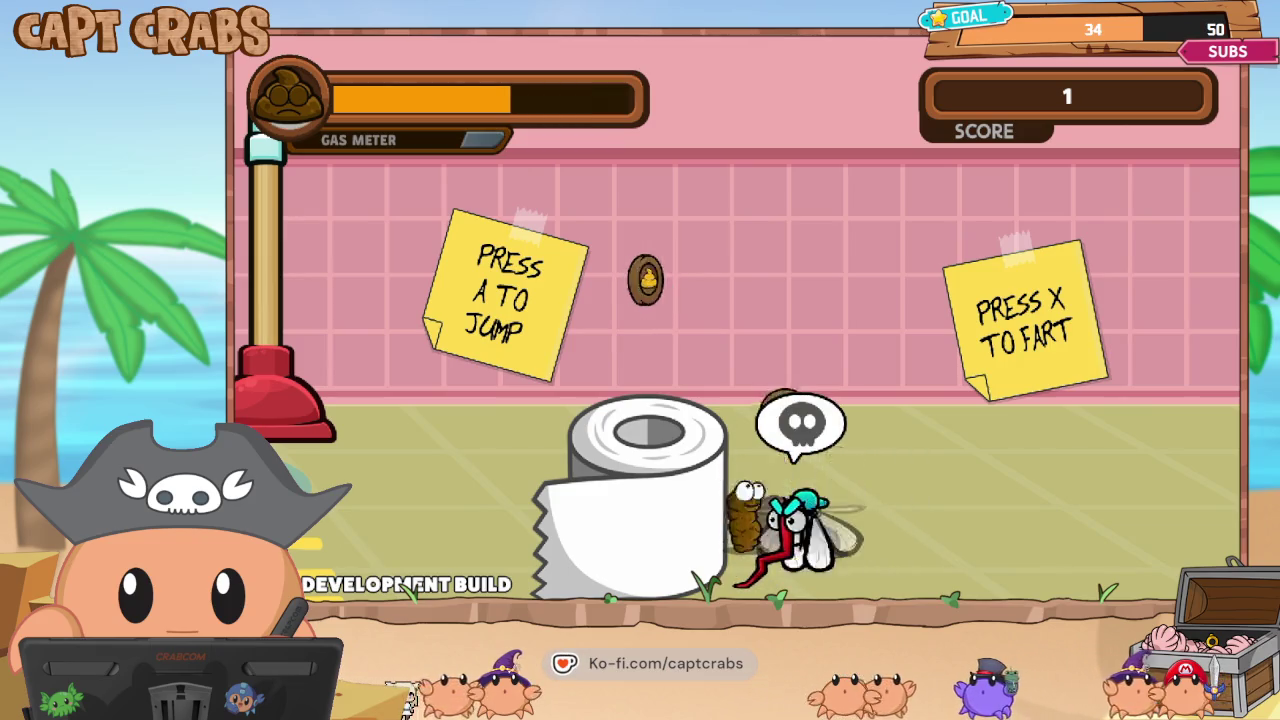
pyautogui.press('Right')
pyautogui.press('space')
pyautogui.press('Right')
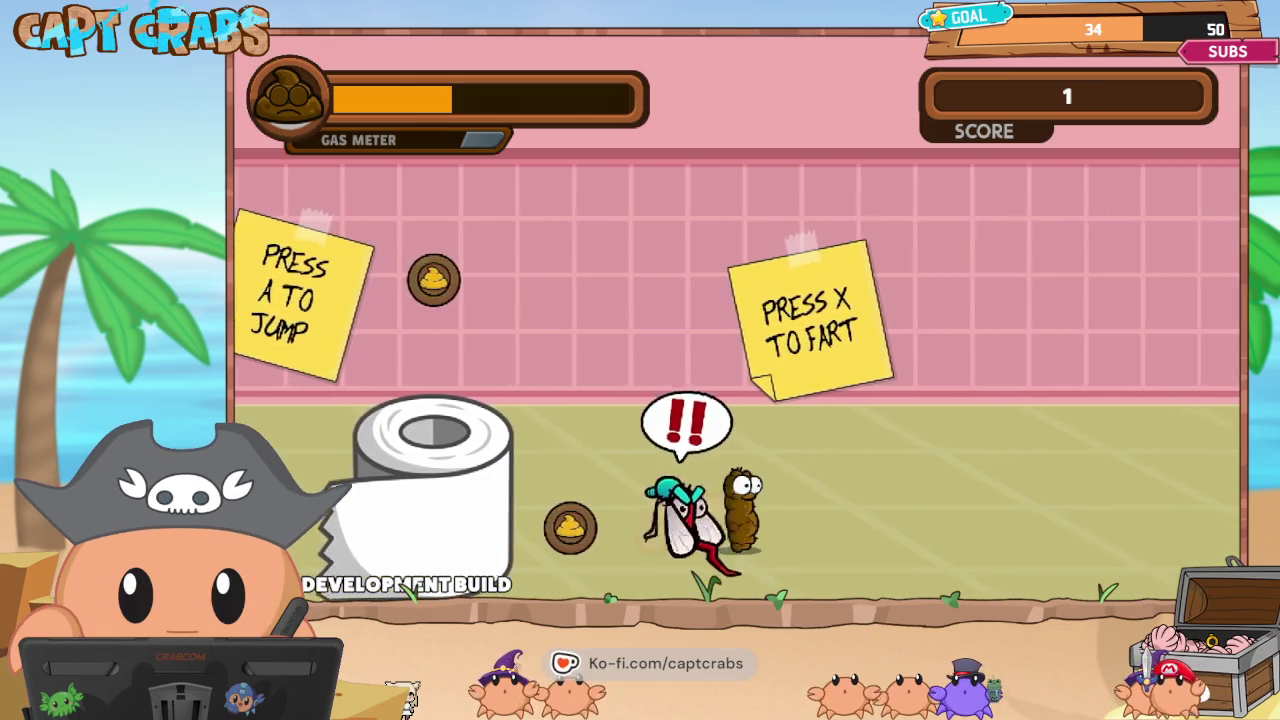
pyautogui.press('space')
pyautogui.press('Right')
pyautogui.press('Right')
pyautogui.press('space')
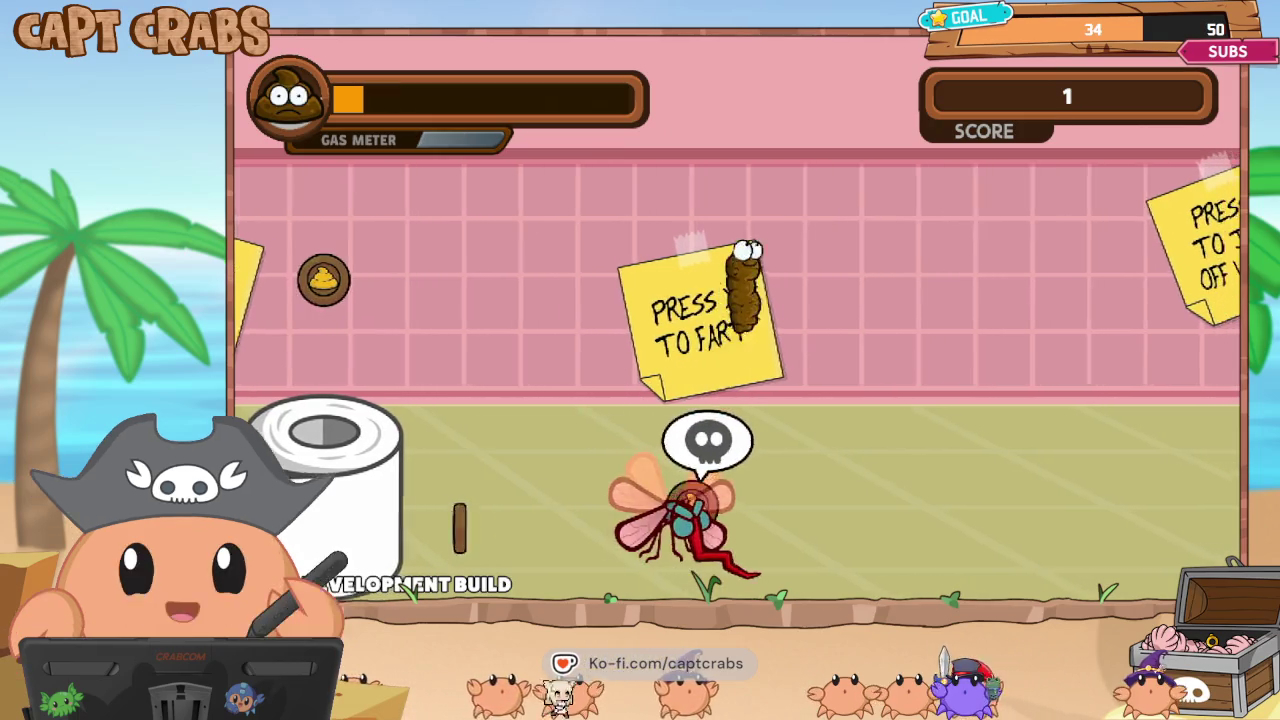
pyautogui.press('Right')
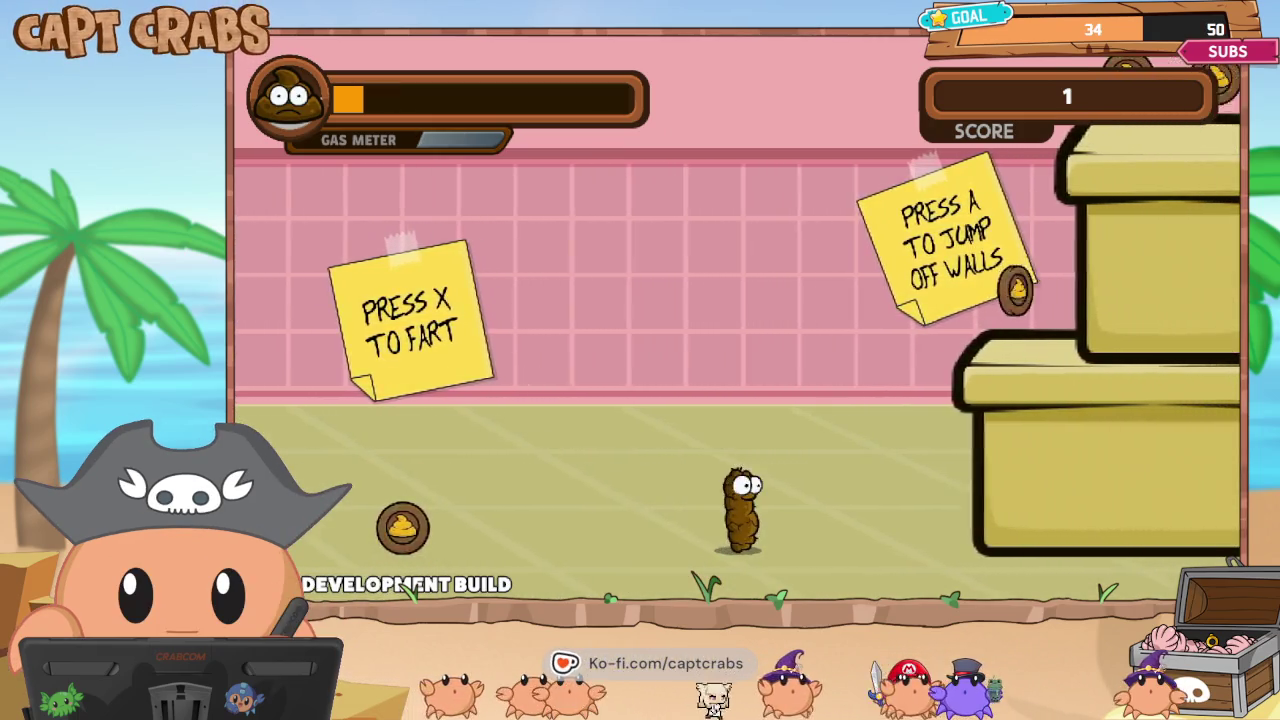
pyautogui.press('space')
pyautogui.press('Right')
pyautogui.press('space')
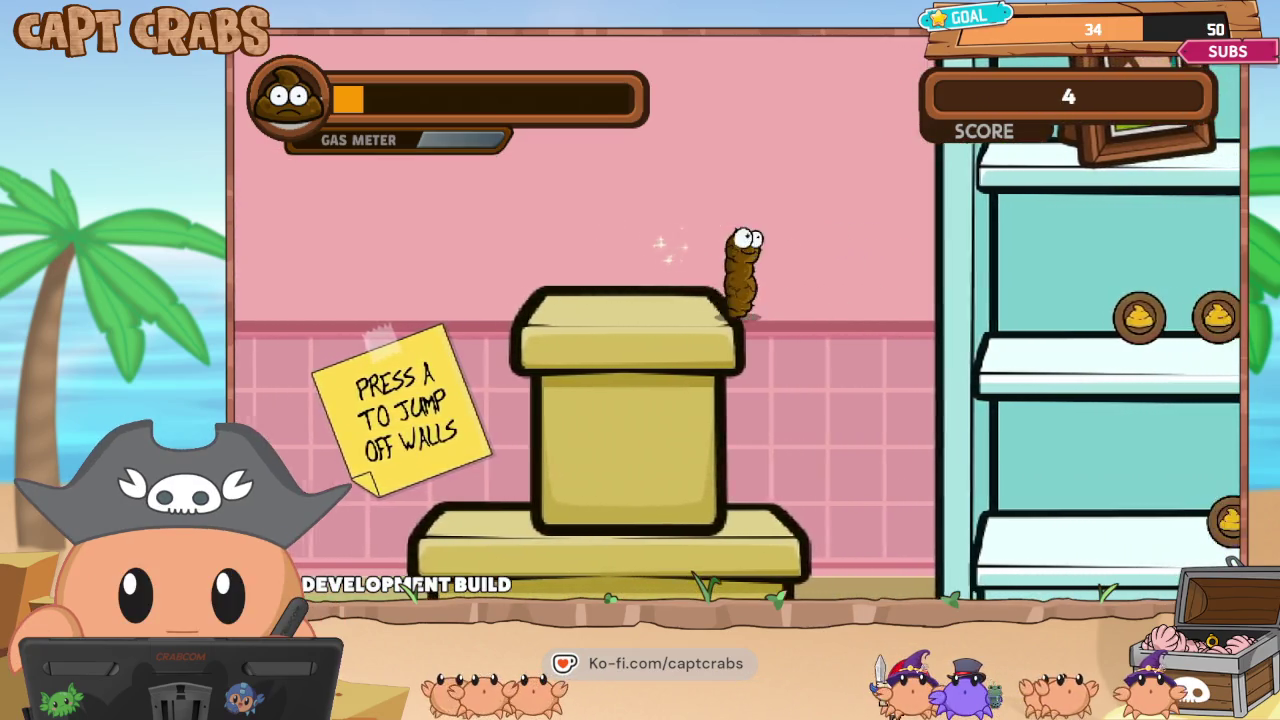
pyautogui.press('Right')
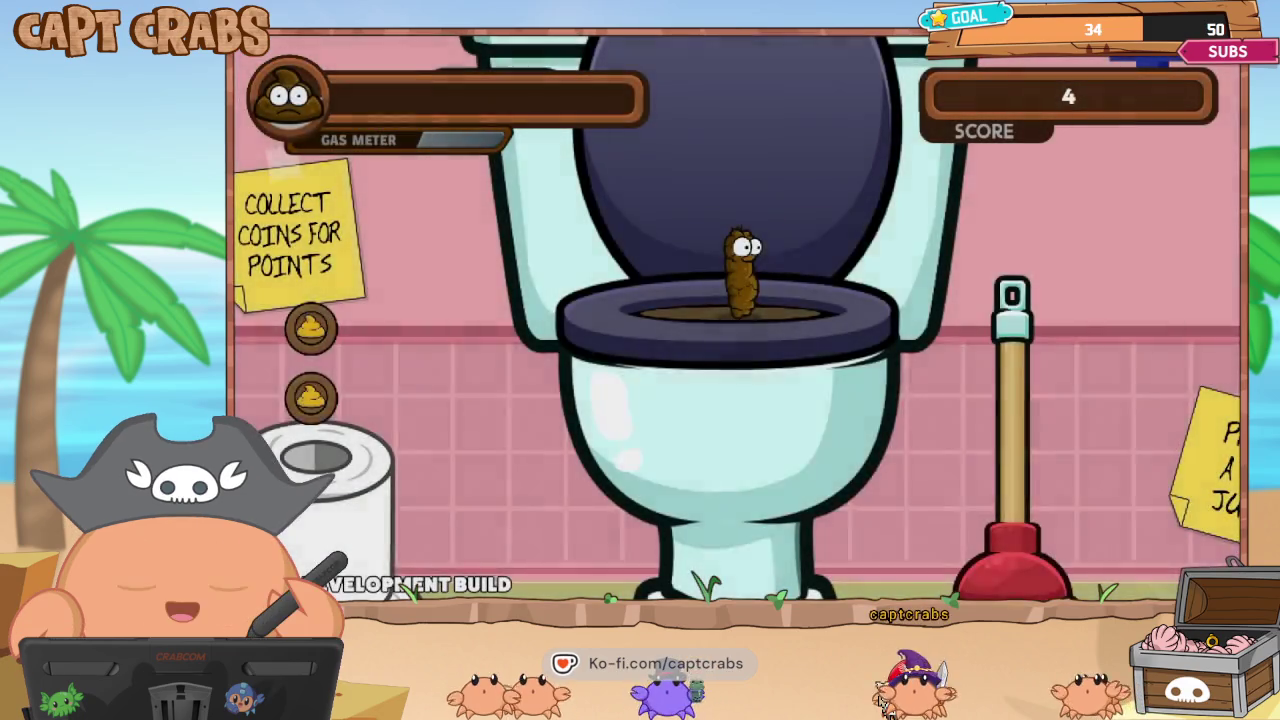
# Pause the game and choose Exit Game to return to the editor.
pyautogui.press('Right')
pyautogui.press('Escape')
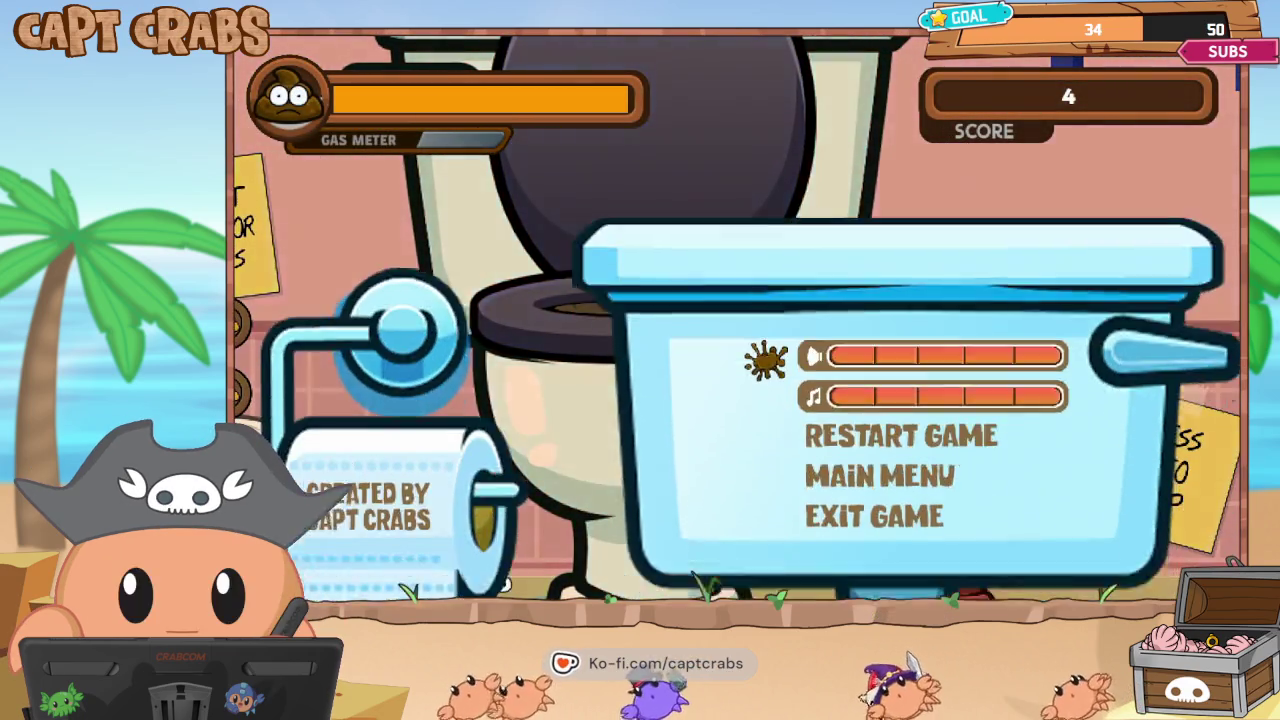
pyautogui.press('Down')
pyautogui.press('Down')
pyautogui.press('Return')
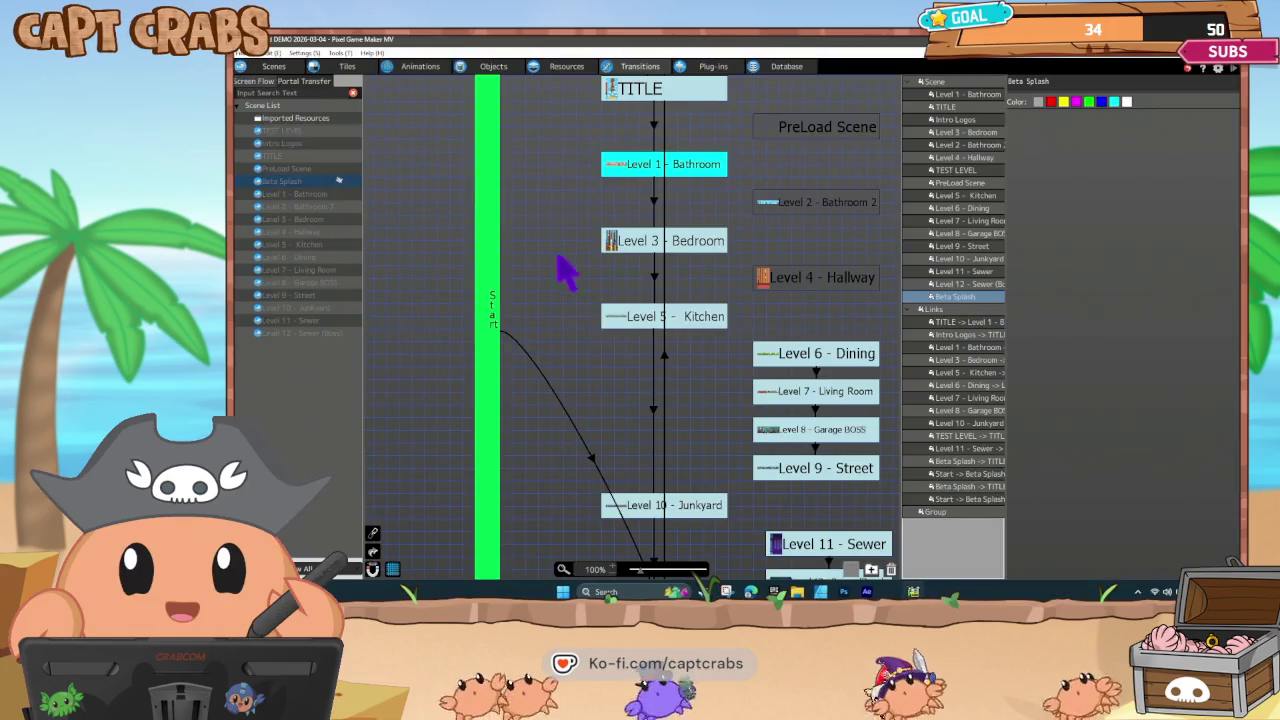
# Set Level 10 - Junkyard as the start scene, deselect it, and launch a playtest with F5.
pyautogui.rightClick(640, 508)
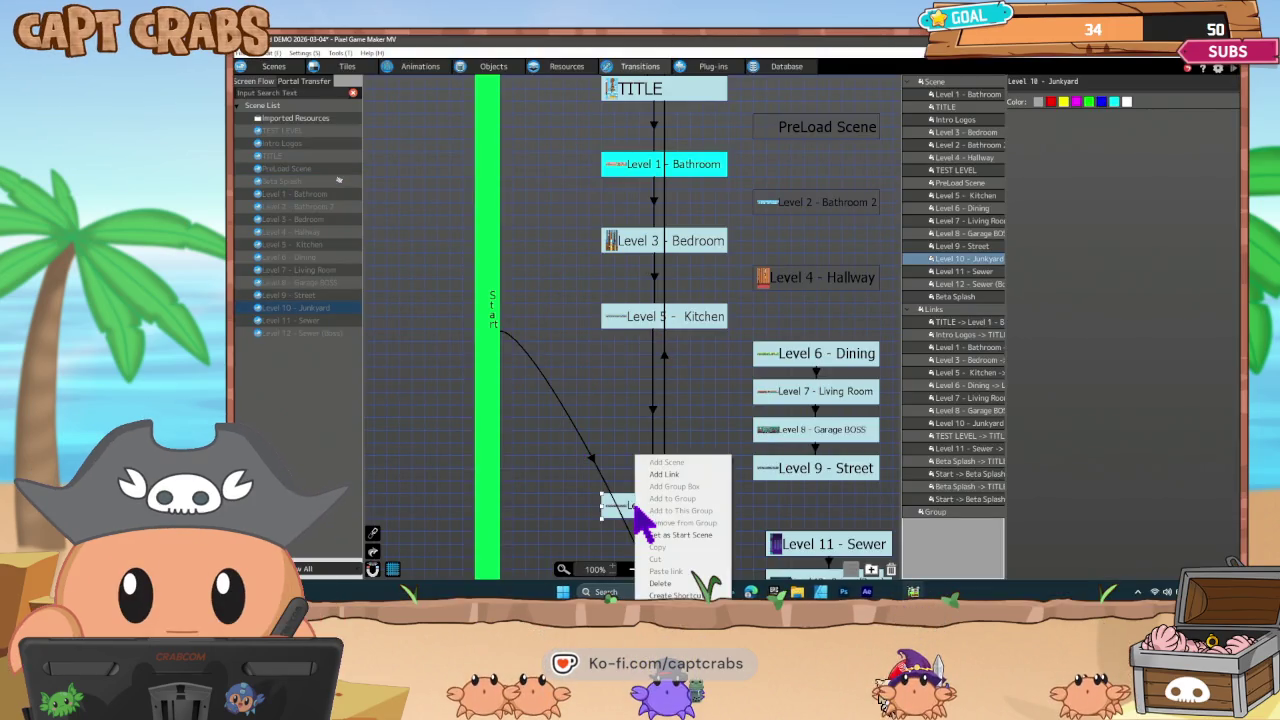
pyautogui.click(672, 535)
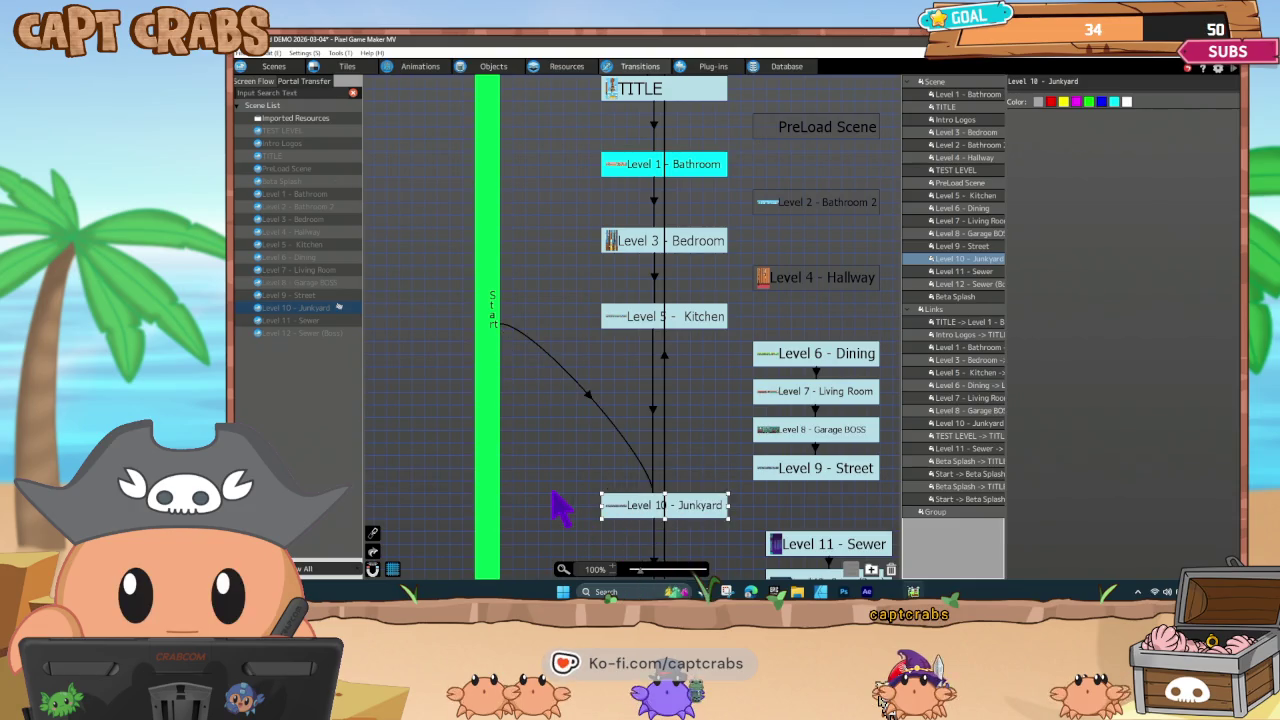
pyautogui.click(555, 493)
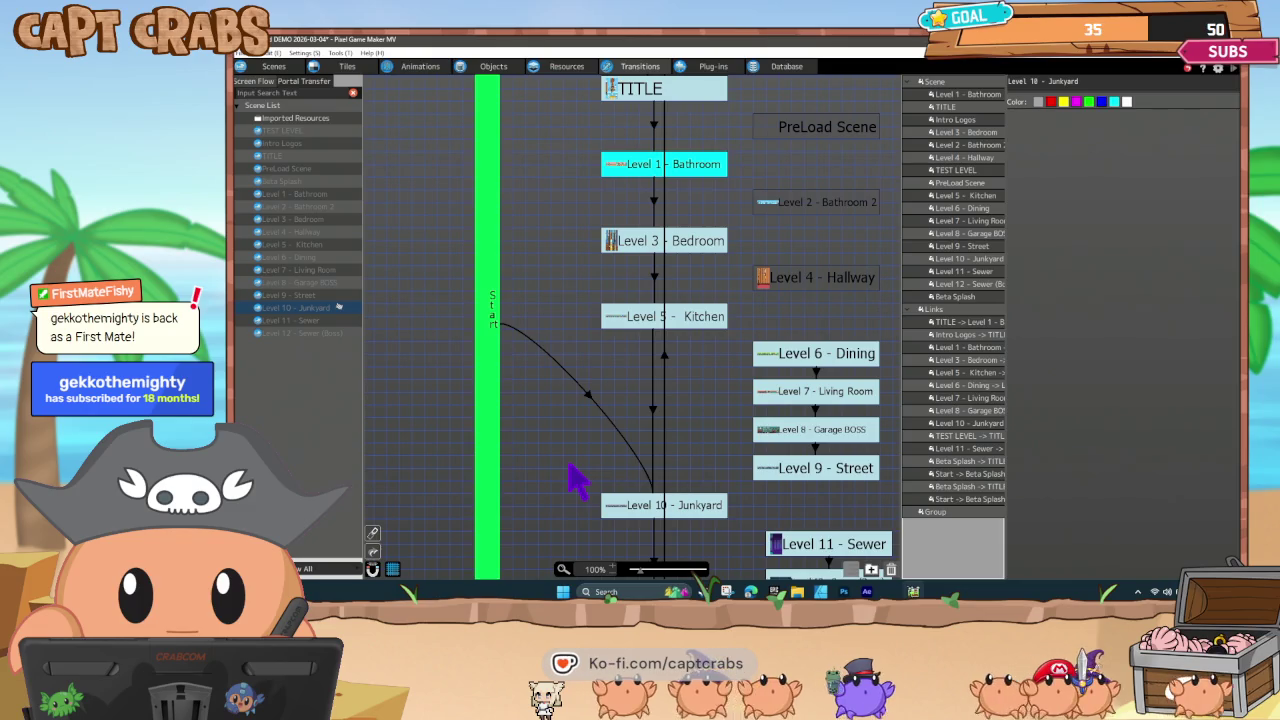
pyautogui.press('F5')
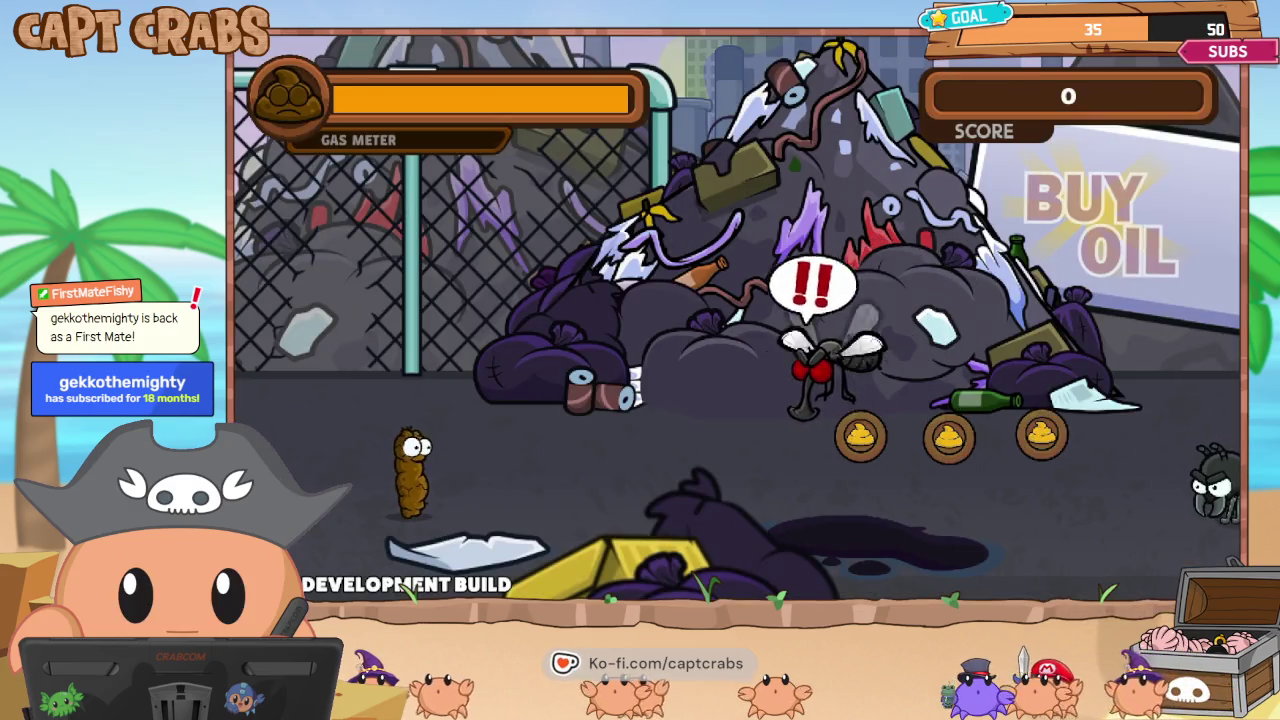
# Run right through the Junkyard, flaming the first mosquito and fireballing the red one.
pyautogui.press('Right')
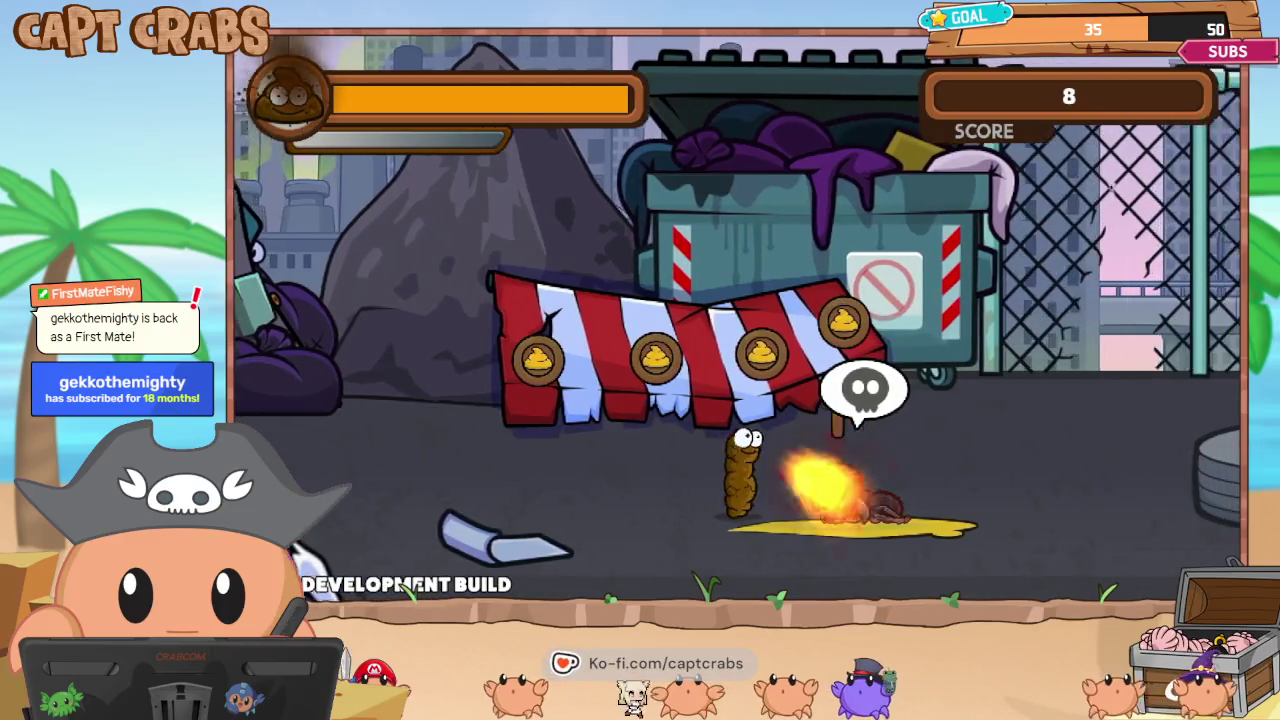
pyautogui.press('Right')
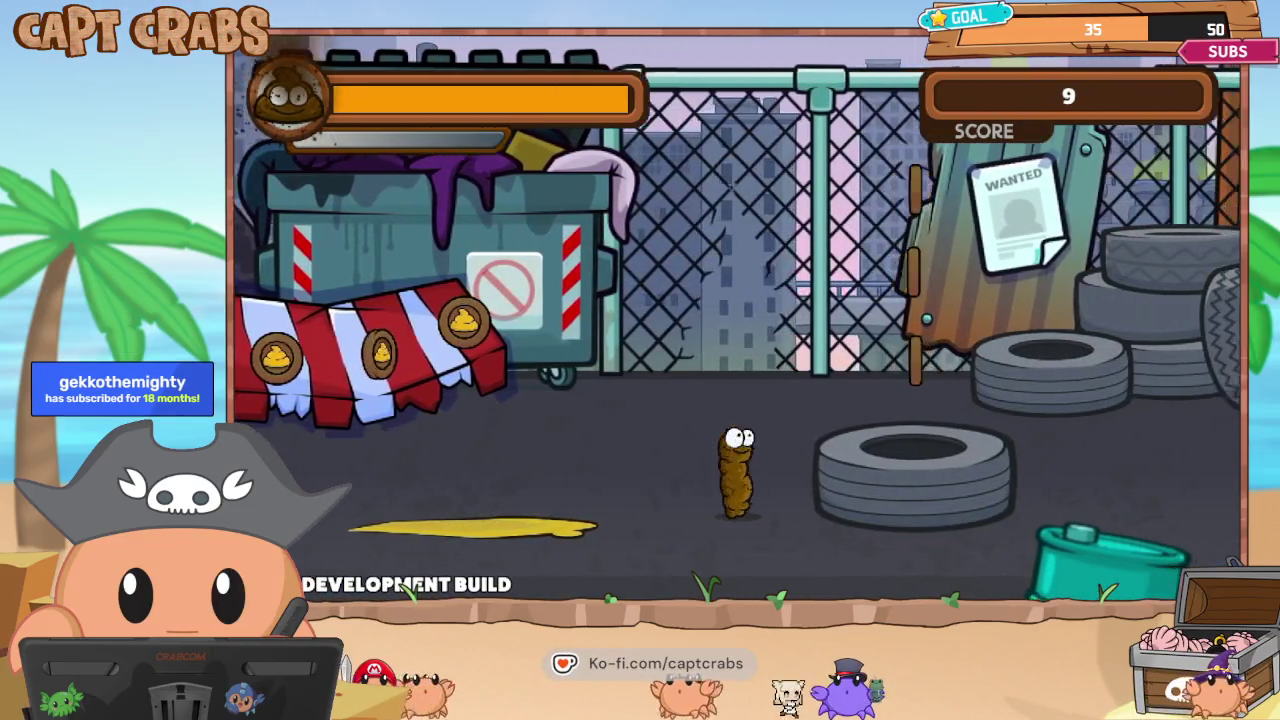
pyautogui.press('Right')
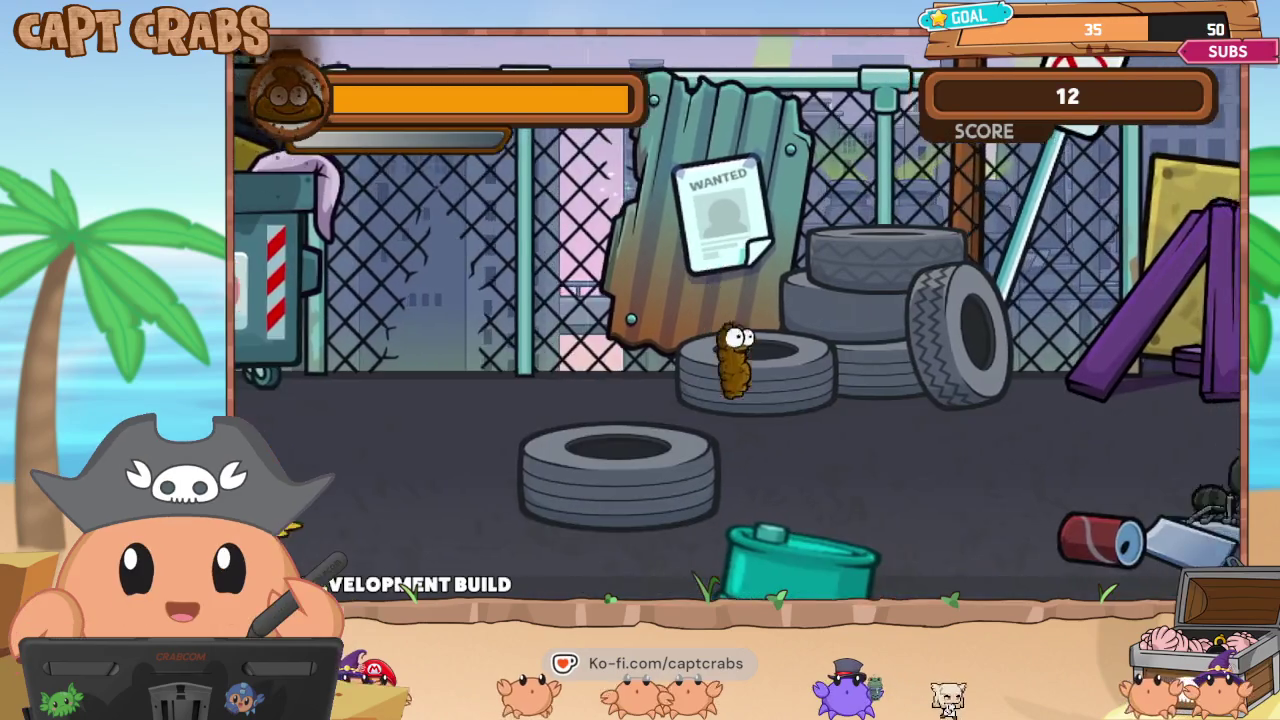
pyautogui.press('Right')
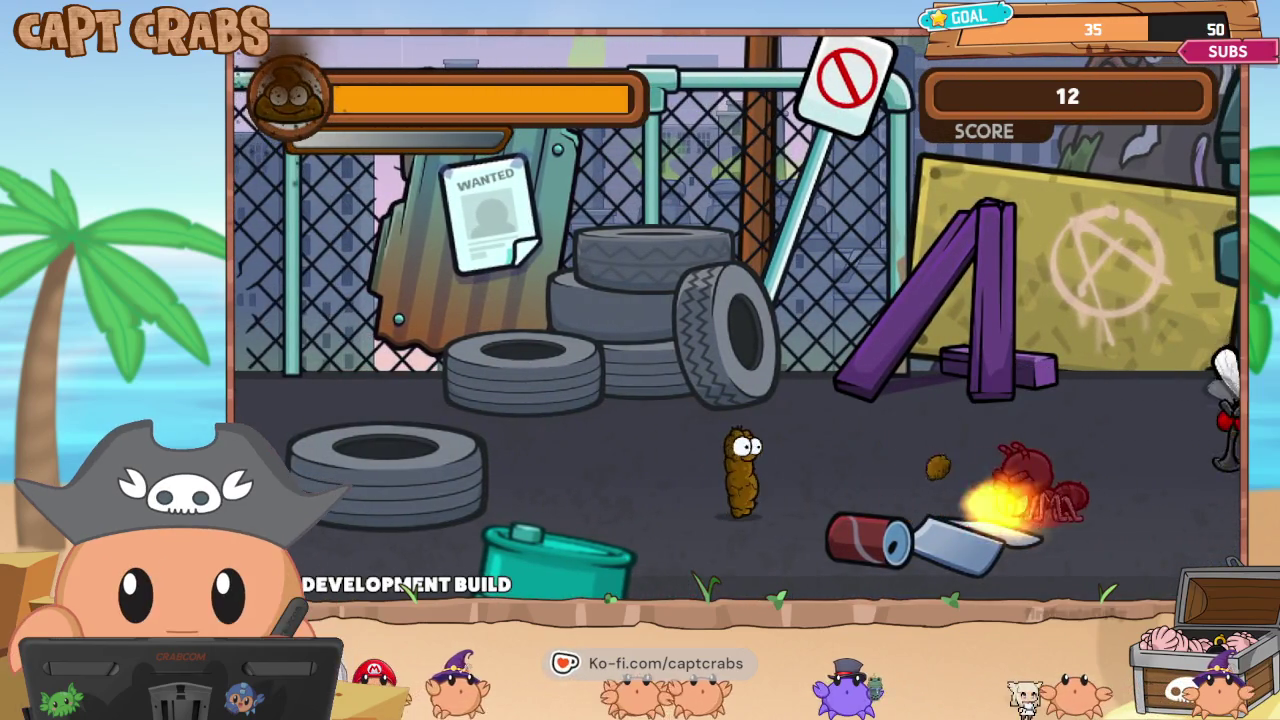
pyautogui.press('Right')
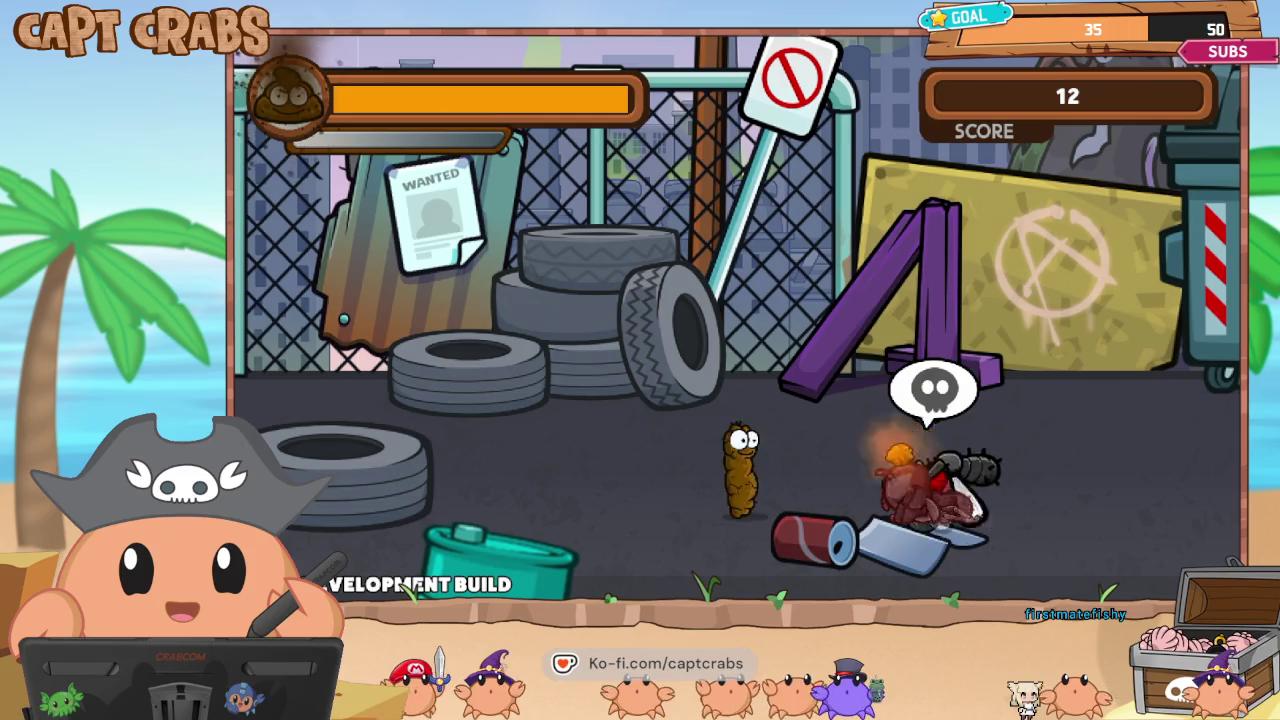
pyautogui.press('Right')
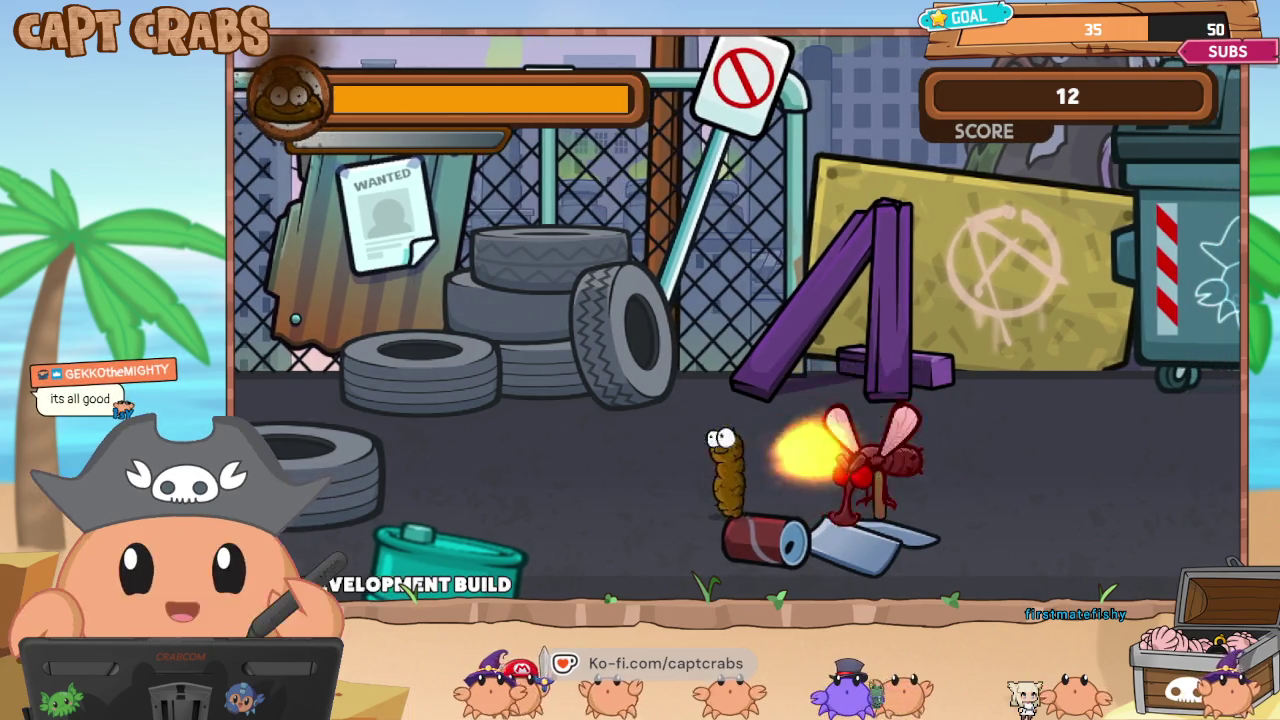
pyautogui.press('Right')
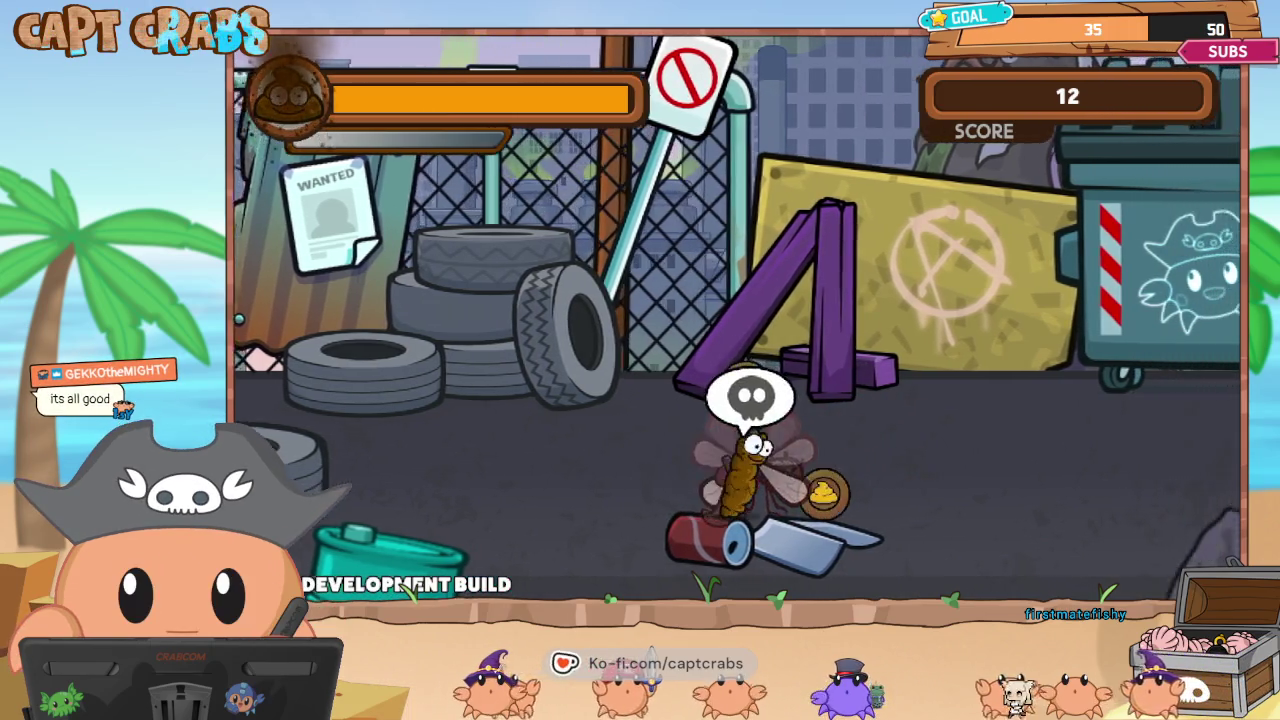
pyautogui.press('Right')
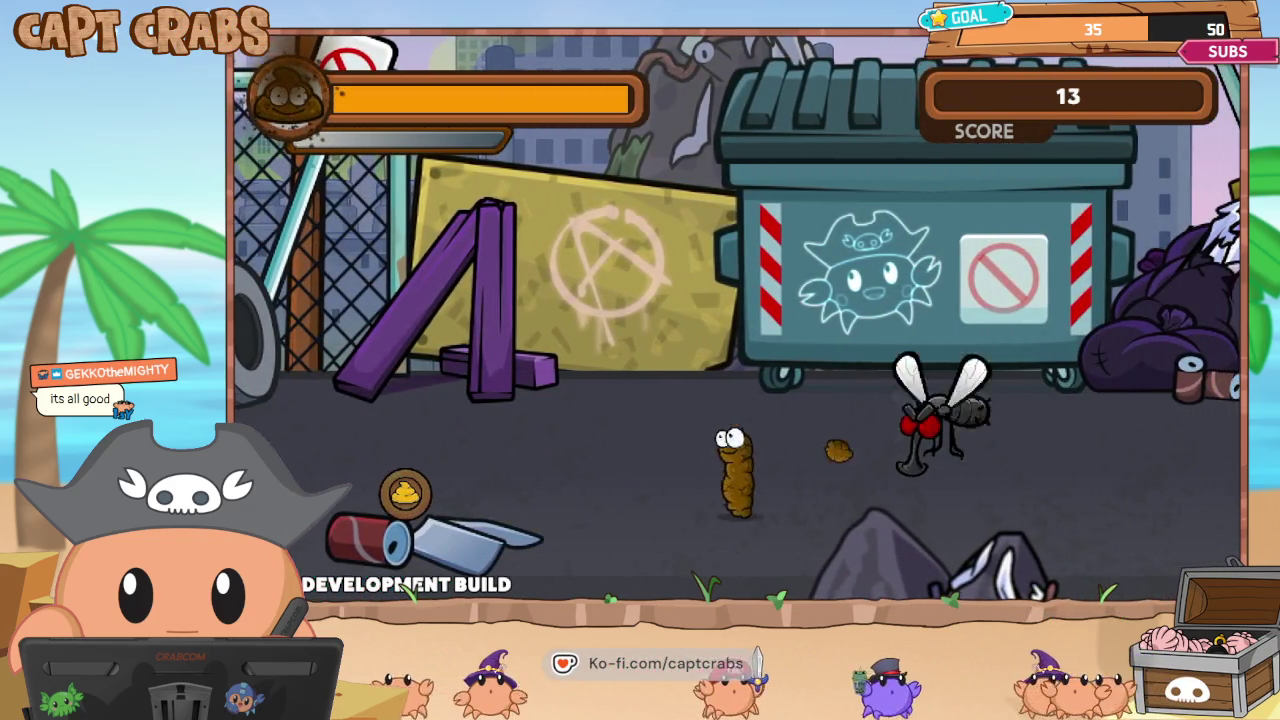
pyautogui.press('space')
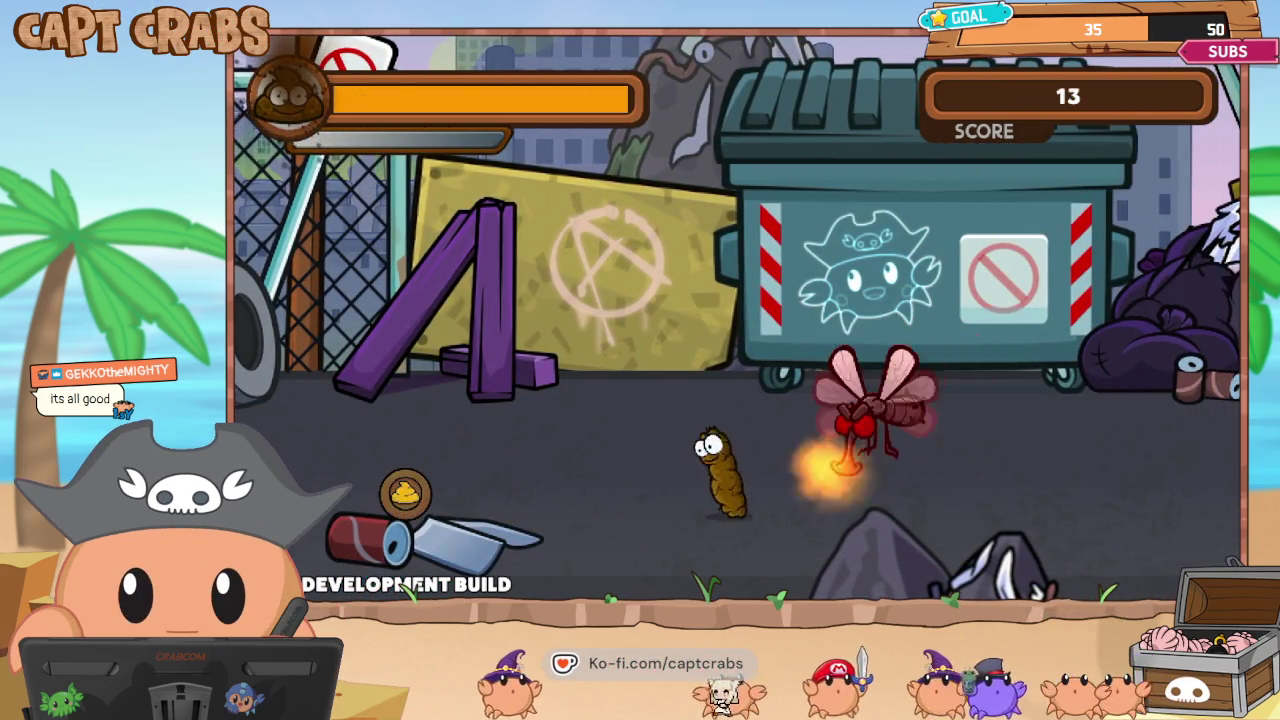
pyautogui.press('Right')
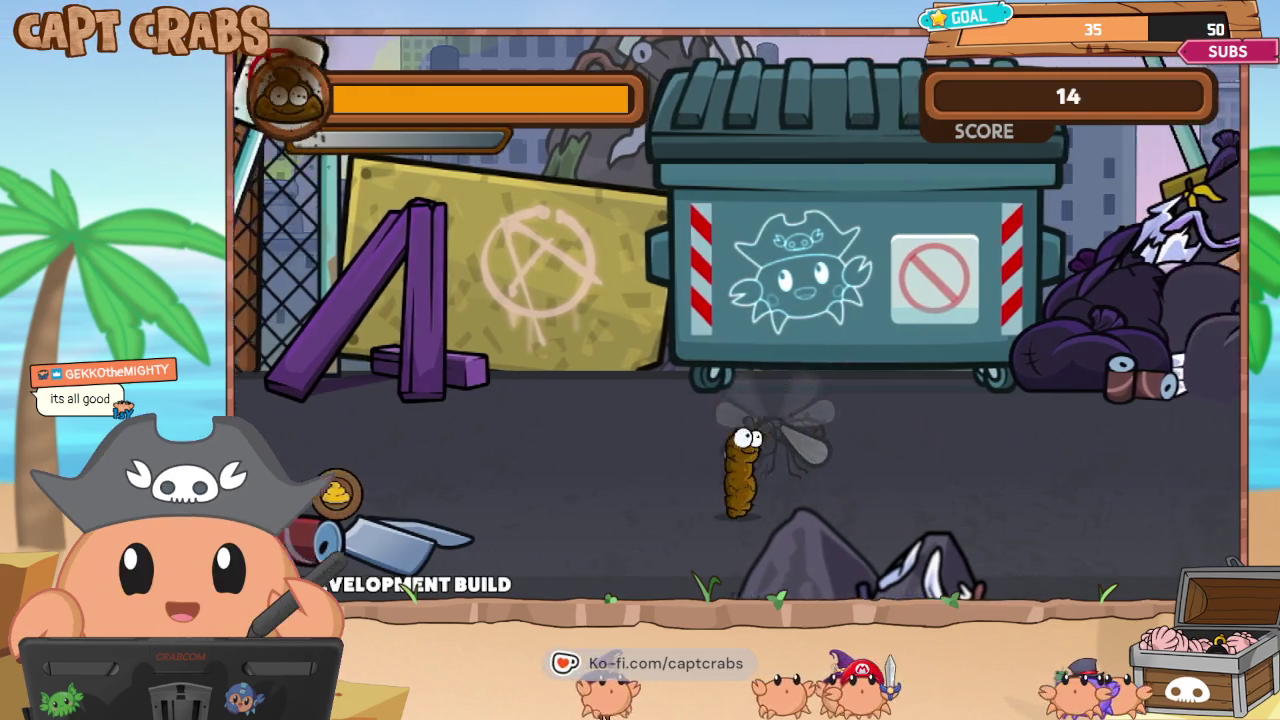
# Break the crate with a fireball, jump for the coins, and shoot another mosquito.
pyautogui.press('Right')
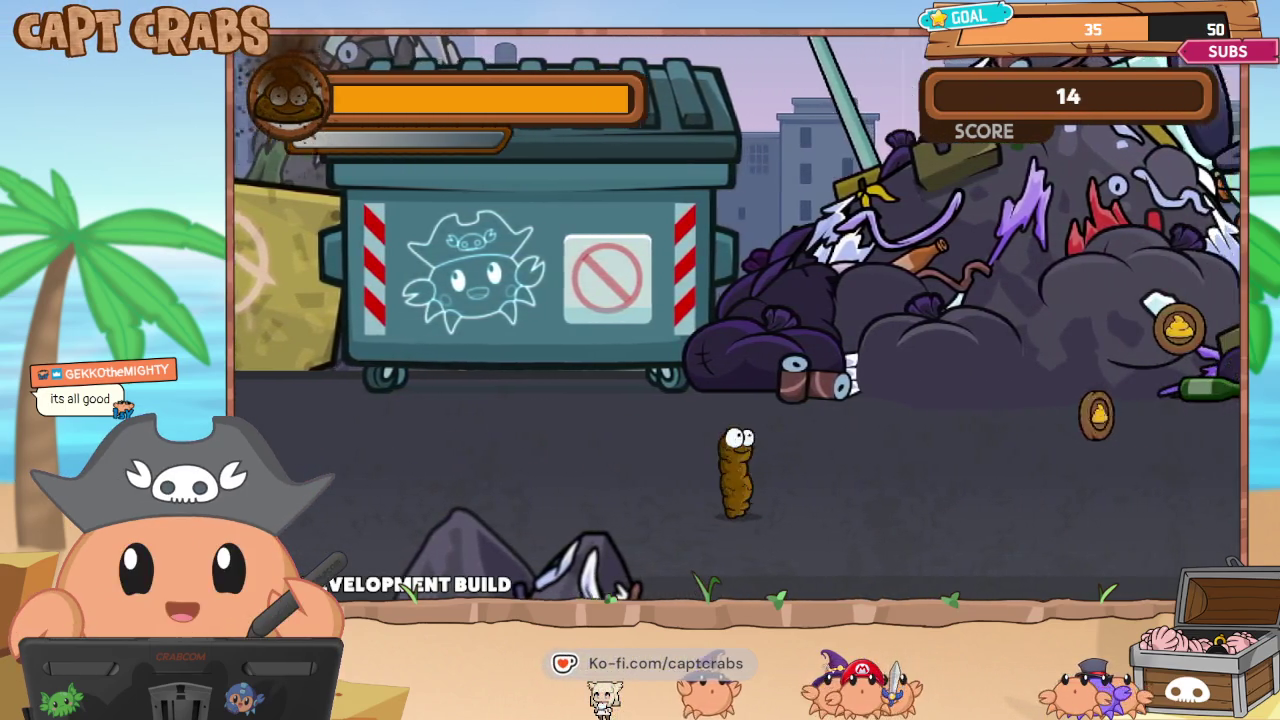
pyautogui.press('Right')
pyautogui.press('space')
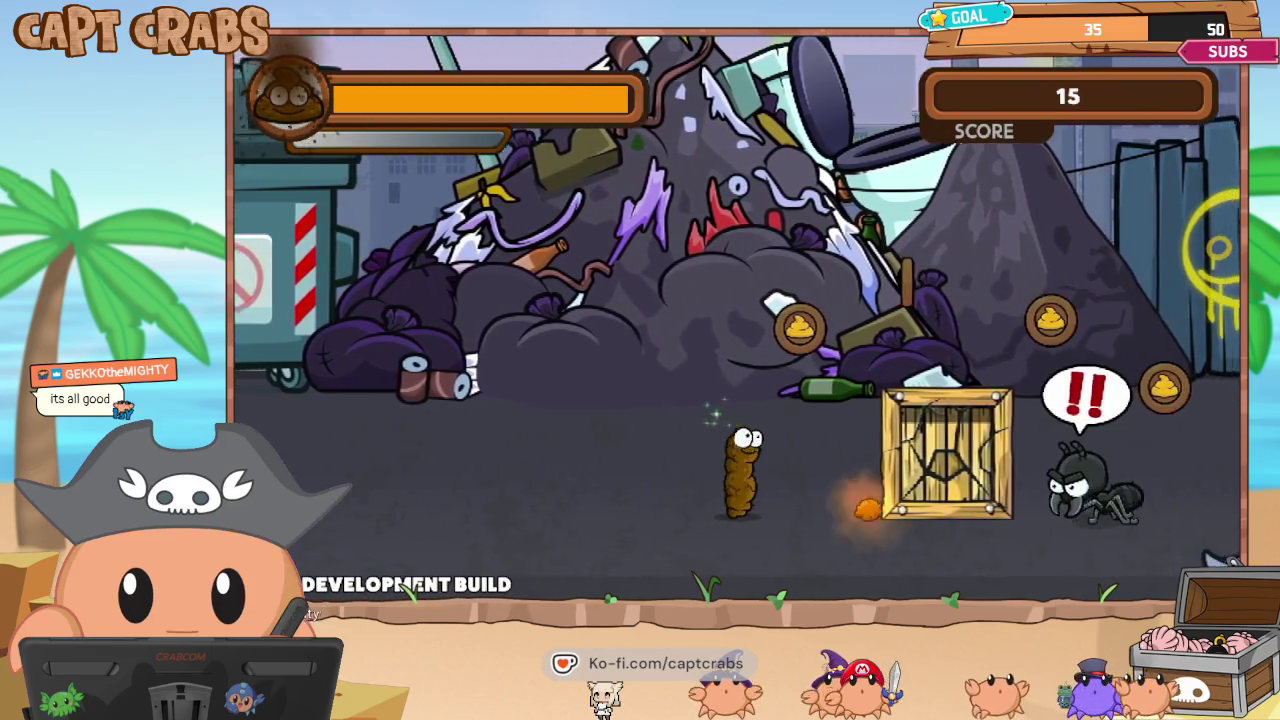
pyautogui.press('Right')
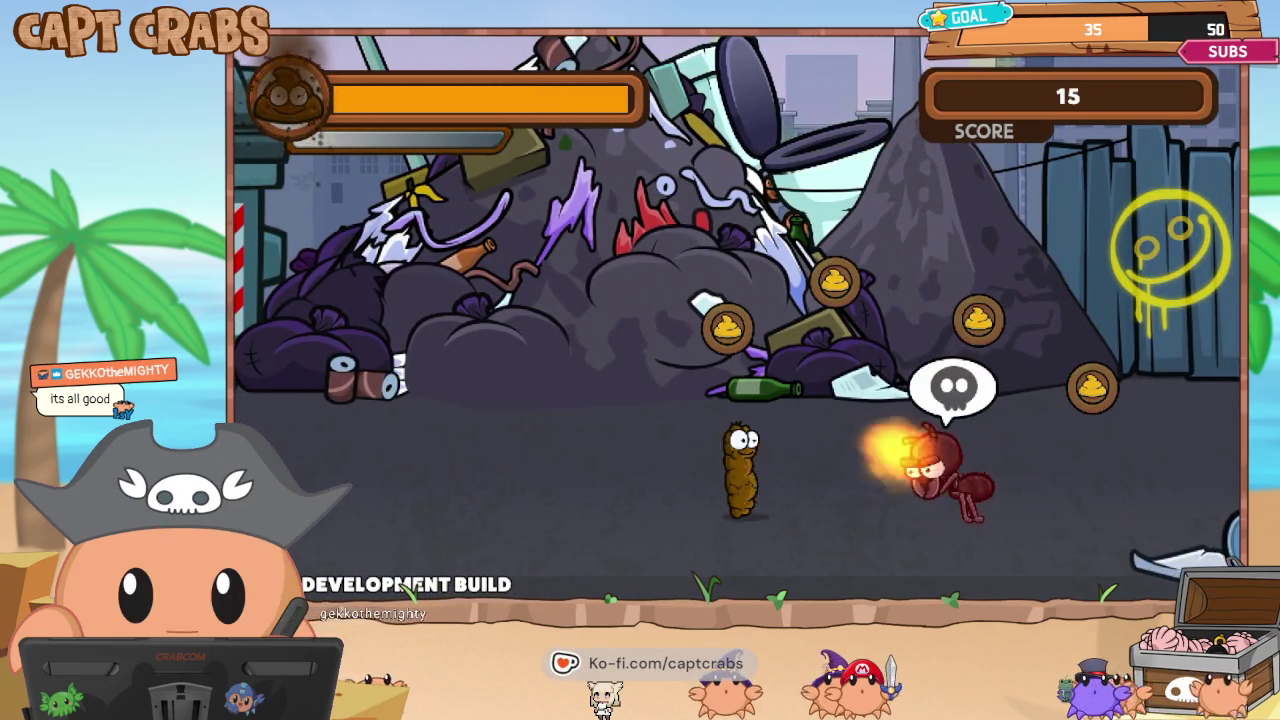
pyautogui.press('Right')
pyautogui.press('Up')
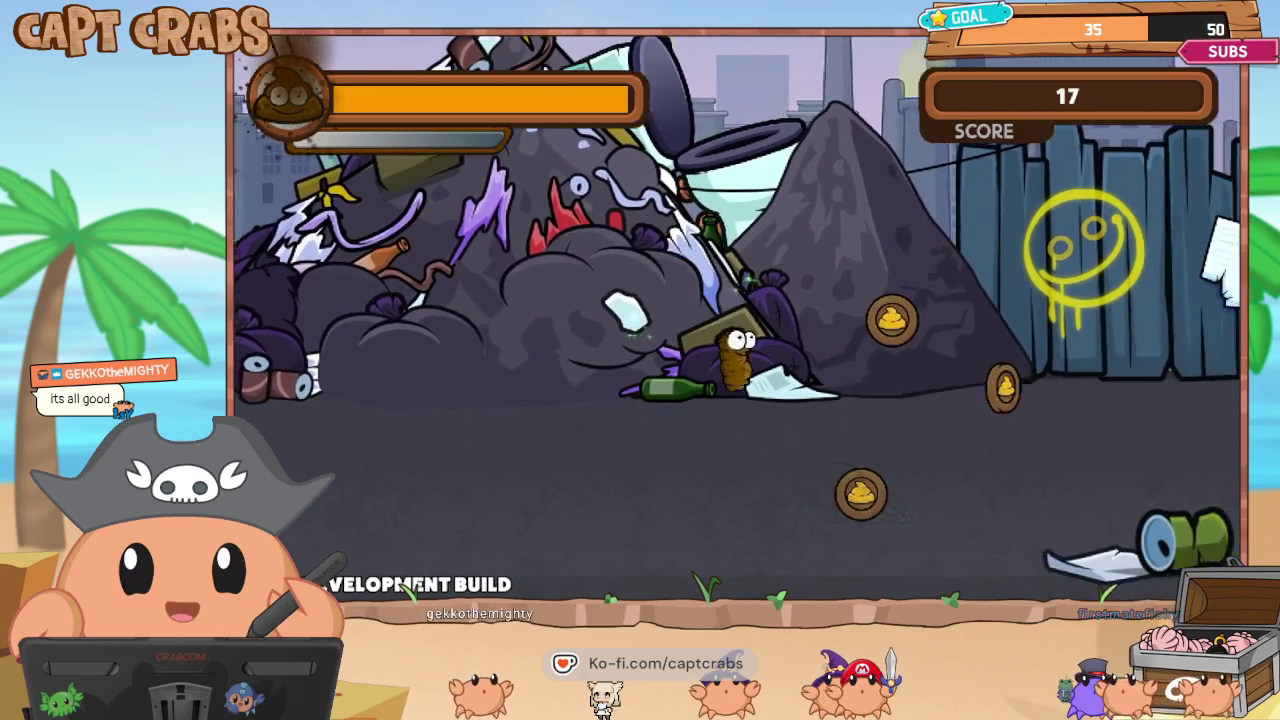
pyautogui.press('Right')
pyautogui.press('Up')
pyautogui.press('space')
pyautogui.press('space')
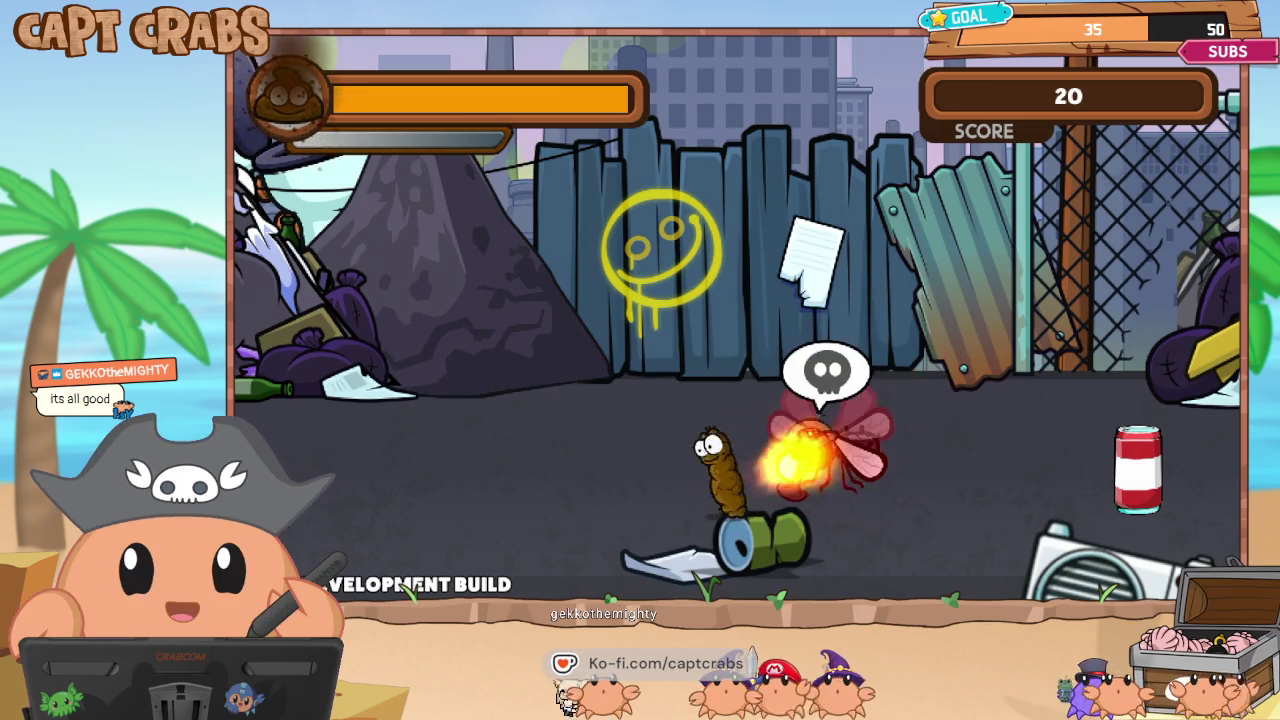
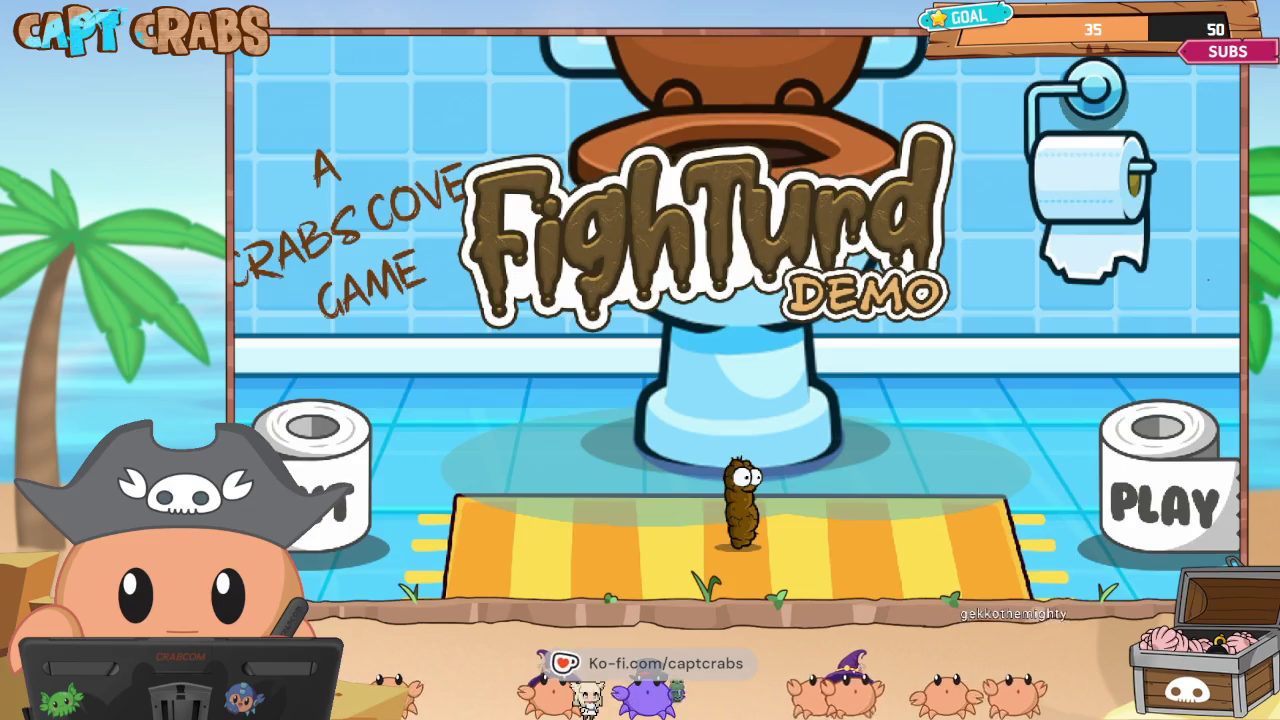
# Quit the running FighTurd test play using Exit Game in the pause menu.
pyautogui.press('Escape')
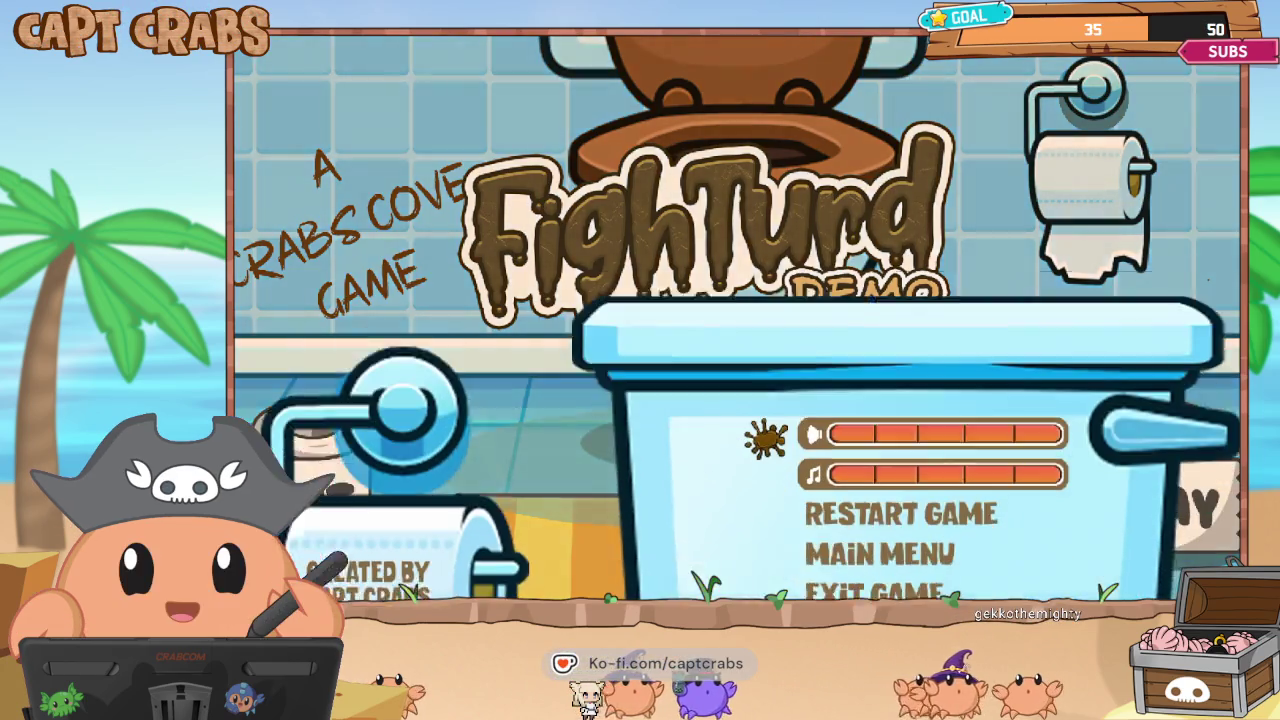
pyautogui.press('Down')
pyautogui.press('Down')
pyautogui.press('Return')
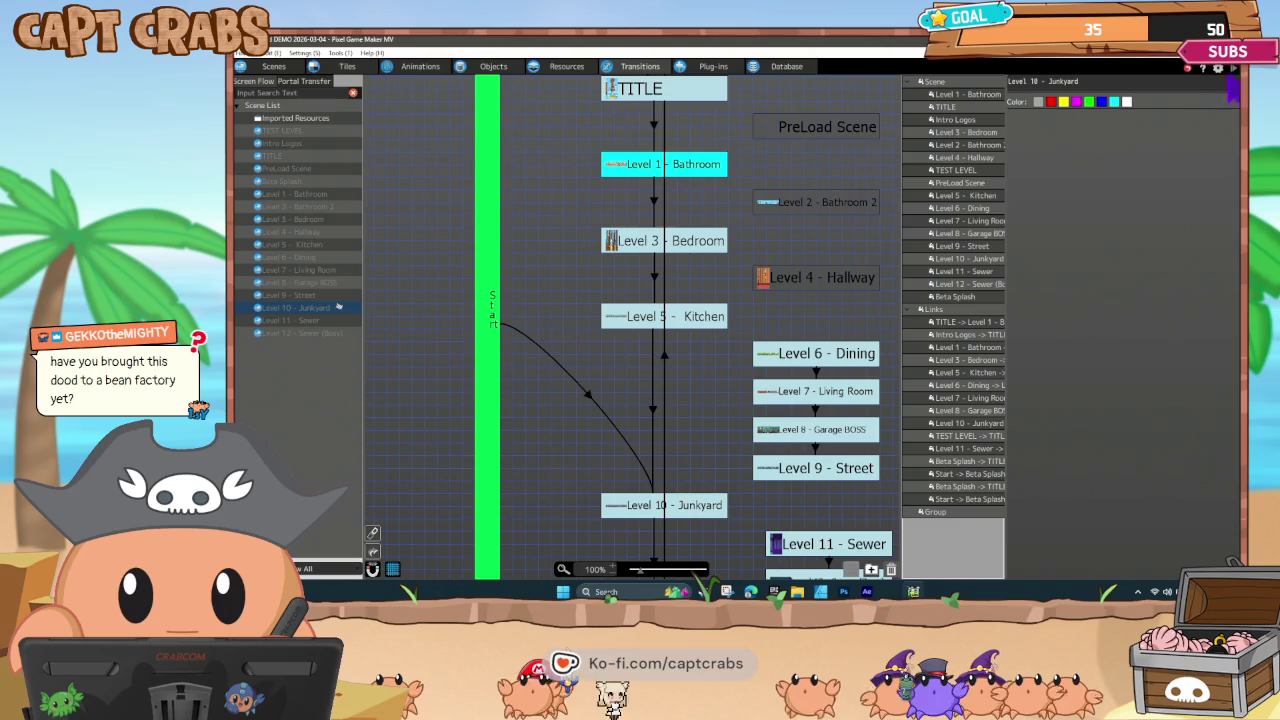
# Set the Beta Splash to TITLE link's after-change screen transition to Black.
pyautogui.click(671, 360)
pyautogui.scroll(-1, 820, 265)
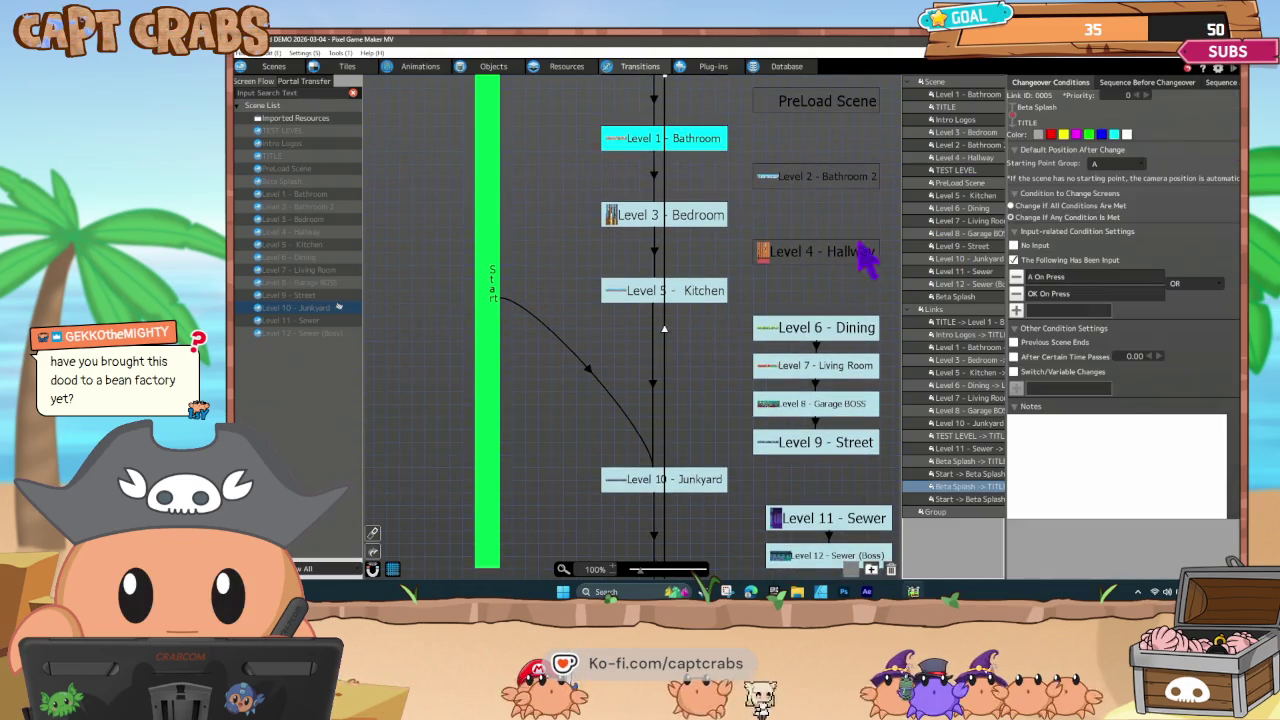
pyautogui.click(1112, 83)
pyautogui.click(1112, 108)
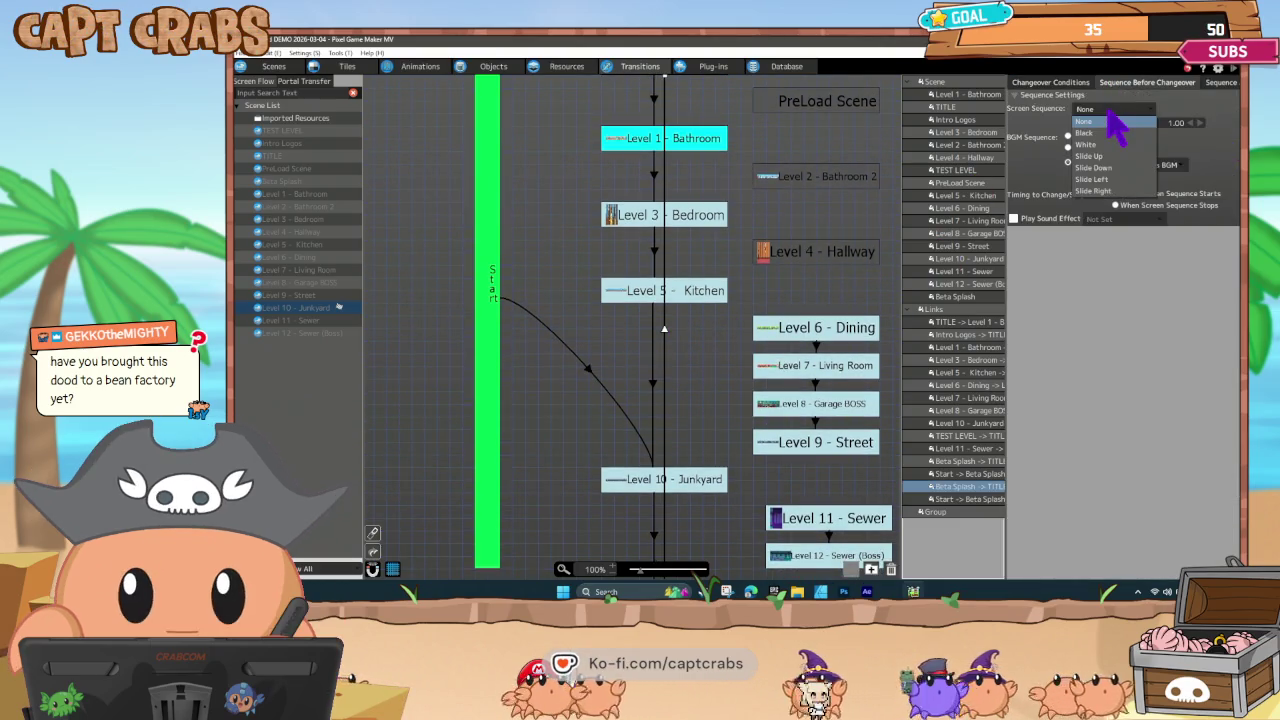
pyautogui.click(1213, 84)
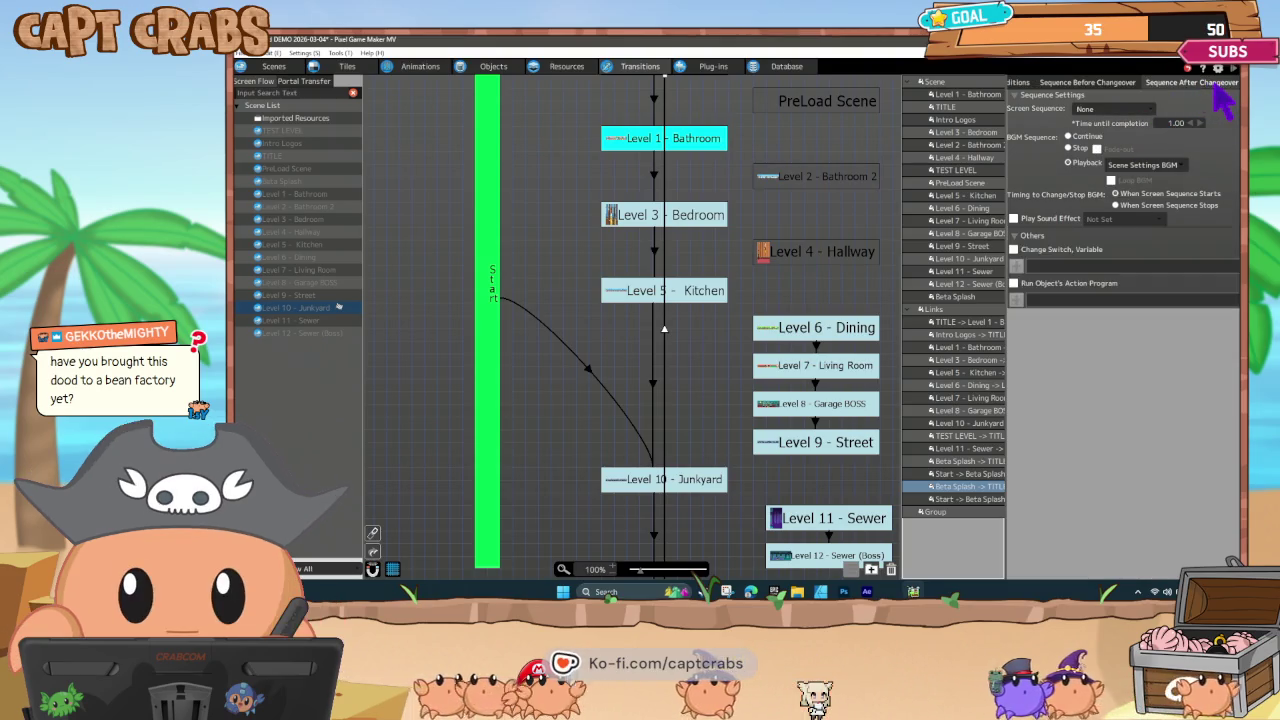
pyautogui.click(1125, 109)
pyautogui.click(1120, 143)
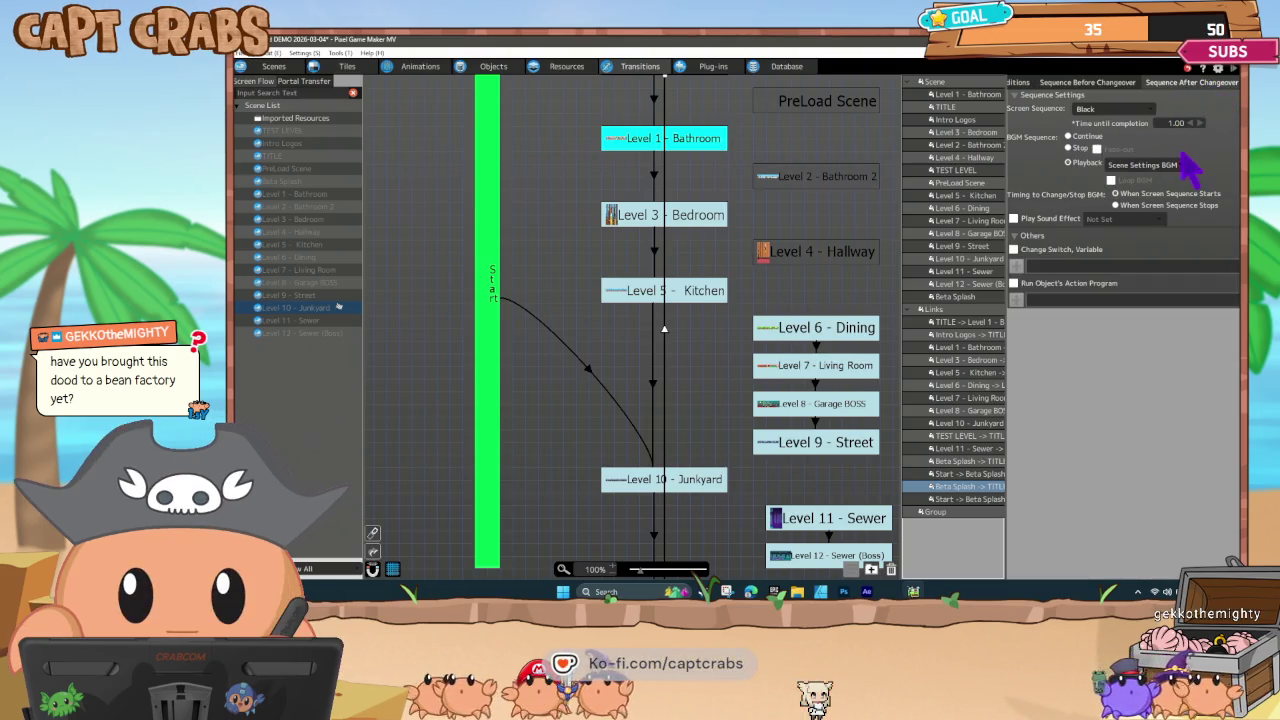
pyautogui.click(1119, 84)
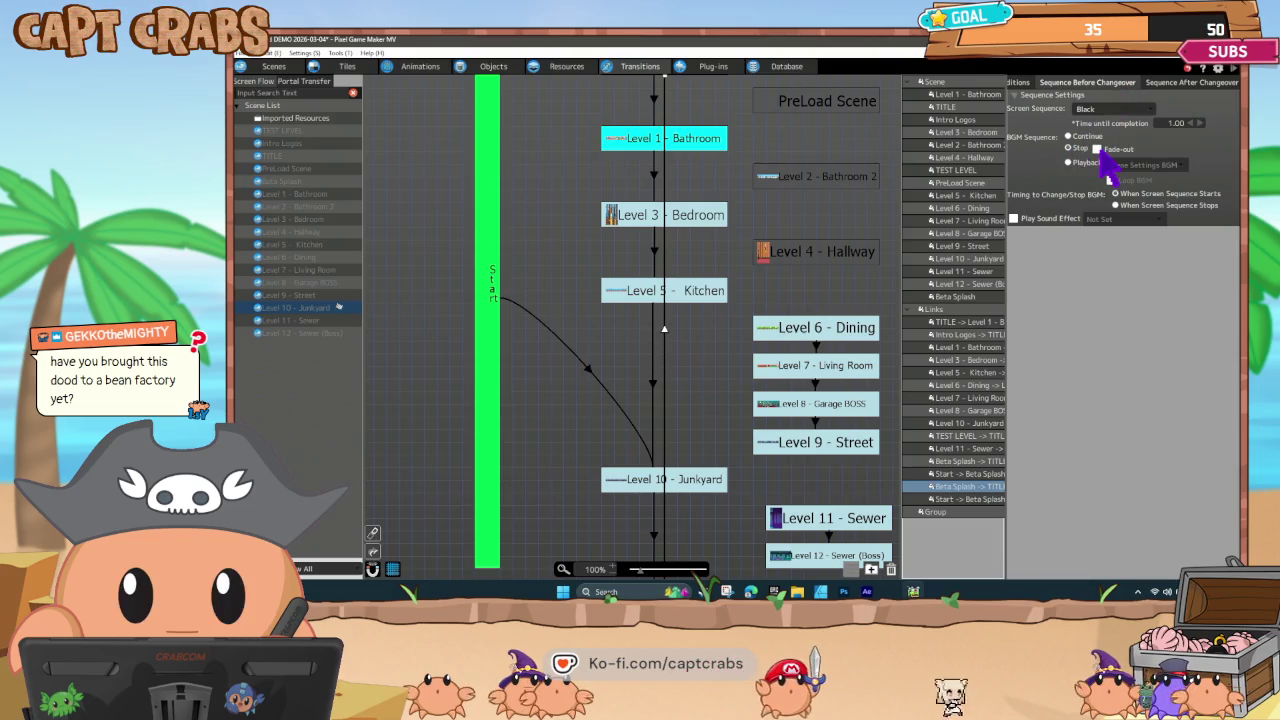
pyautogui.click(1166, 84)
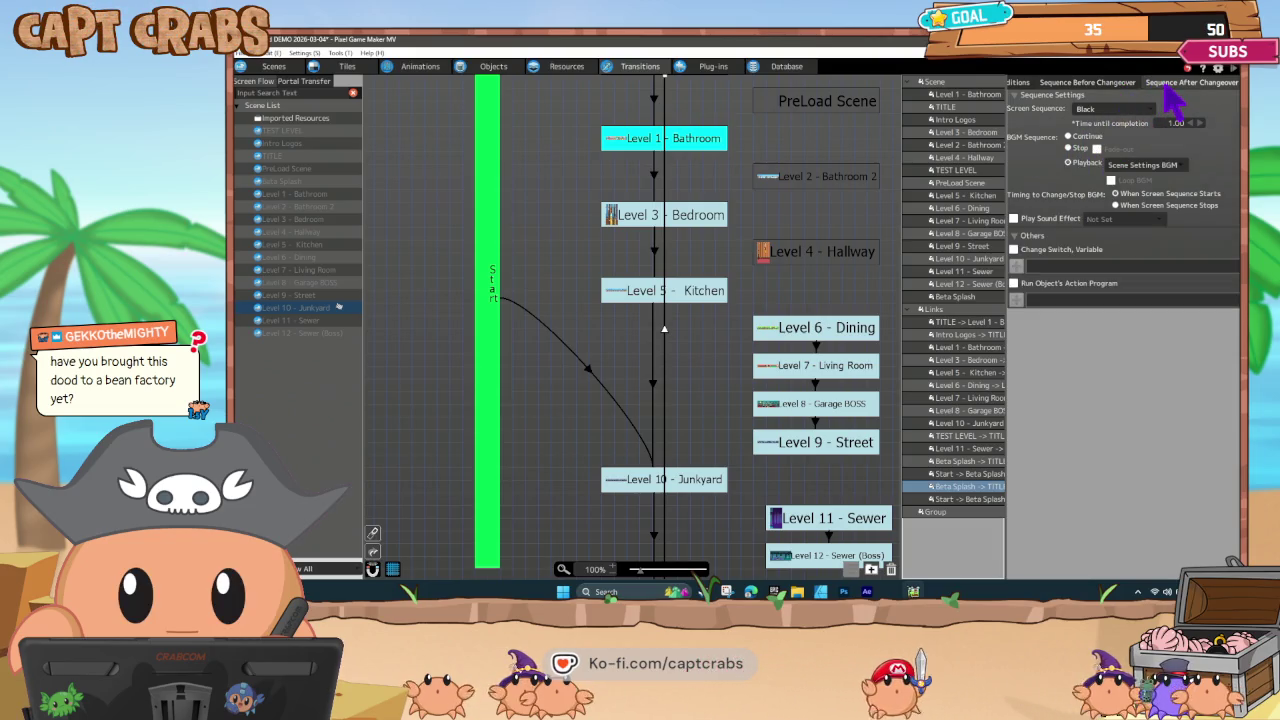
pyautogui.click(1097, 84)
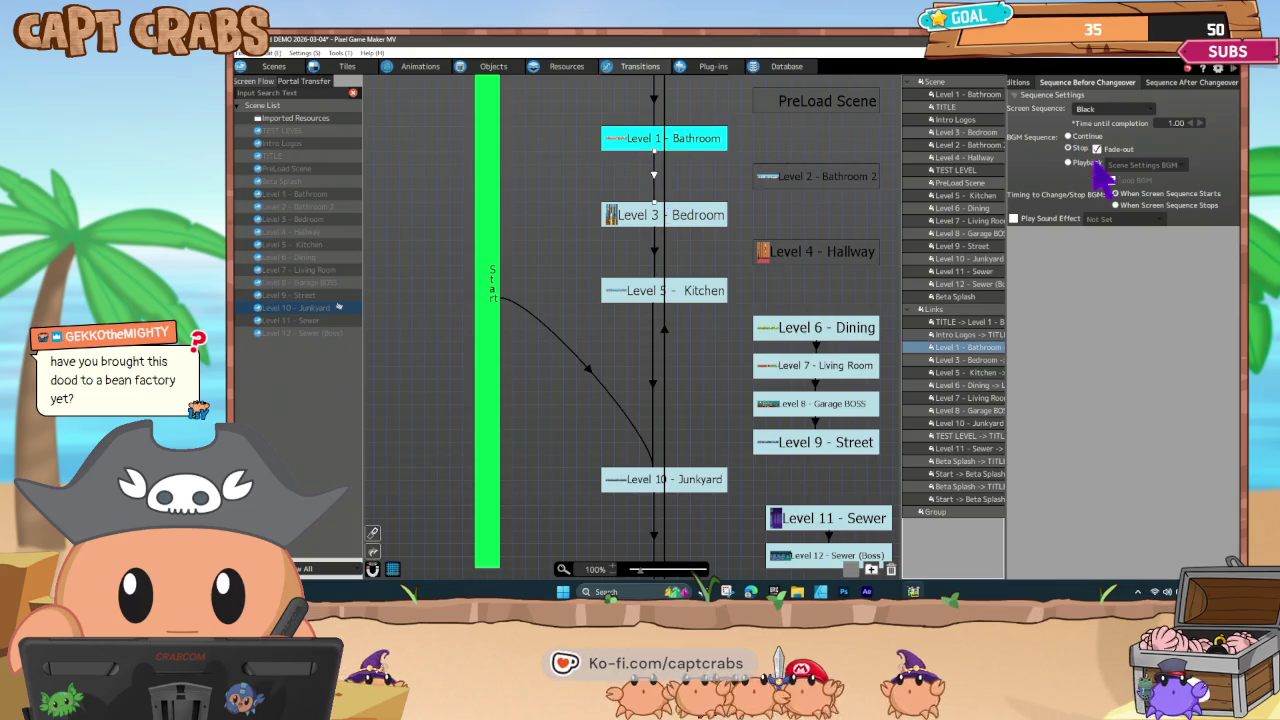
pyautogui.scroll(3, 729, 271)
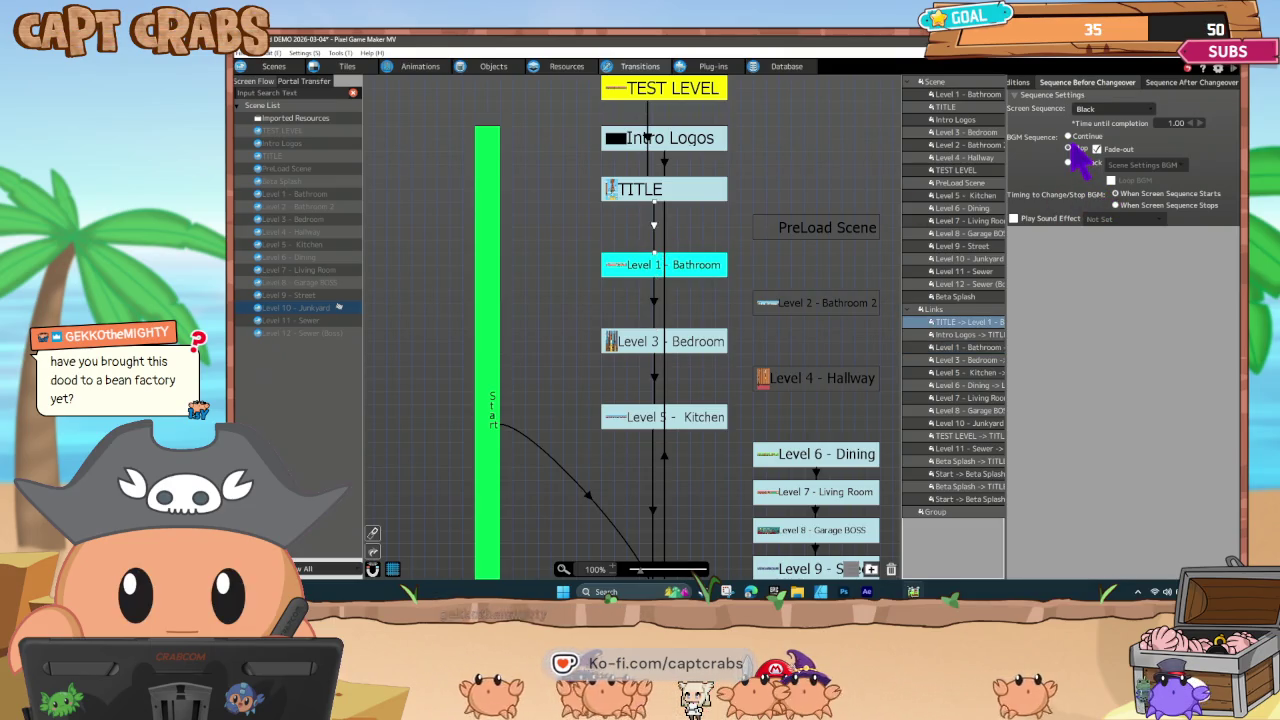
# Set the TITLE scene as the starting scene.
pyautogui.click(648, 195)
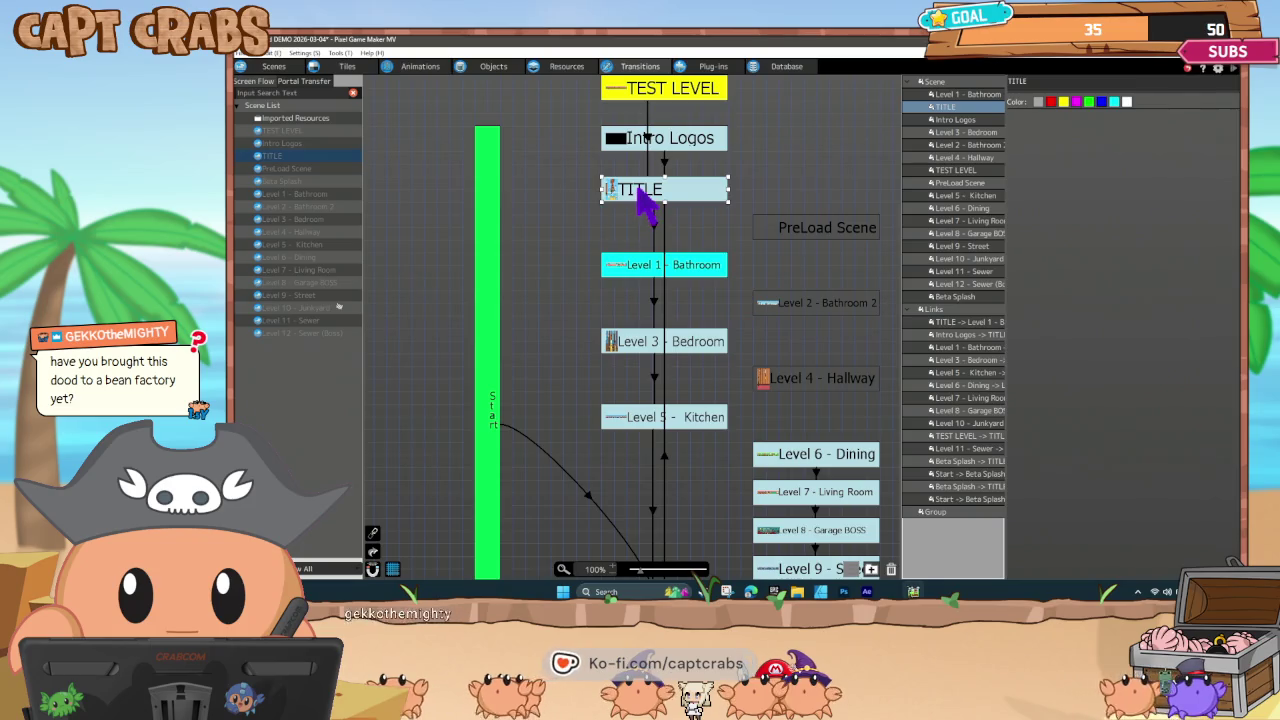
pyautogui.rightClick(645, 205)
pyautogui.click(671, 269)
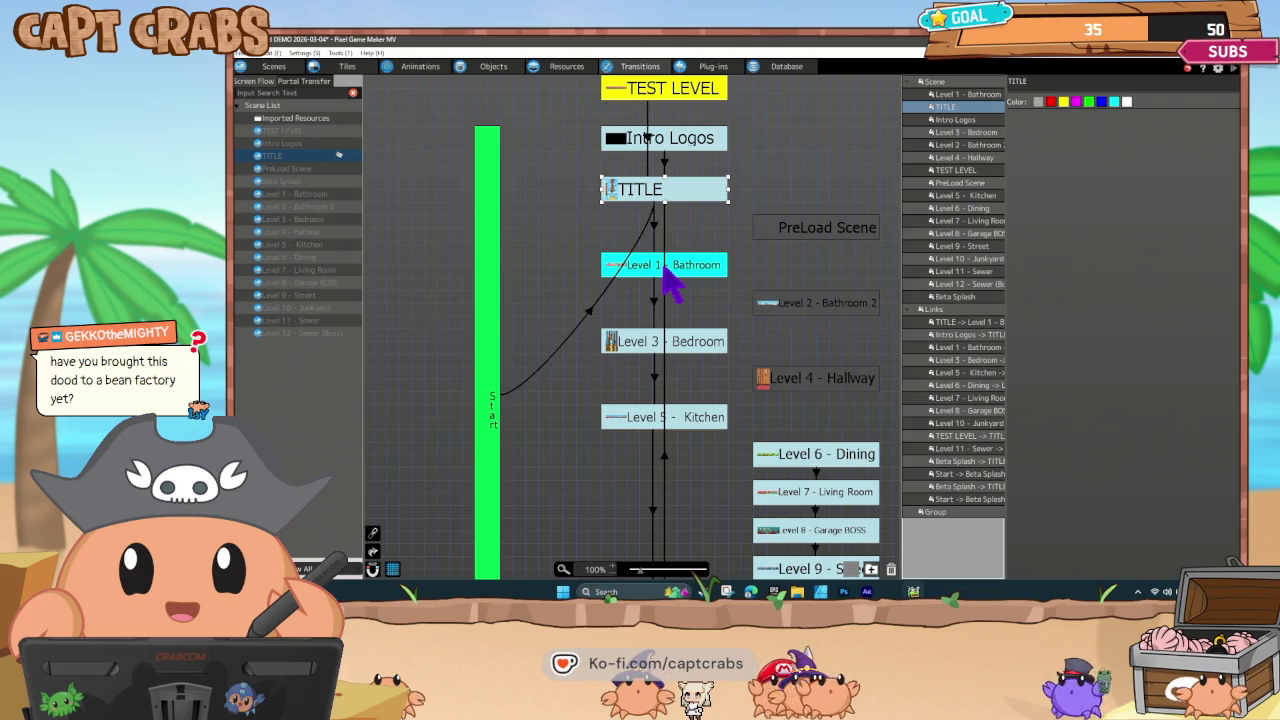
# Launch a test play and walk the character on the title screen toward the exit roll.
pyautogui.doubleClick(671, 283)
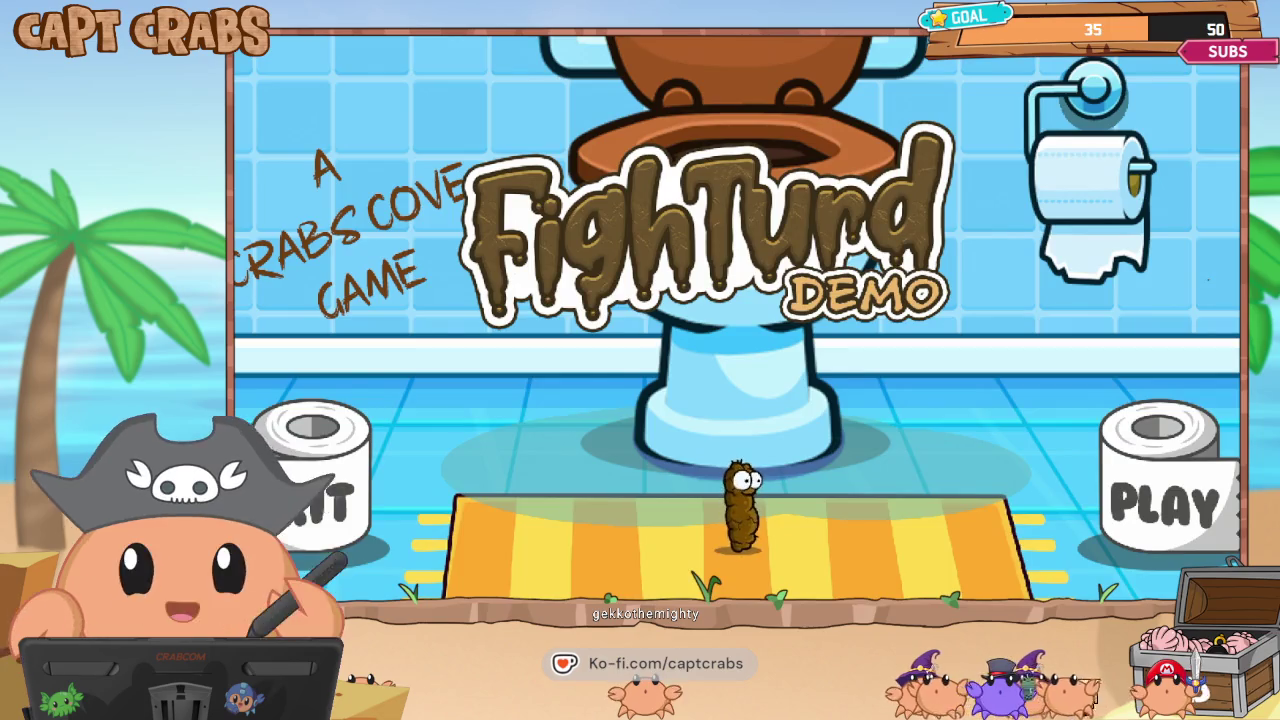
pyautogui.press('Right')
pyautogui.press('Left')
pyautogui.press('Right')
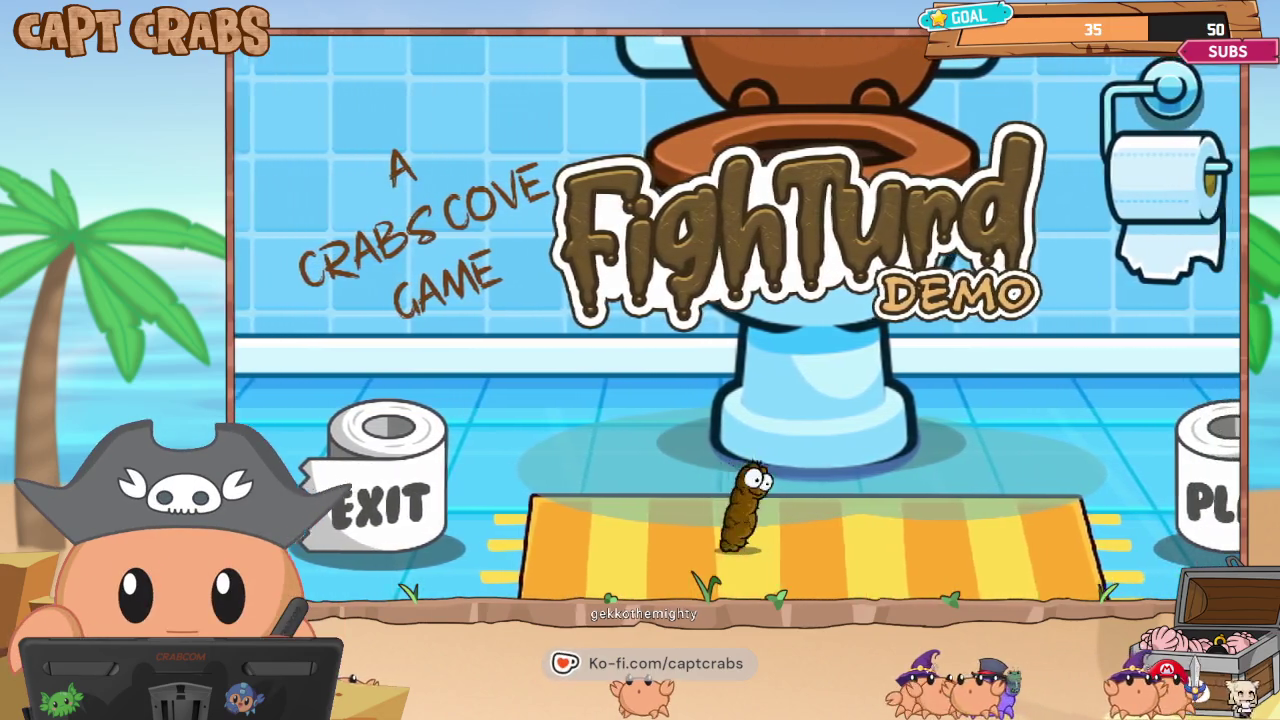
pyautogui.press('Right')
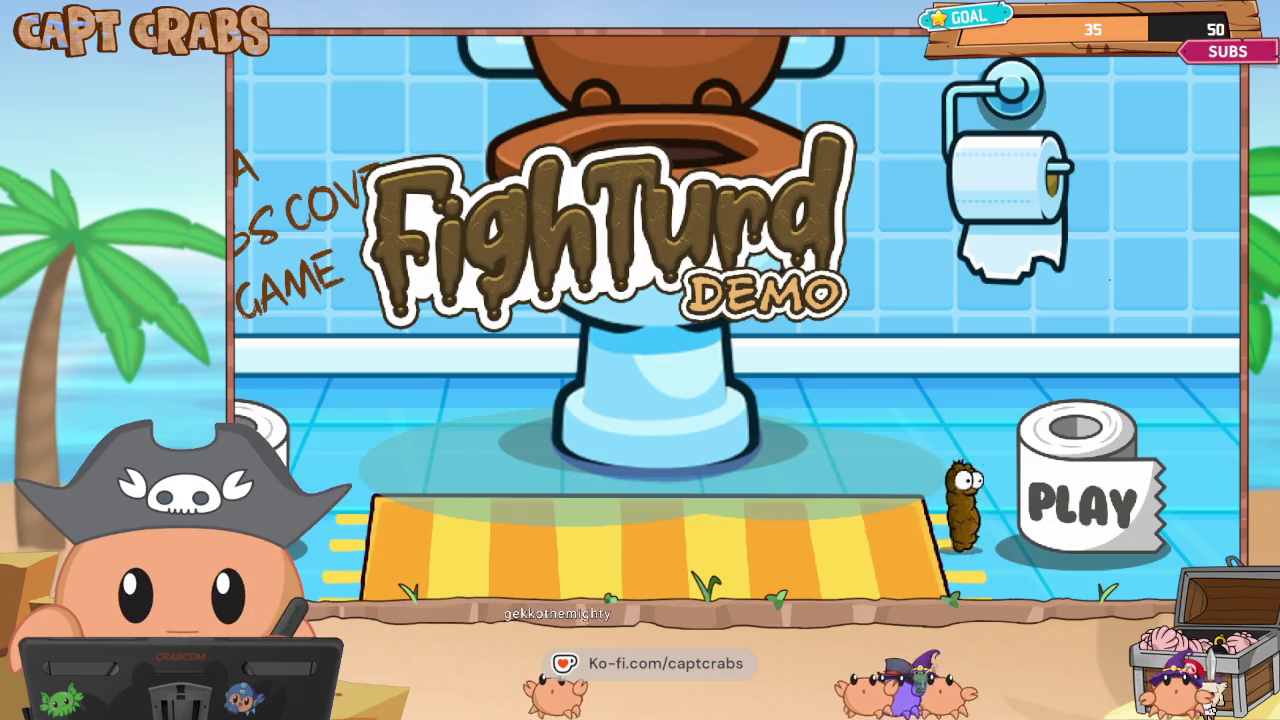
pyautogui.press('Right')
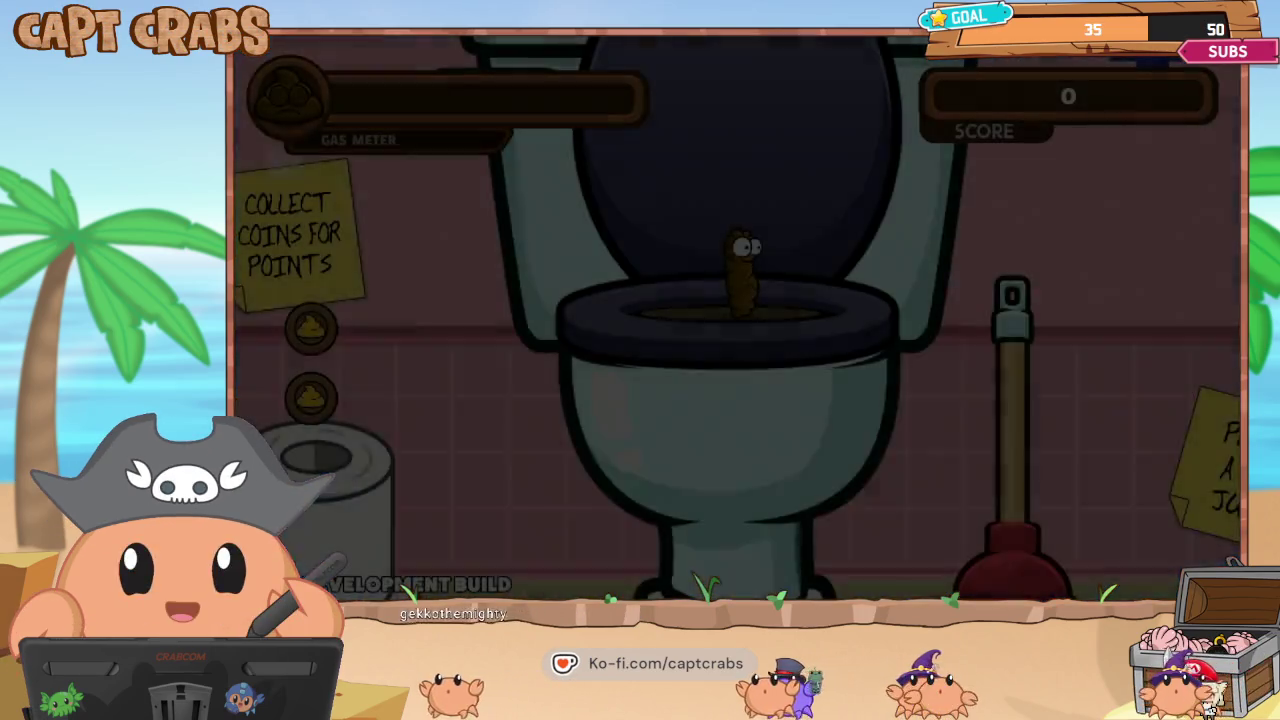
# Play the bathroom start: grab the first coin, burn the mosquito, and collect coins over the boxes.
pyautogui.press('Right')
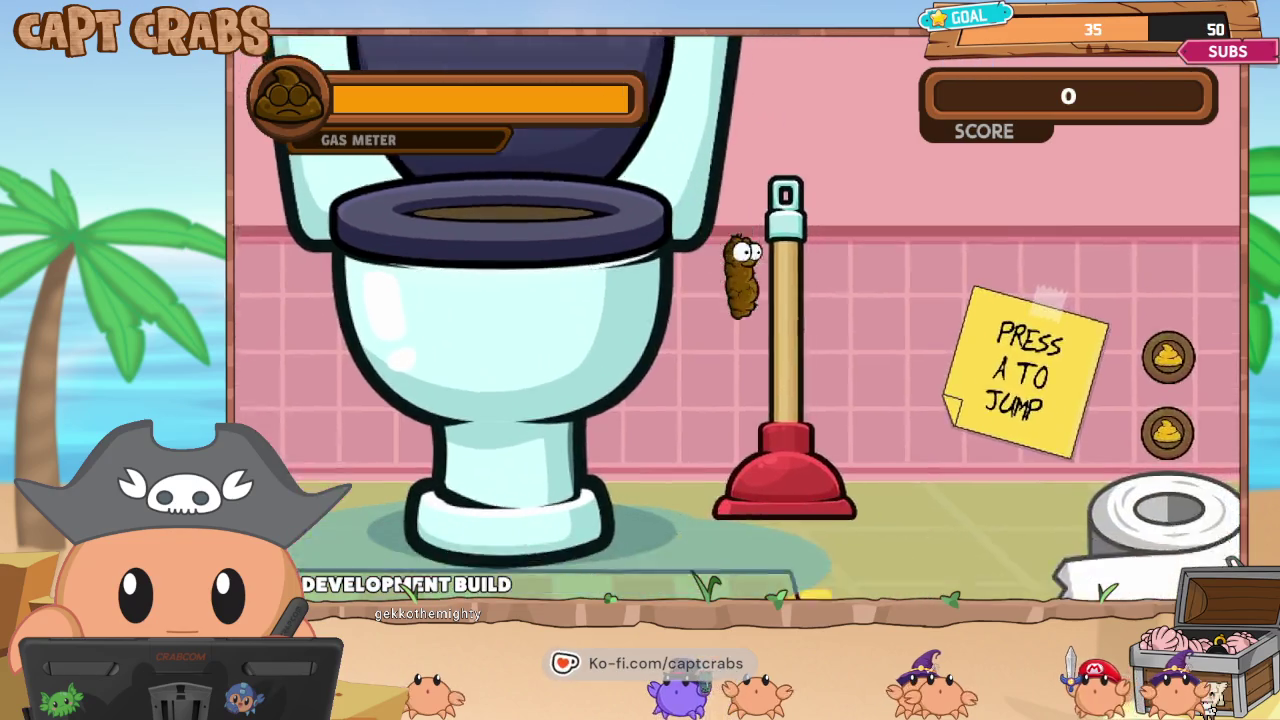
pyautogui.press('Right')
pyautogui.press('a')
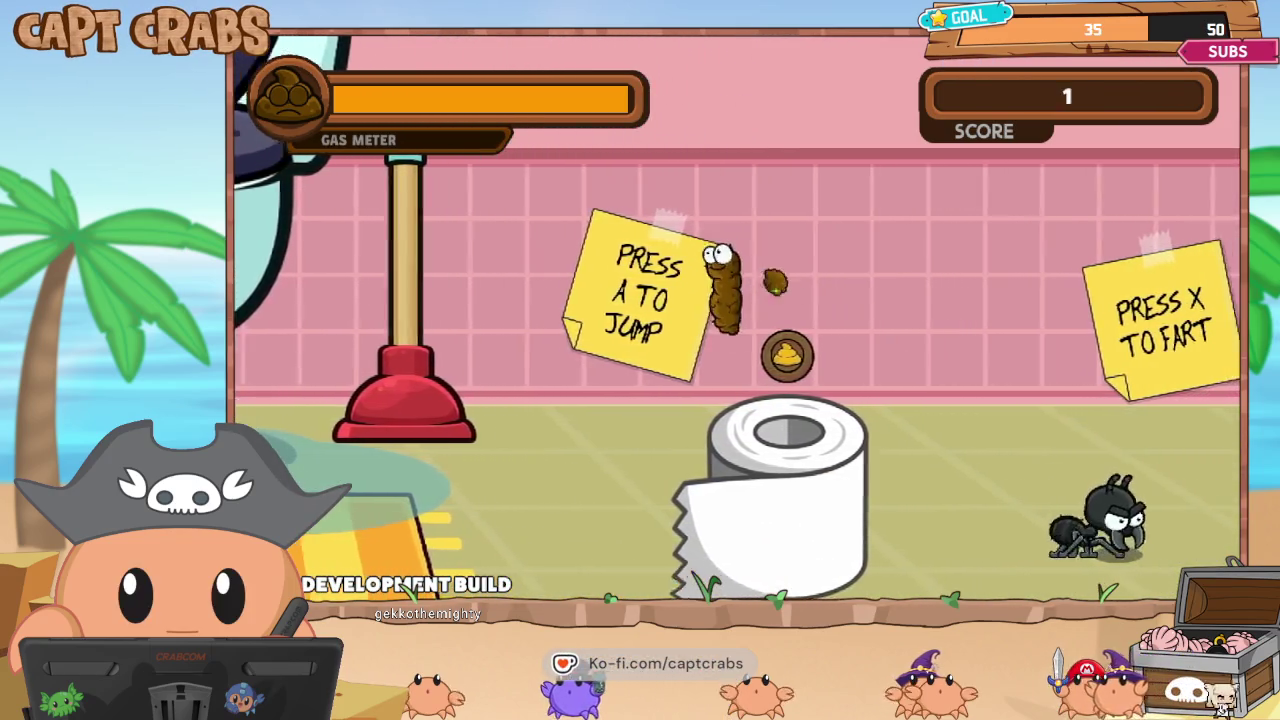
pyautogui.press('Right')
pyautogui.press('x')
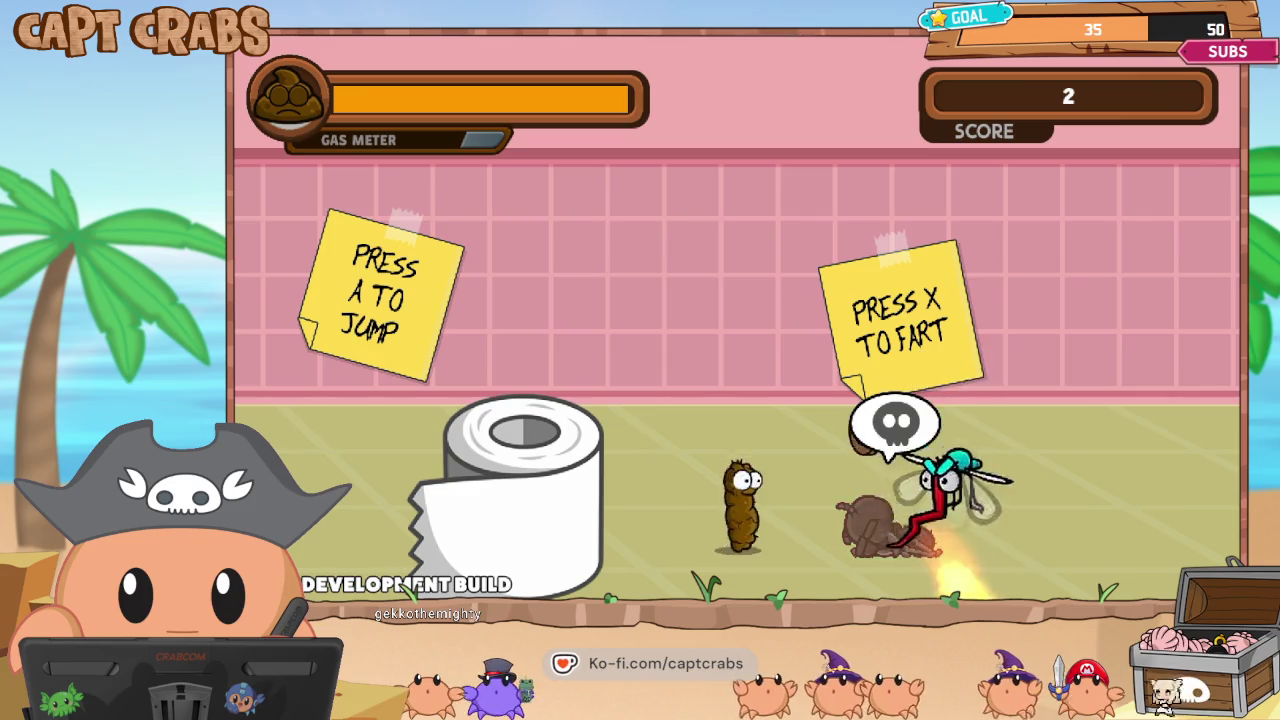
pyautogui.press('Left')
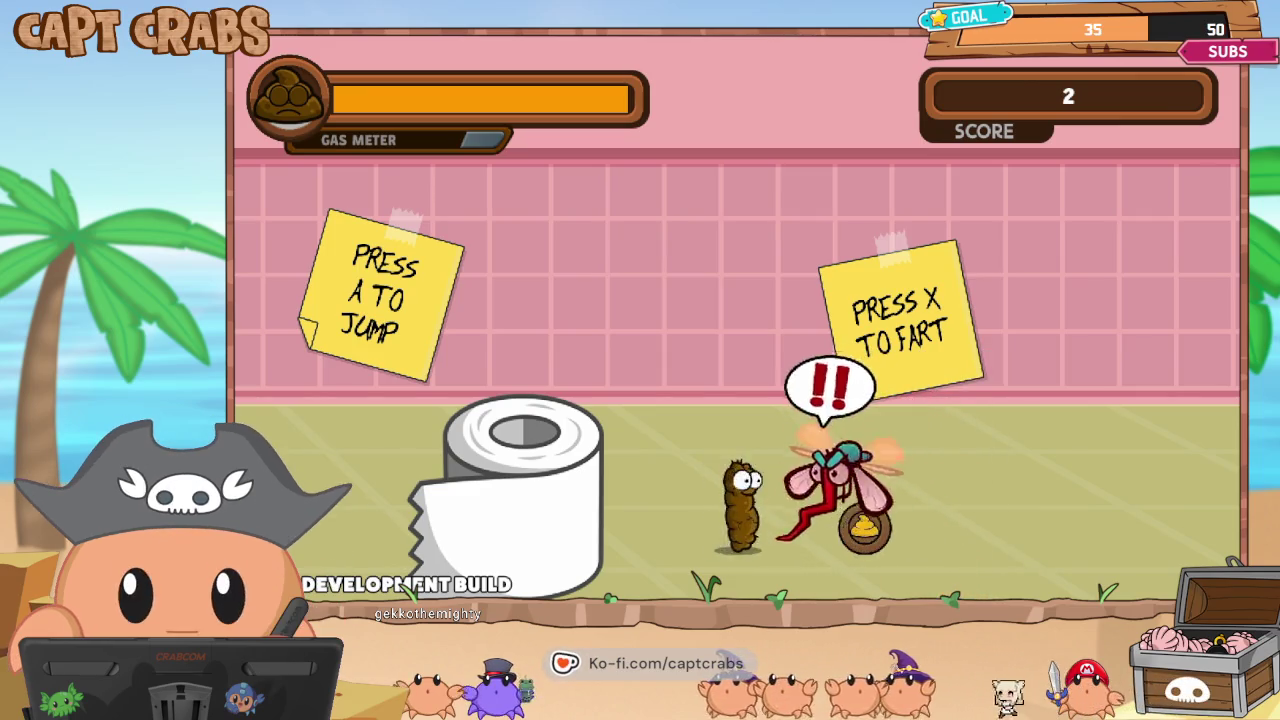
pyautogui.press('x')
pyautogui.press('Right')
pyautogui.press('a')
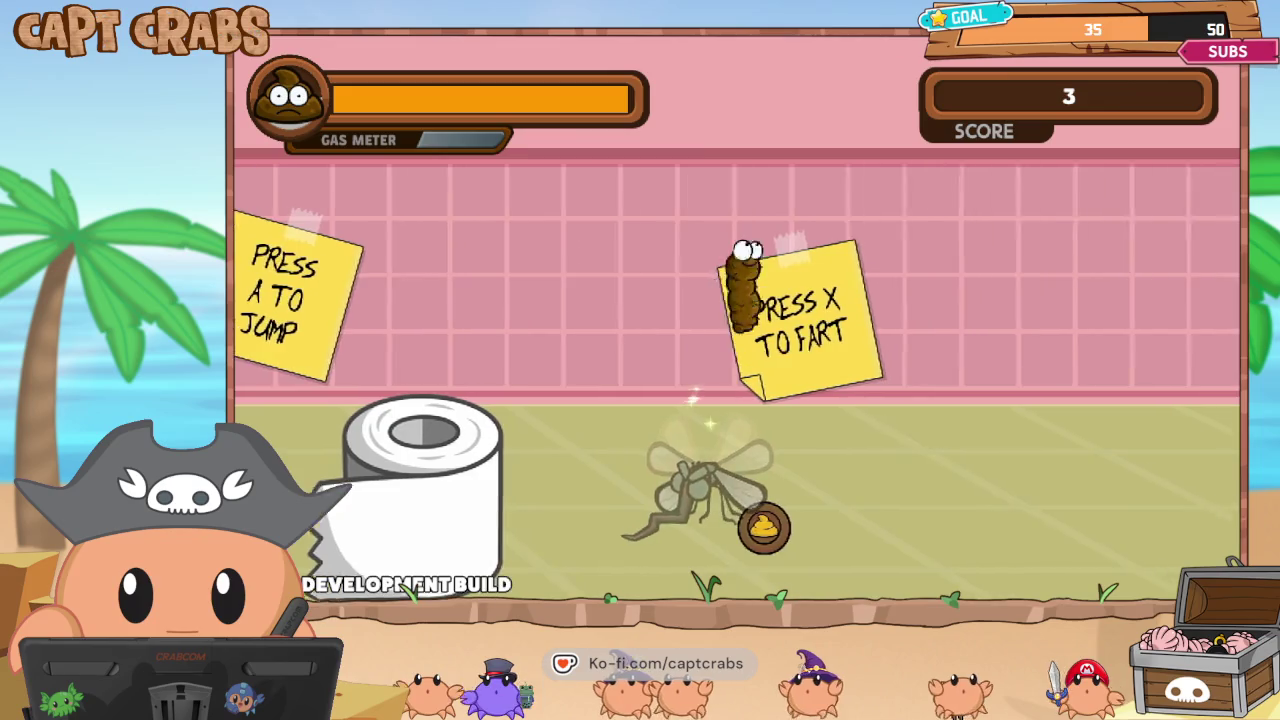
pyautogui.press('Right')
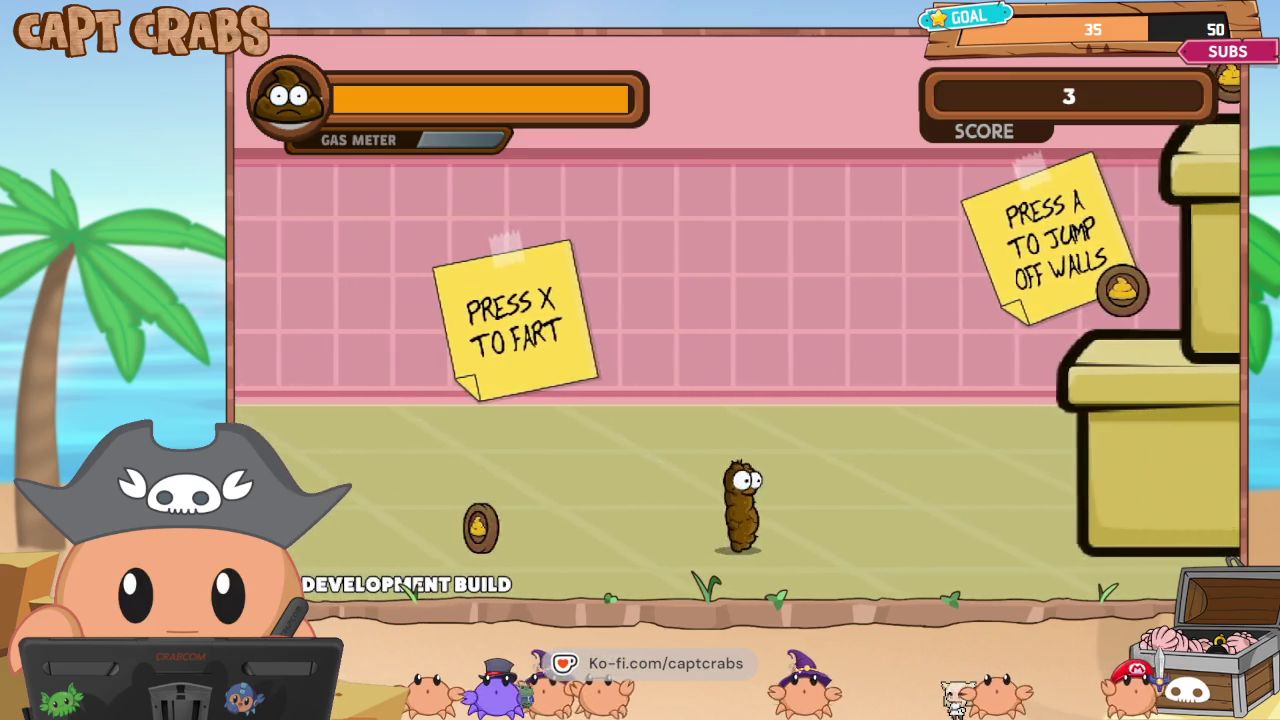
pyautogui.press('Right')
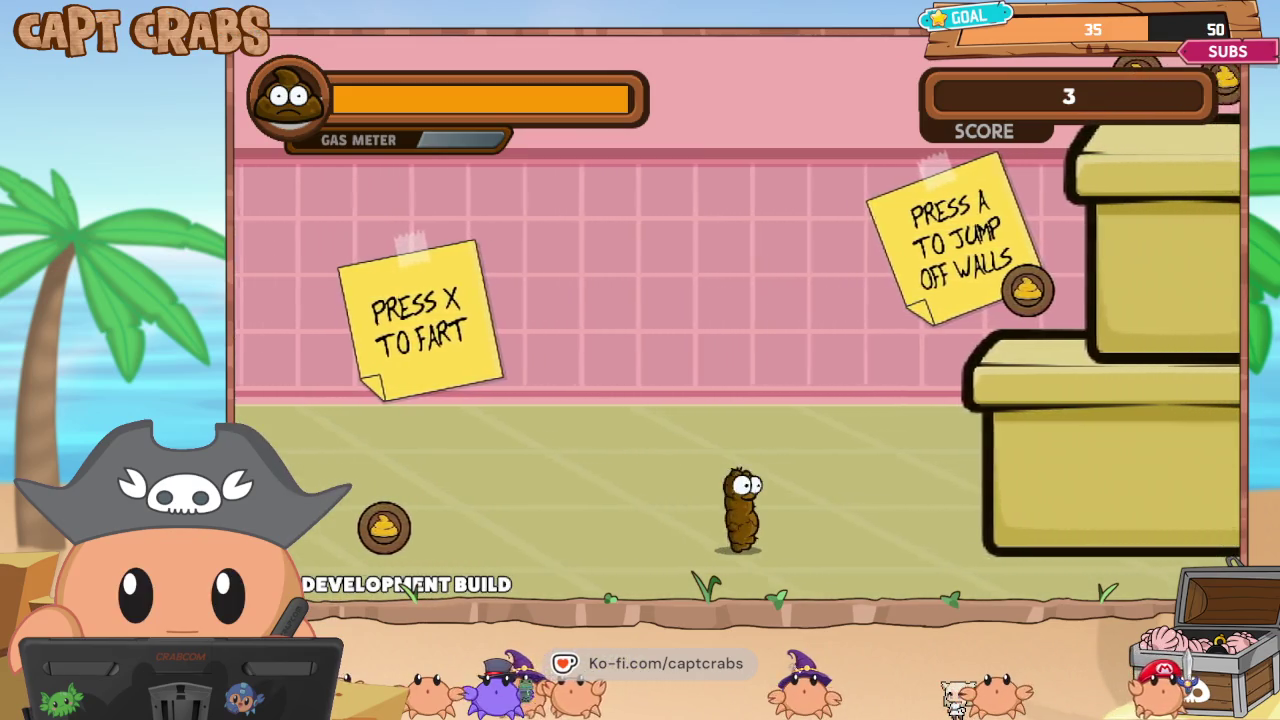
pyautogui.press('a')
pyautogui.press('Right')
pyautogui.press('a')
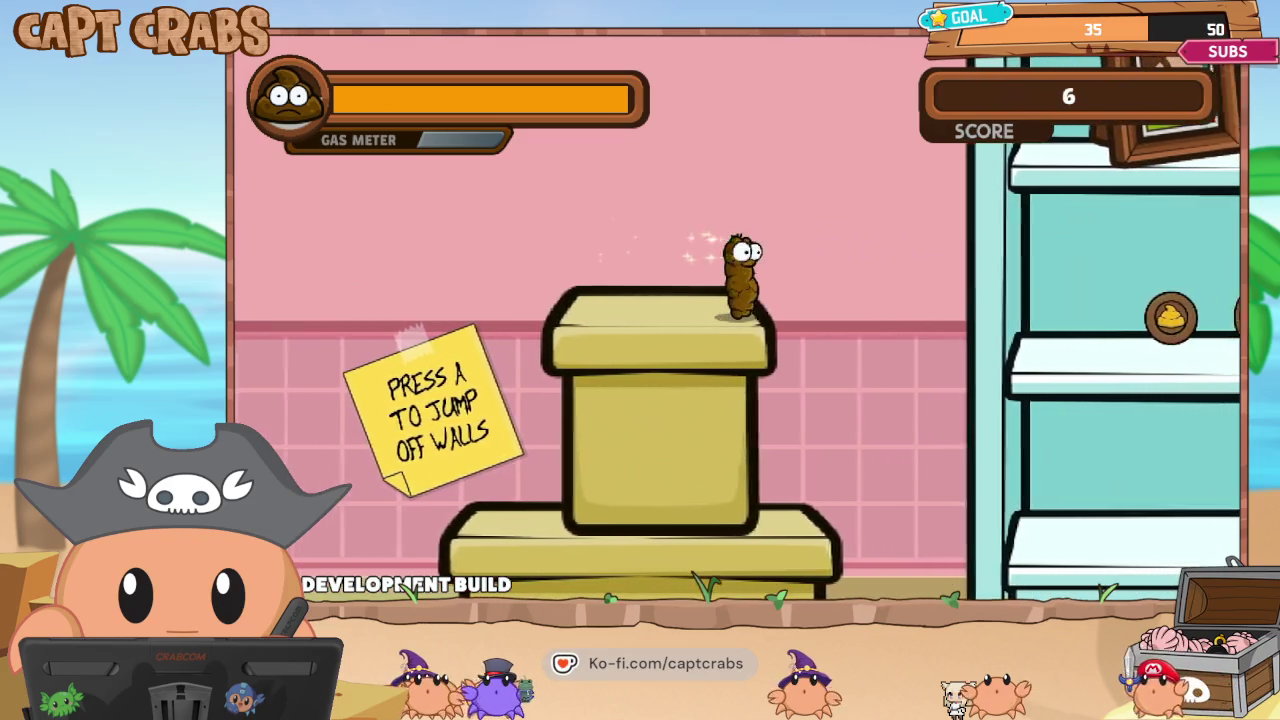
# Hit the spider with projectiles, clear the plunger, and reach the yellow pipe.
pyautogui.press('Right')
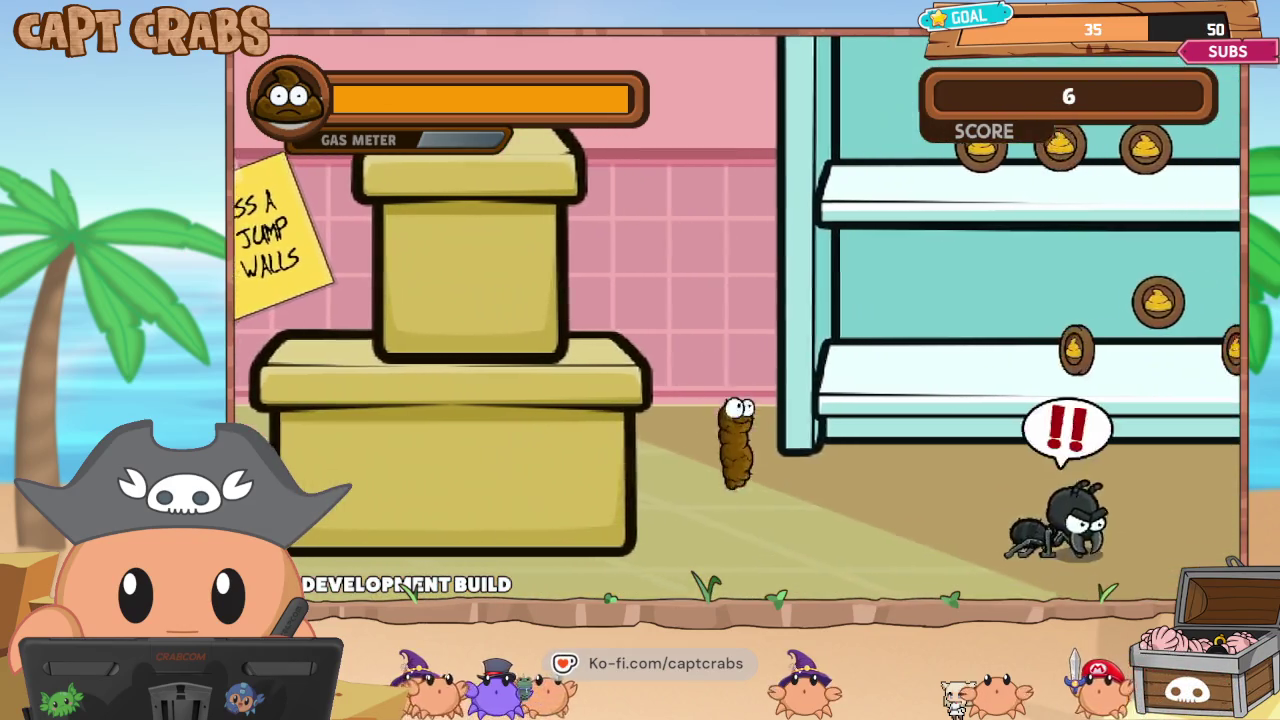
pyautogui.press('x')
pyautogui.press('Right')
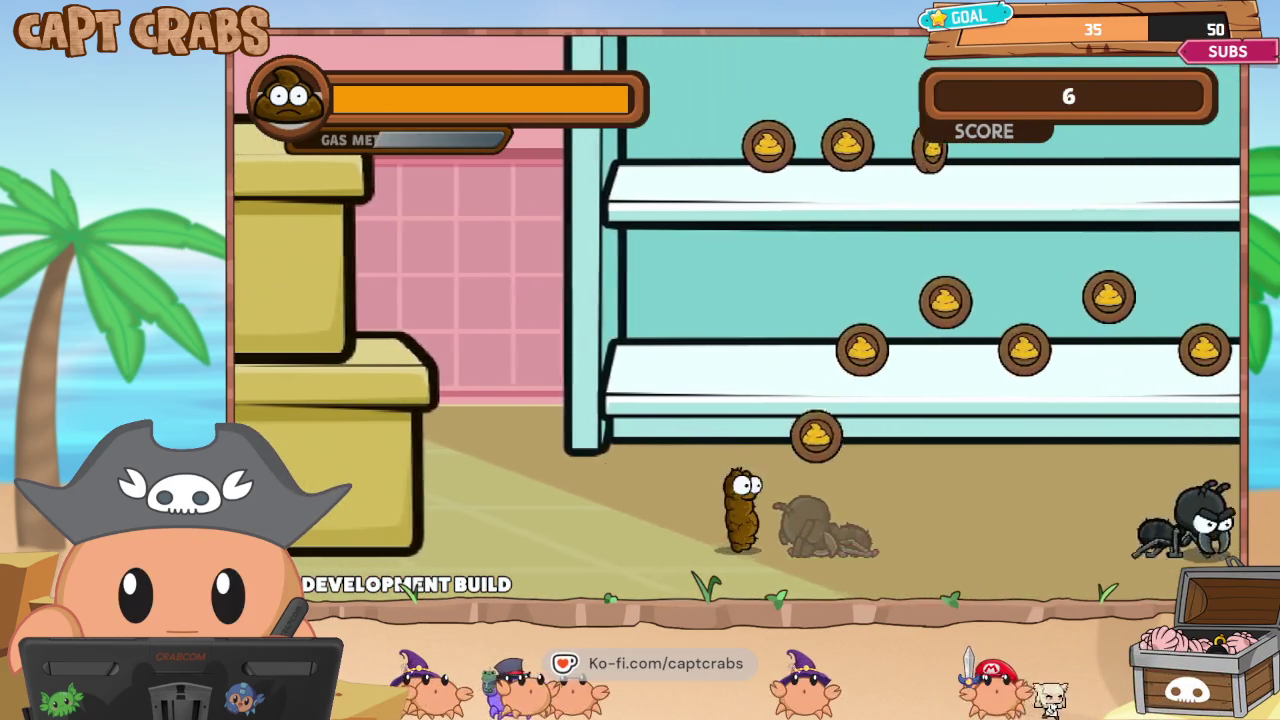
pyautogui.press('x')
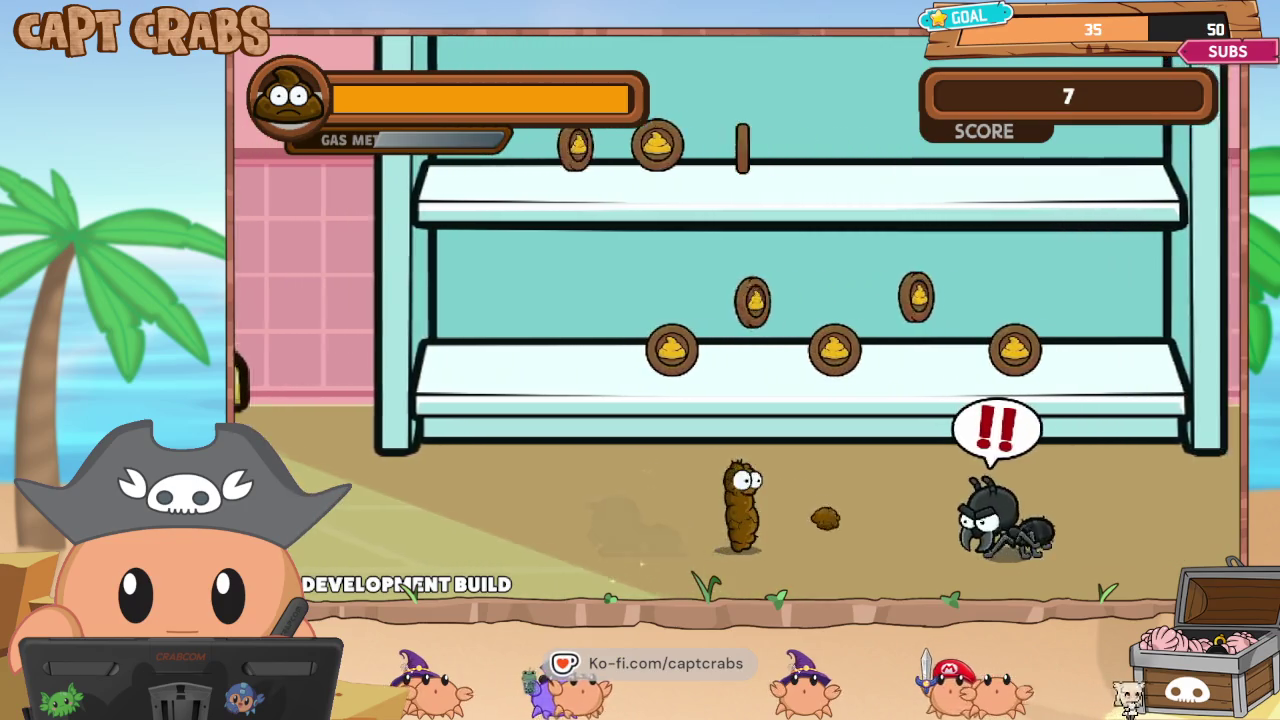
pyautogui.press('Right')
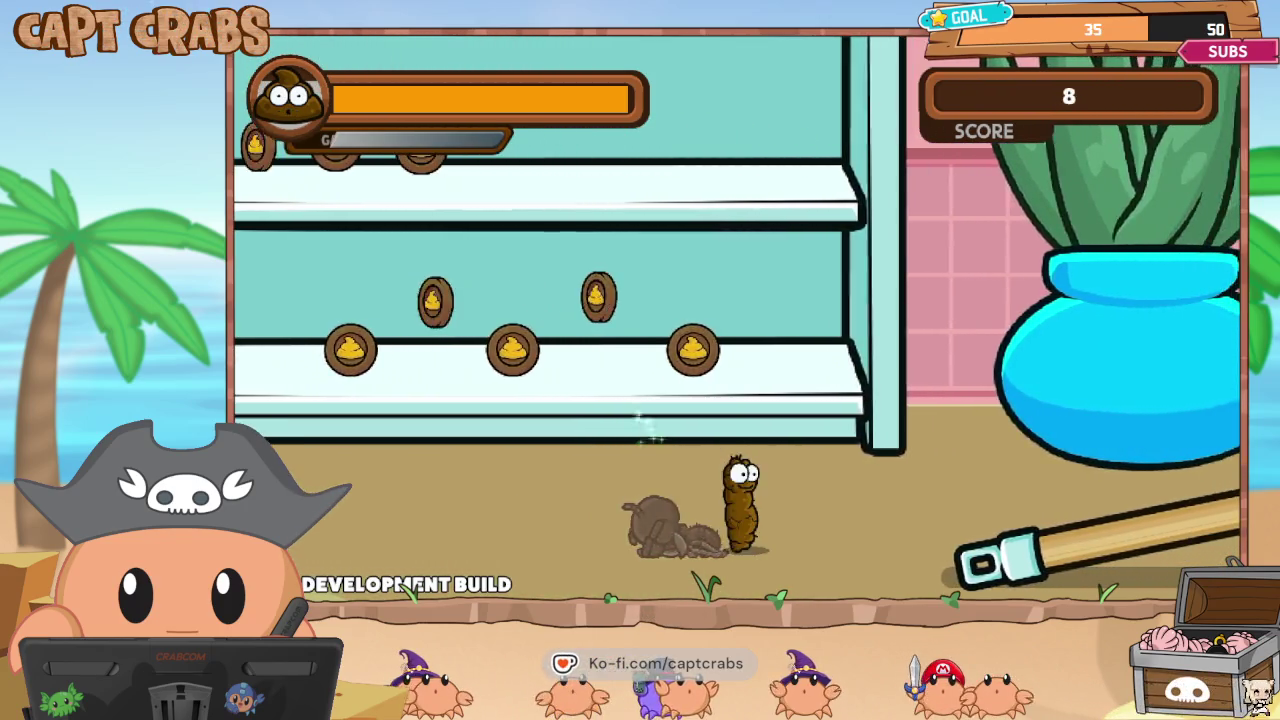
pyautogui.press('Right')
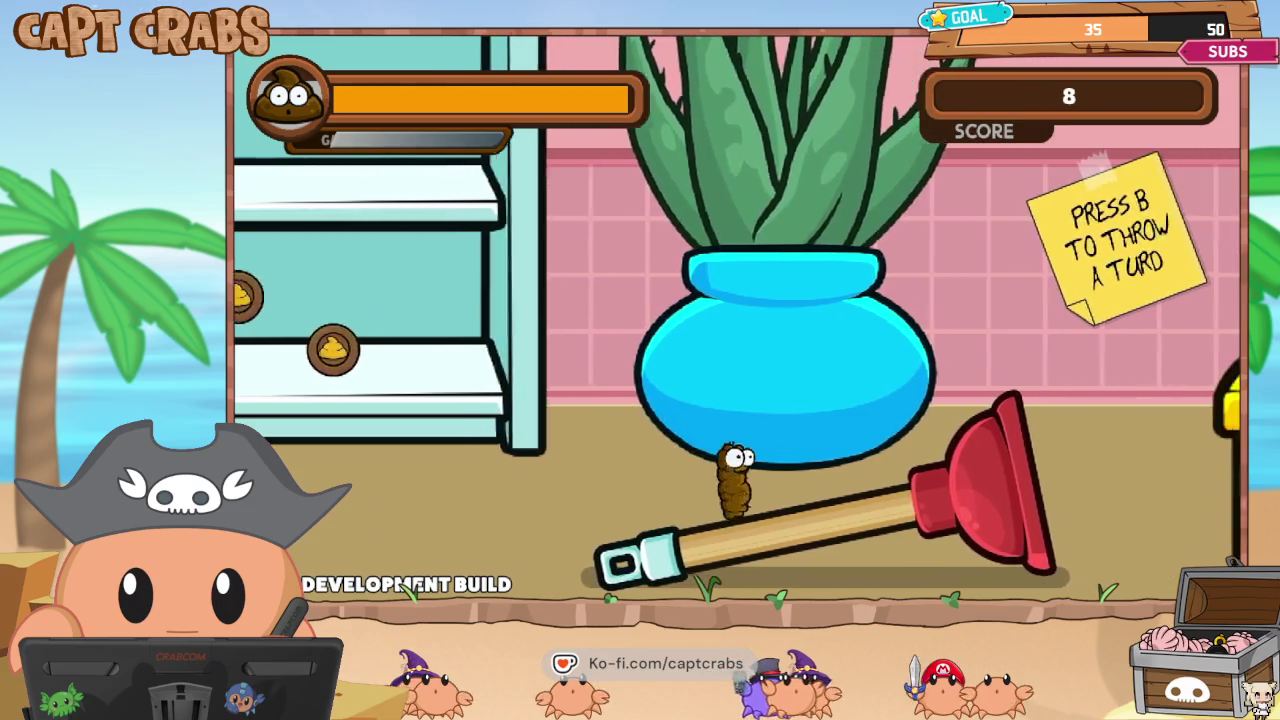
pyautogui.press('Right')
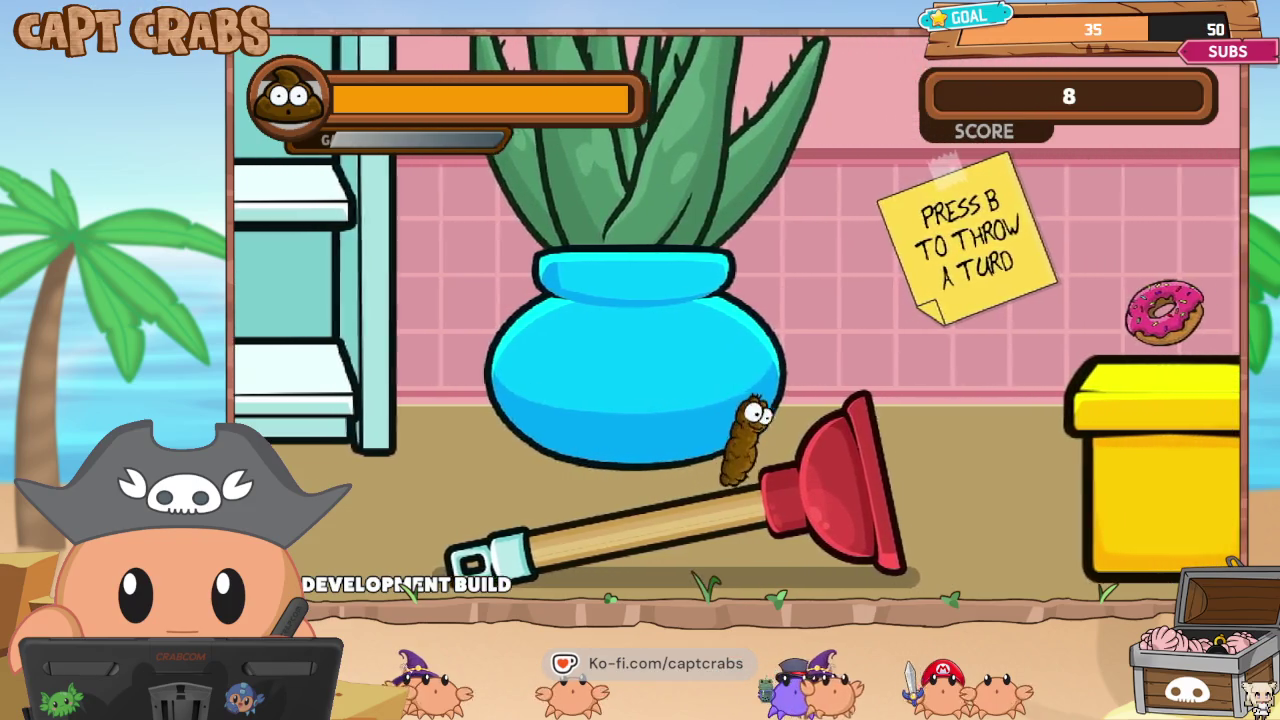
pyautogui.press('space')
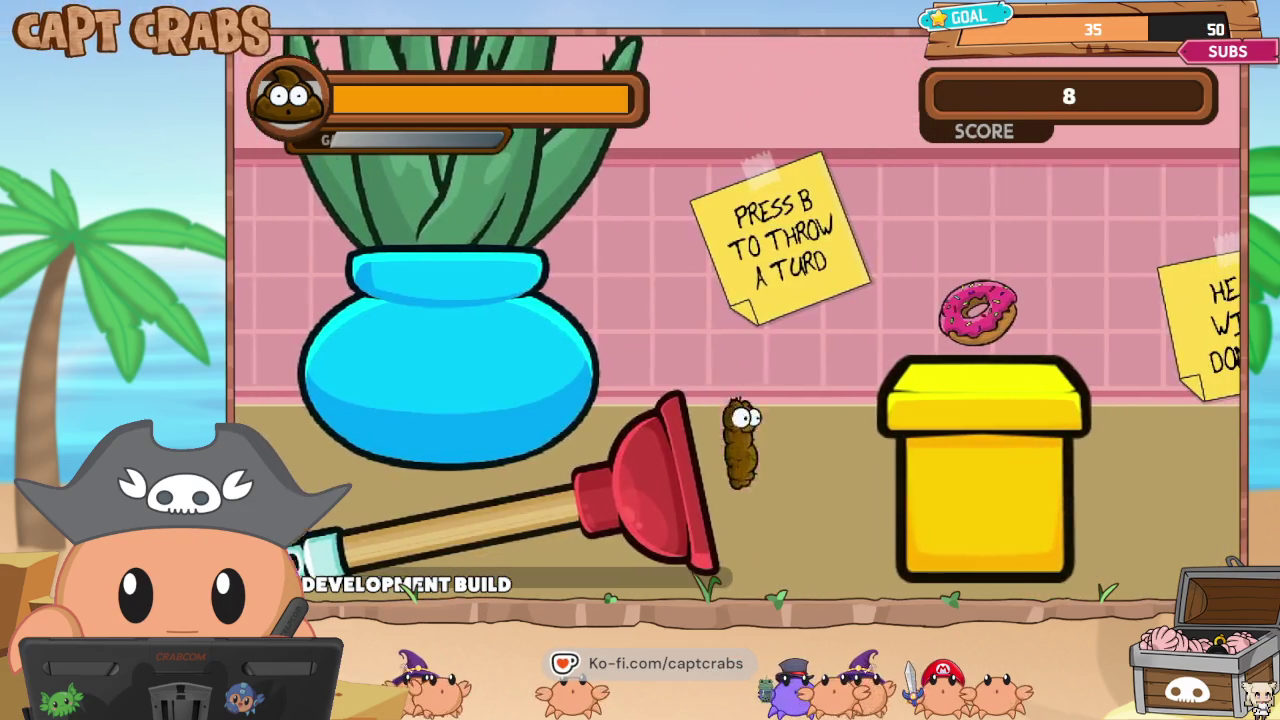
pyautogui.press('Right')
pyautogui.press('space')
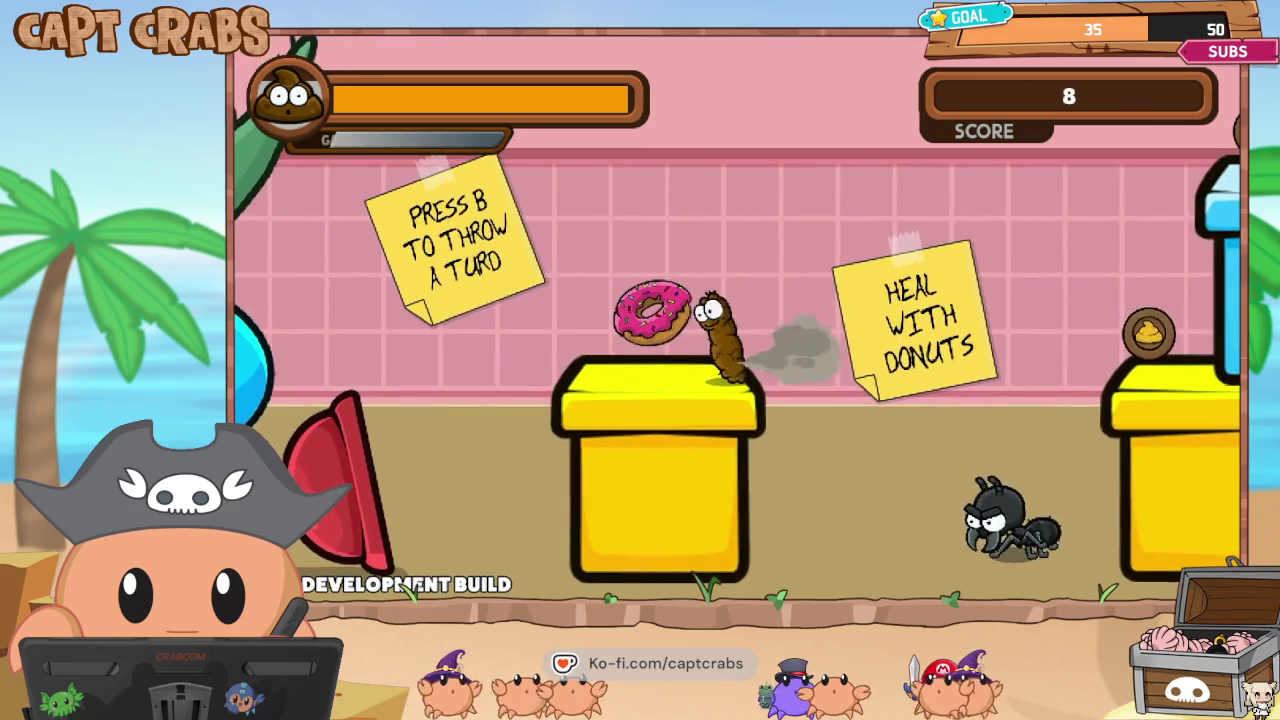
pyautogui.press('b')
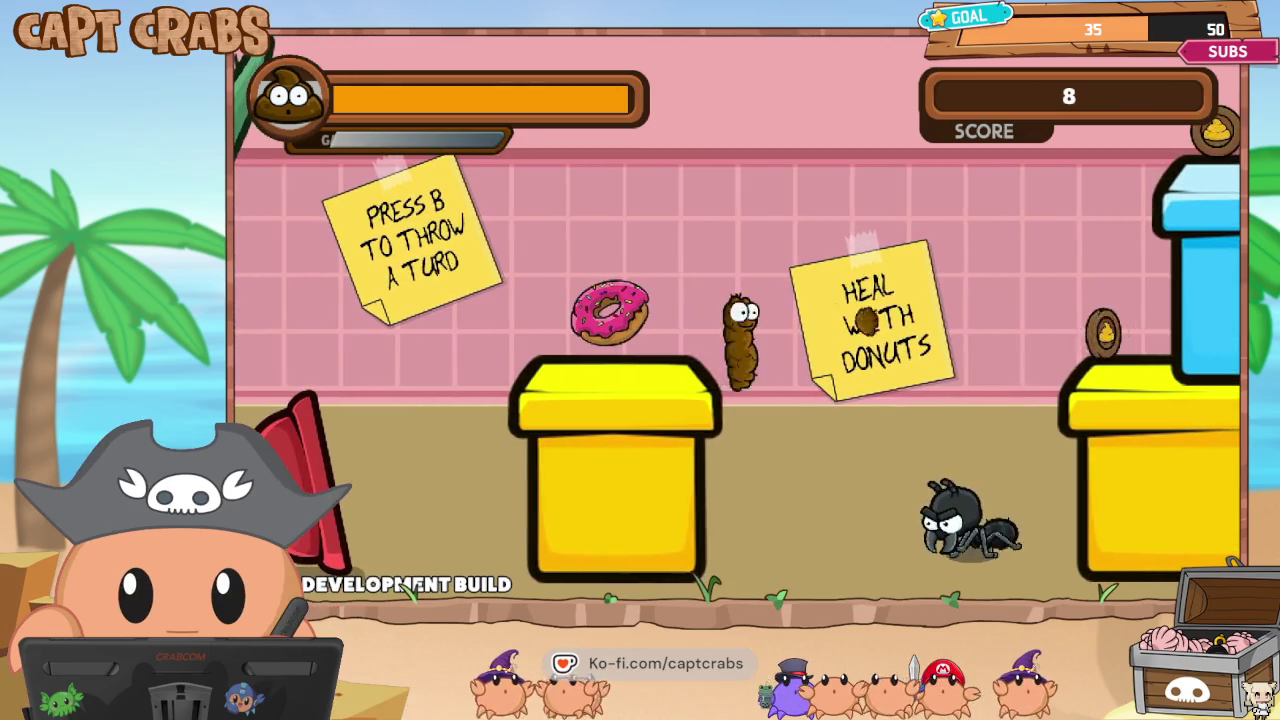
# Squash a spider, collect donuts on the blue pipe, and gas two spiders before entering the next level.
pyautogui.press('Right')
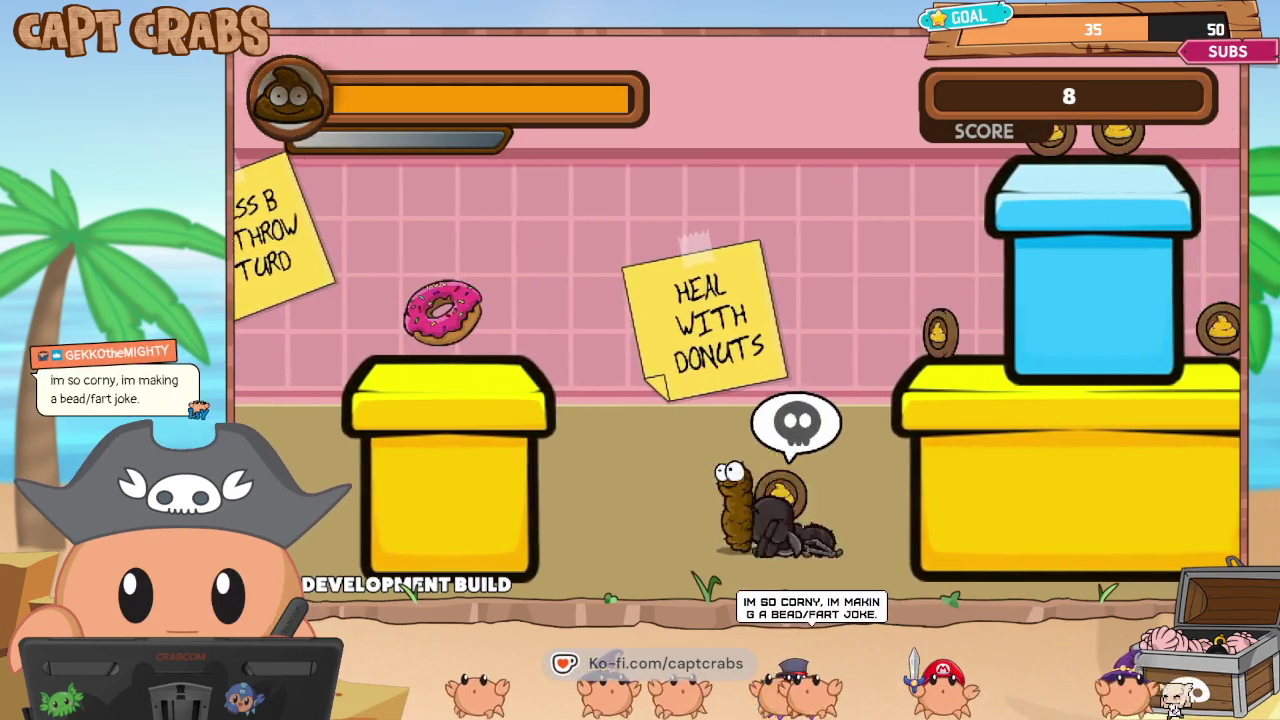
pyautogui.press('space')
pyautogui.press('Right')
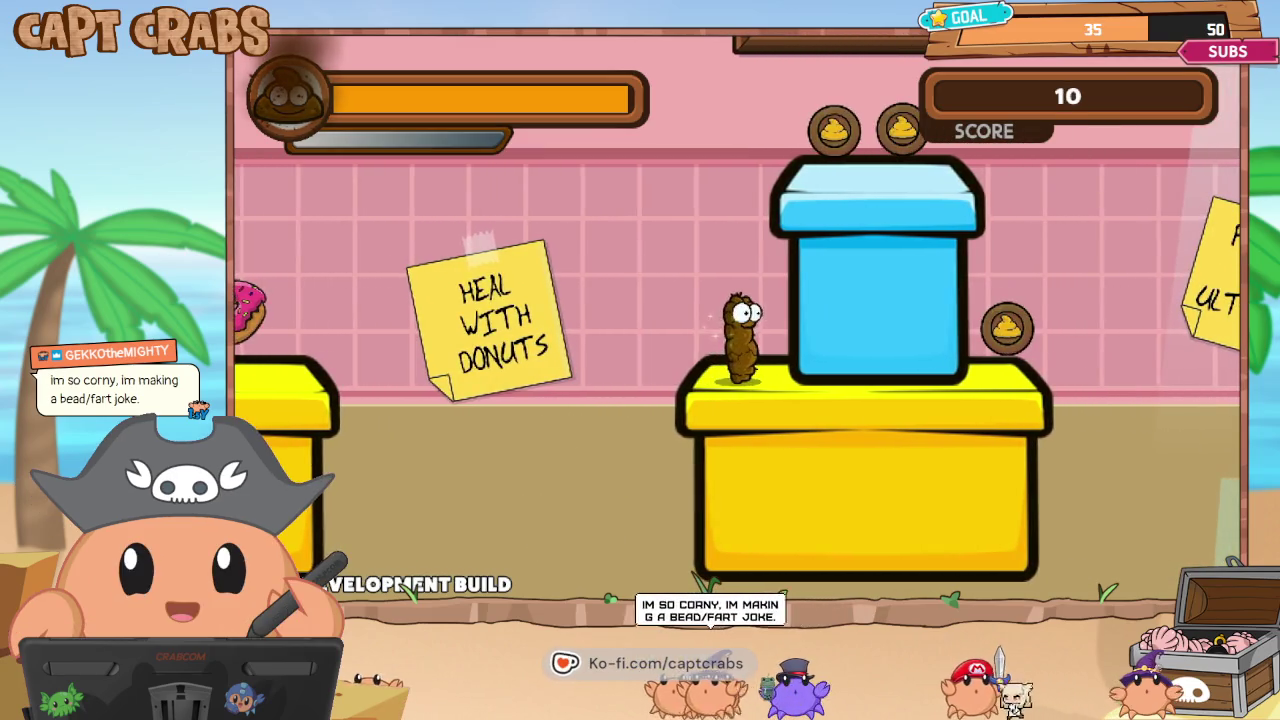
pyautogui.press('space')
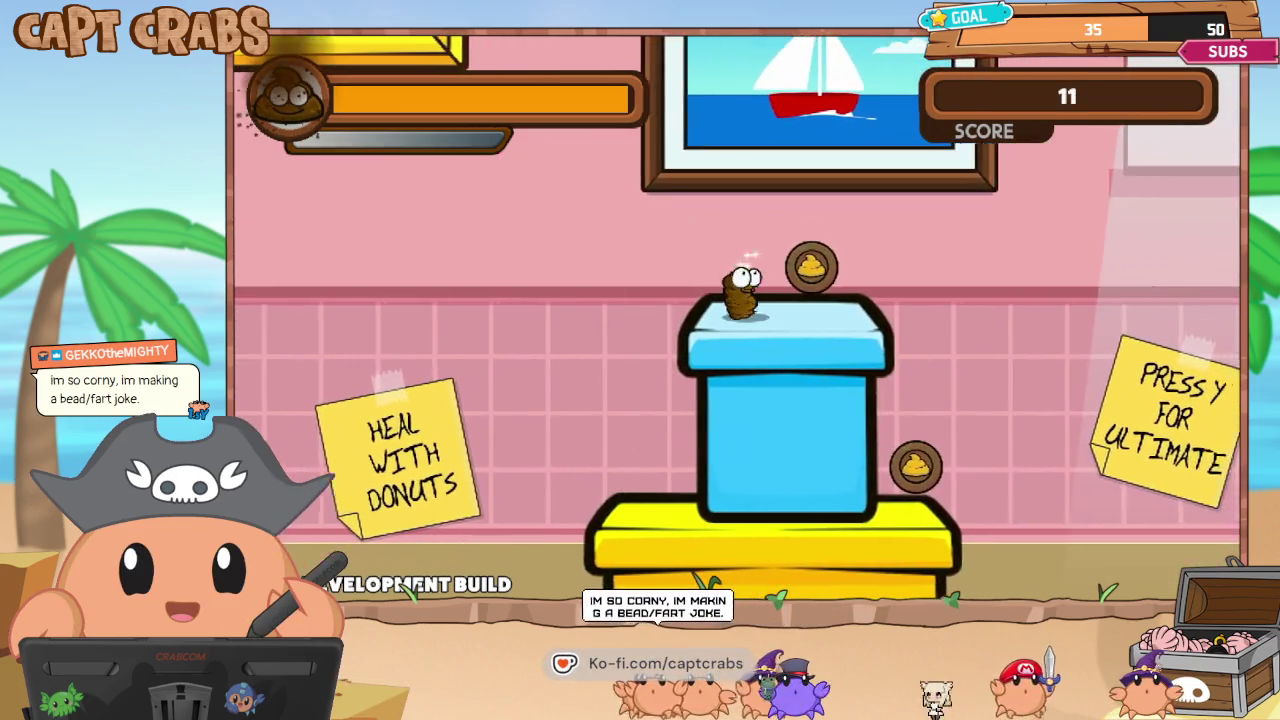
pyautogui.press('Right')
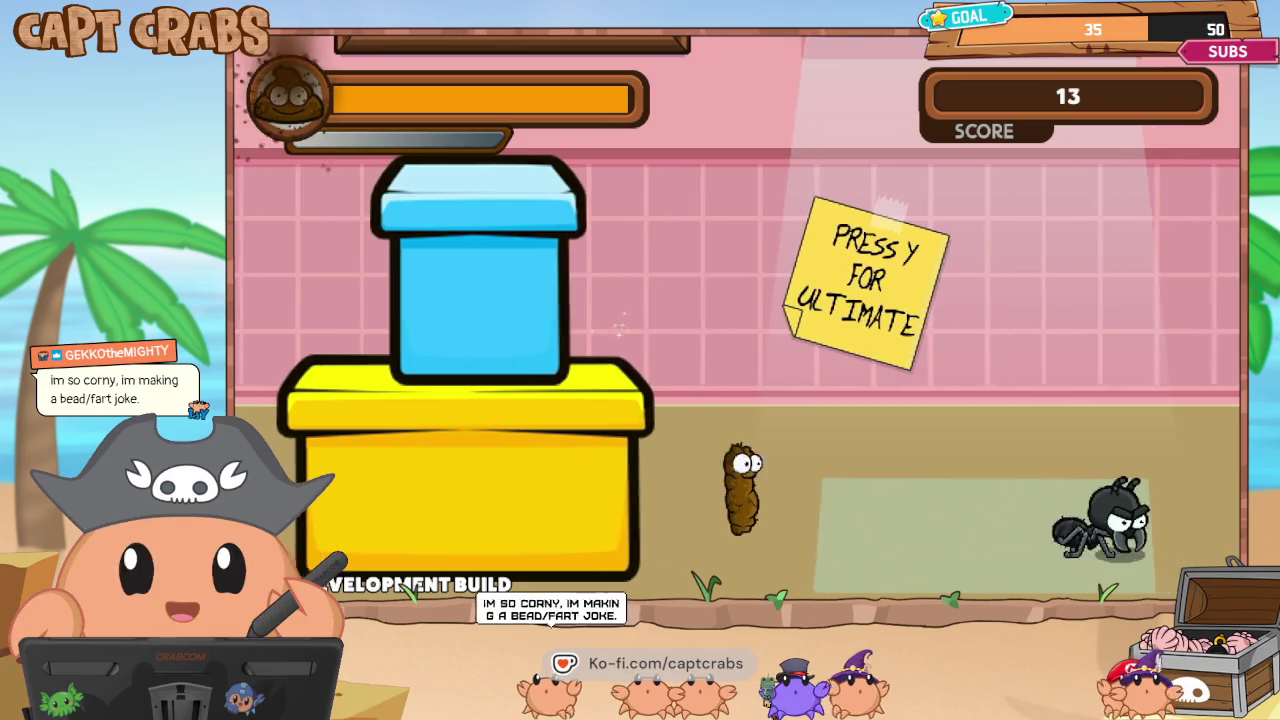
pyautogui.press('Right')
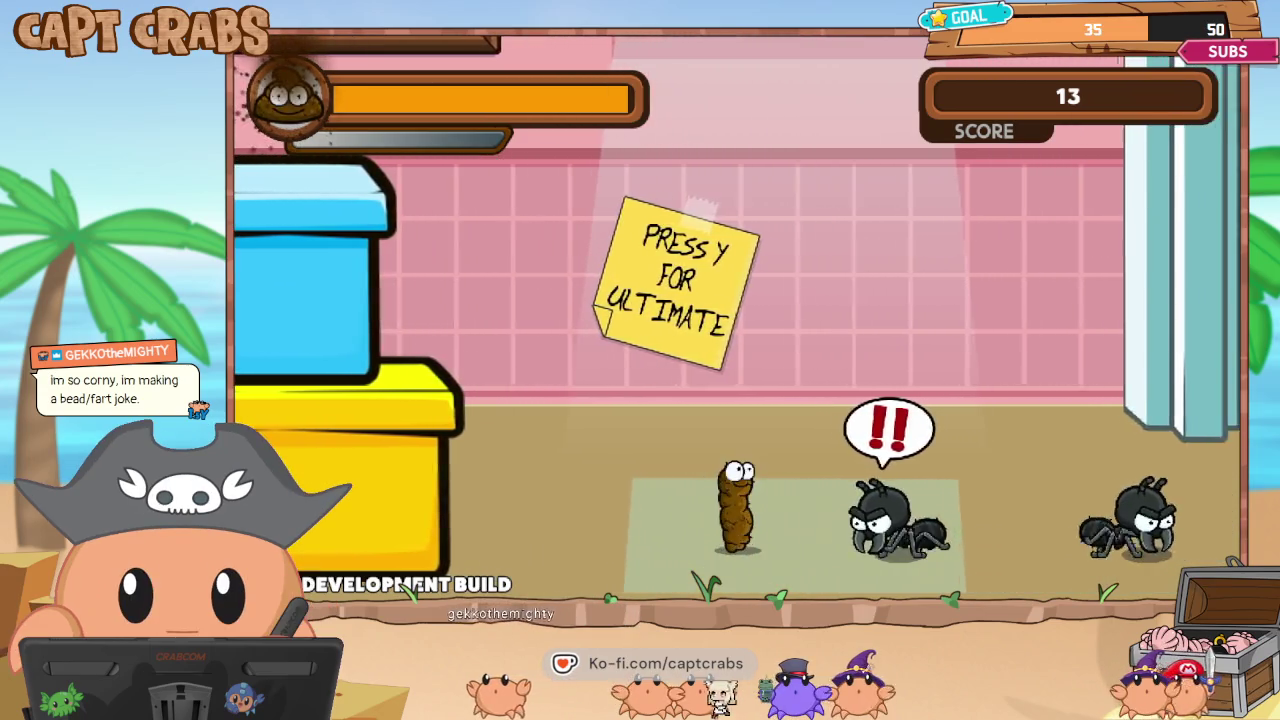
pyautogui.press('space')
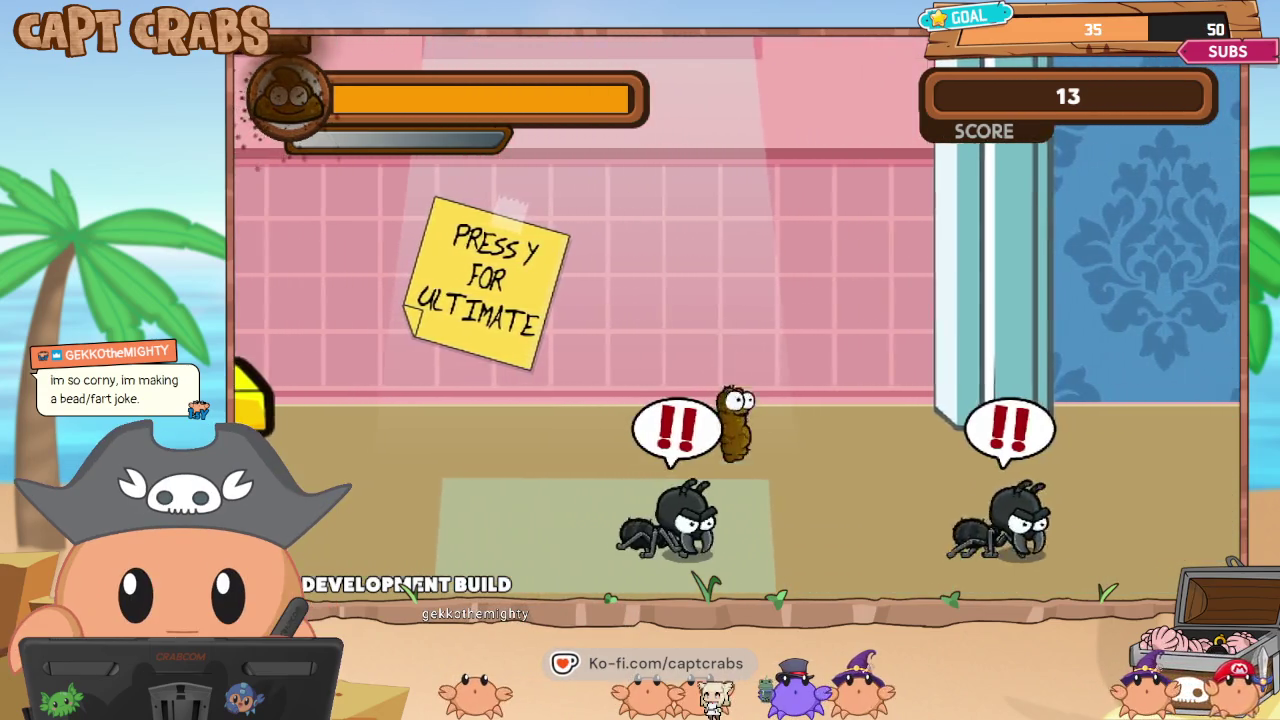
pyautogui.press('Right')
pyautogui.press('f')
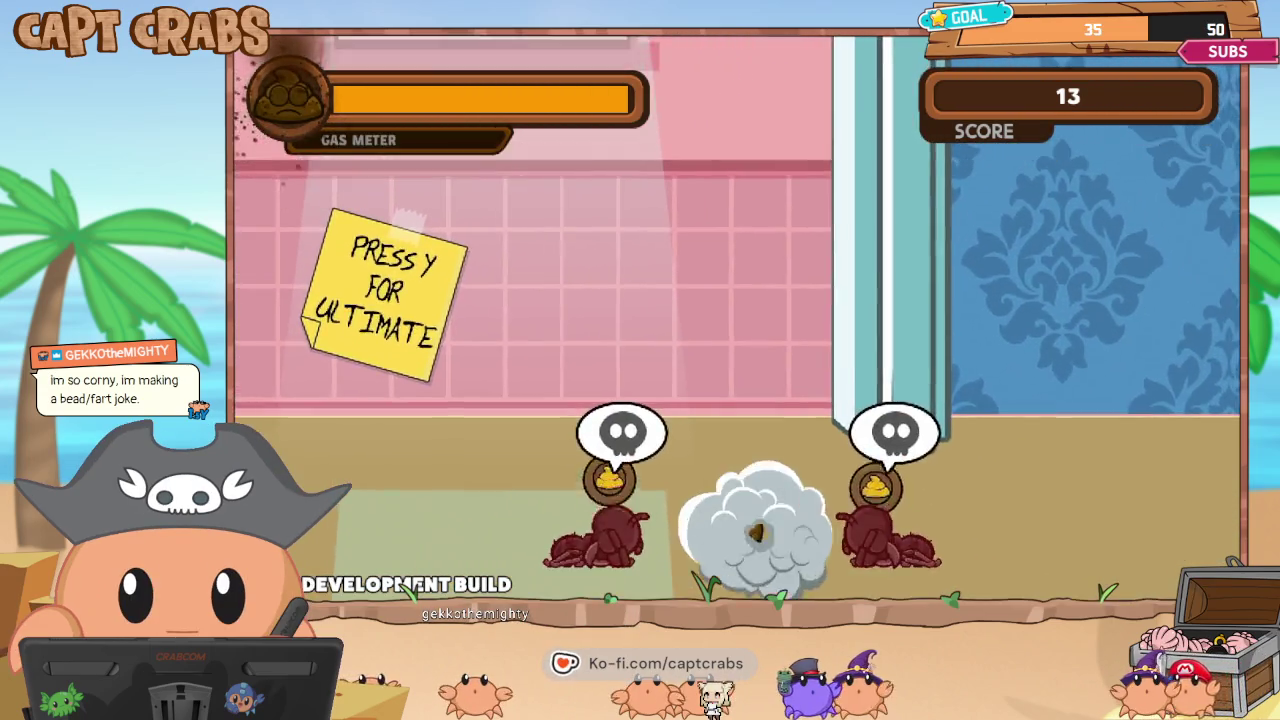
pyautogui.press('Left')
pyautogui.press('Right')
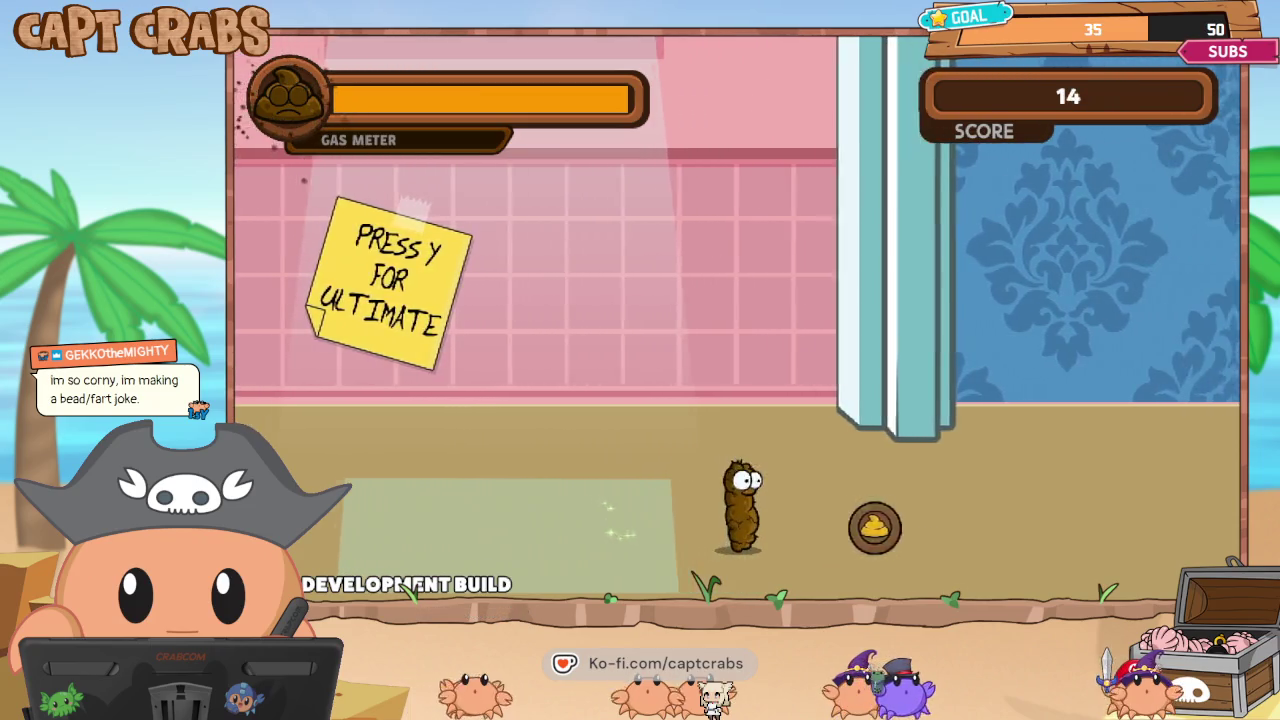
pyautogui.press('Right')
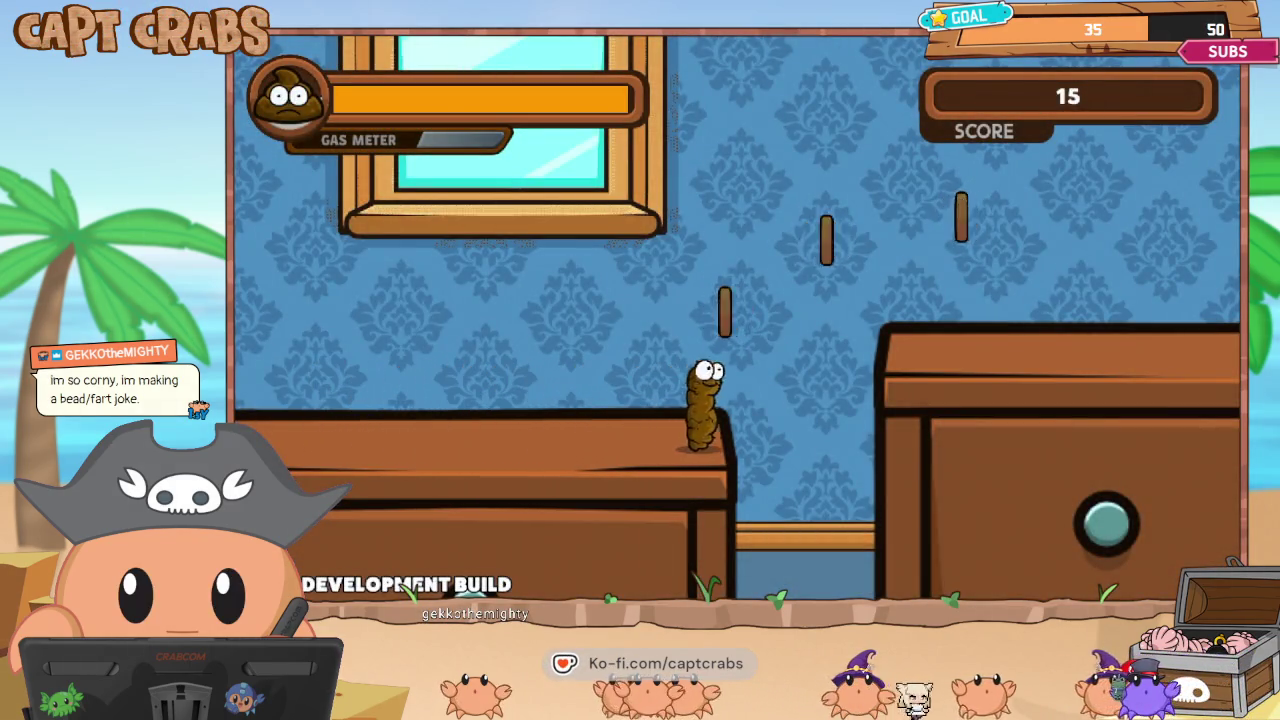
# Collect donuts in the blue-wallpaper room, gas the ledge spider, then exit the game.
pyautogui.press('Right')
pyautogui.press('space')
pyautogui.press('space')
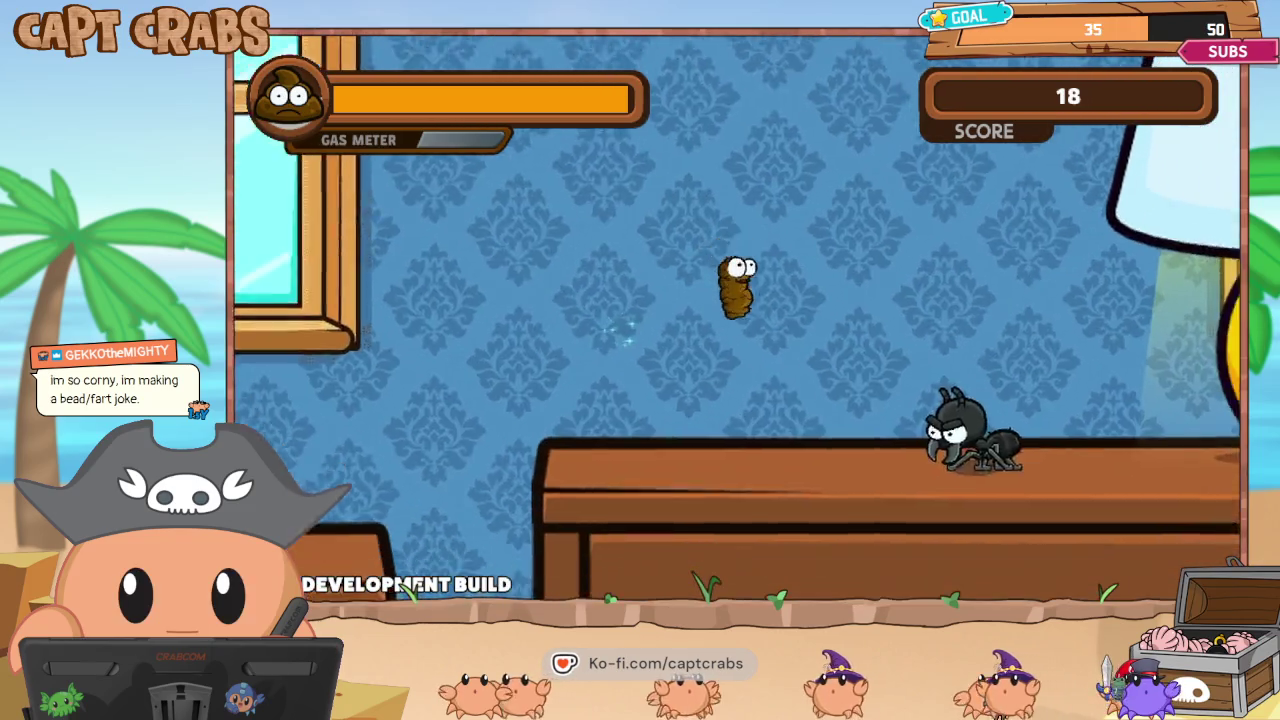
pyautogui.press('f')
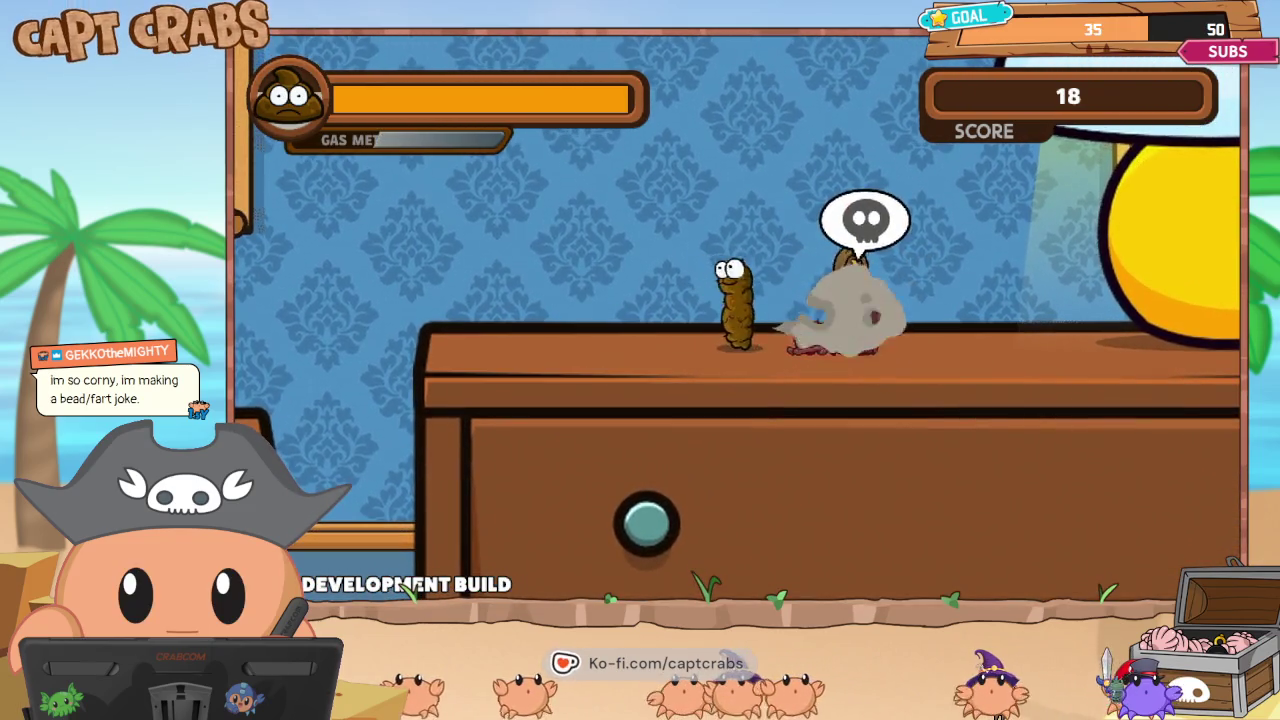
pyautogui.press('Right')
pyautogui.press('Escape')
pyautogui.press('Down')
pyautogui.press('Down')
pyautogui.press('Return')
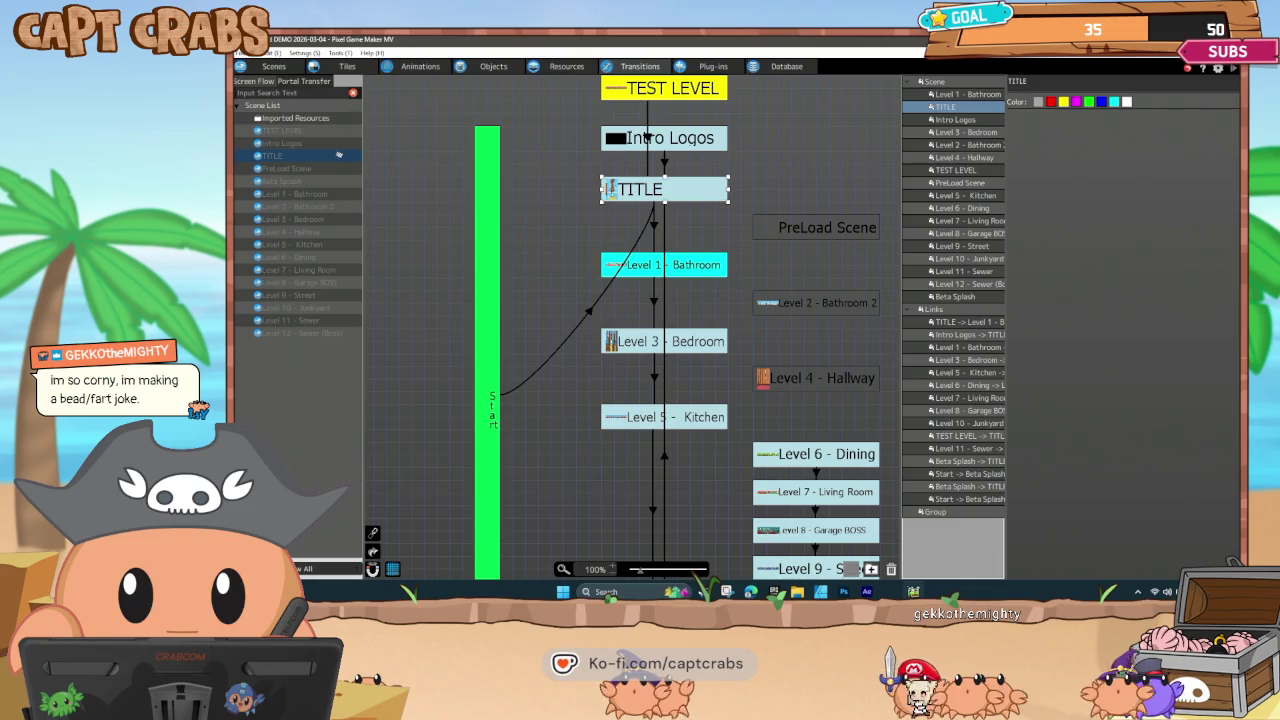
# Set Intro Logos as the start scene so Start links to it.
pyautogui.click(628, 138)
pyautogui.rightClick(628, 138)
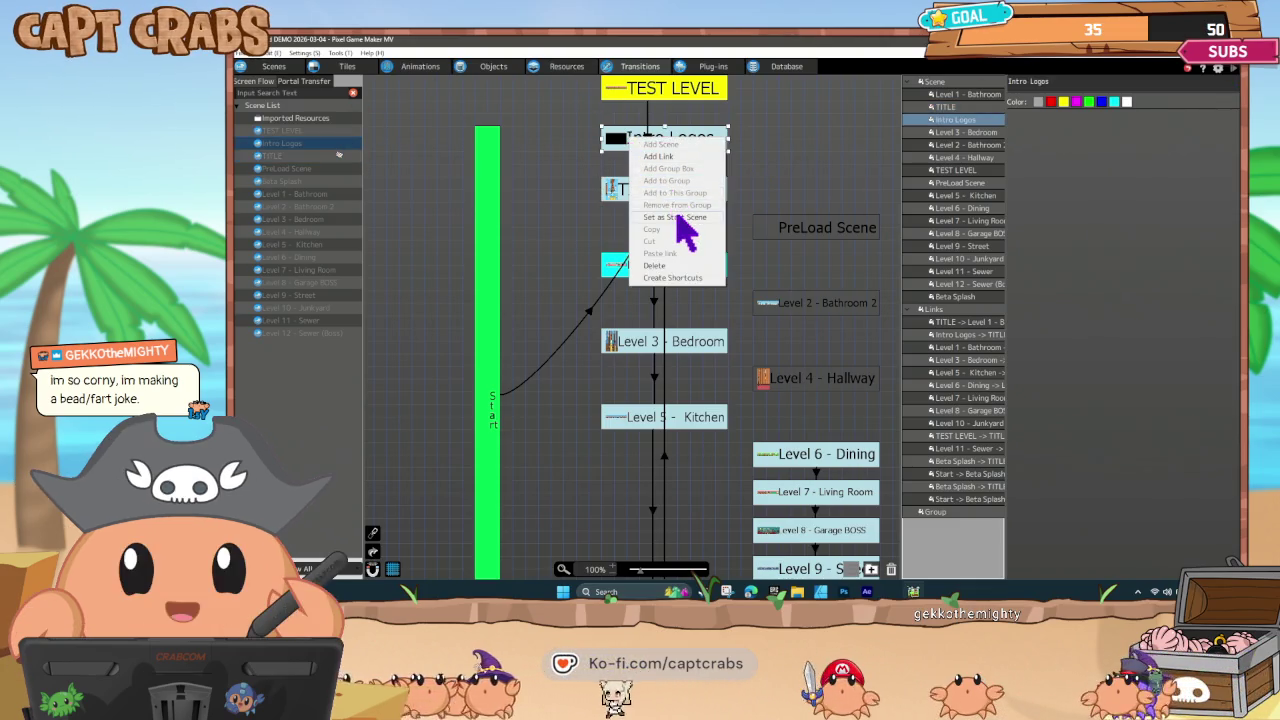
pyautogui.click(675, 217)
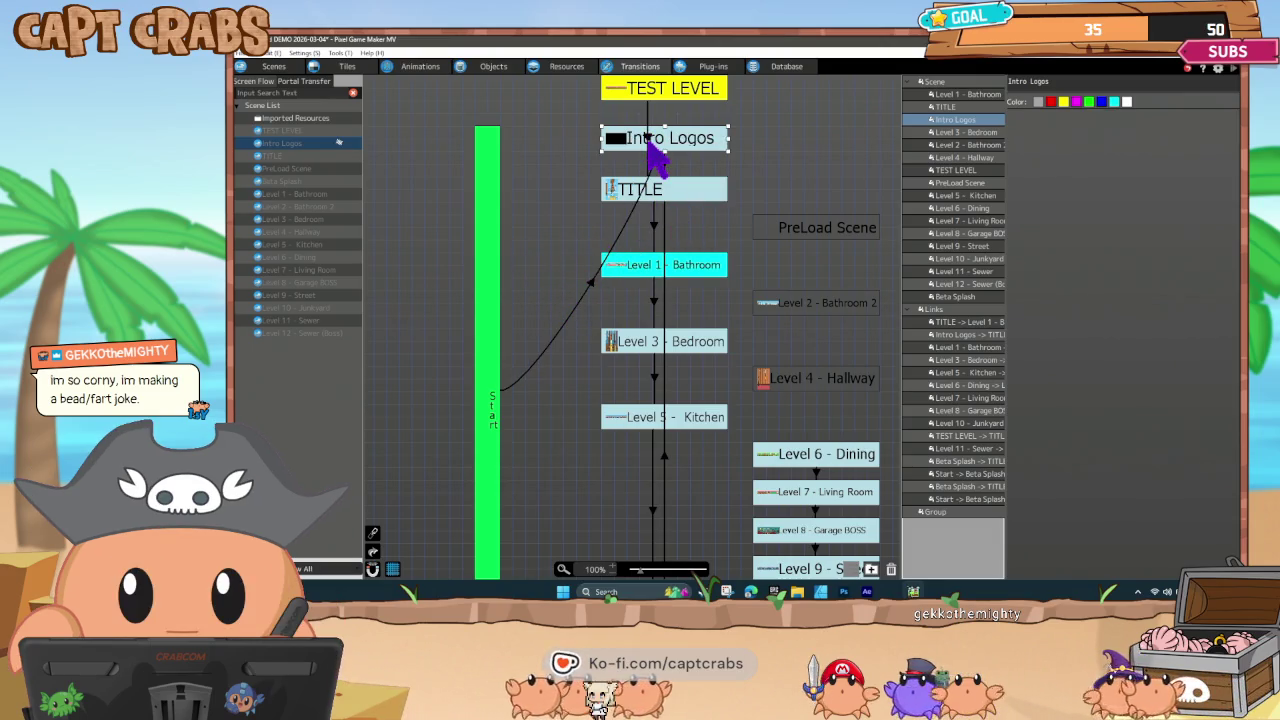
pyautogui.click(649, 145)
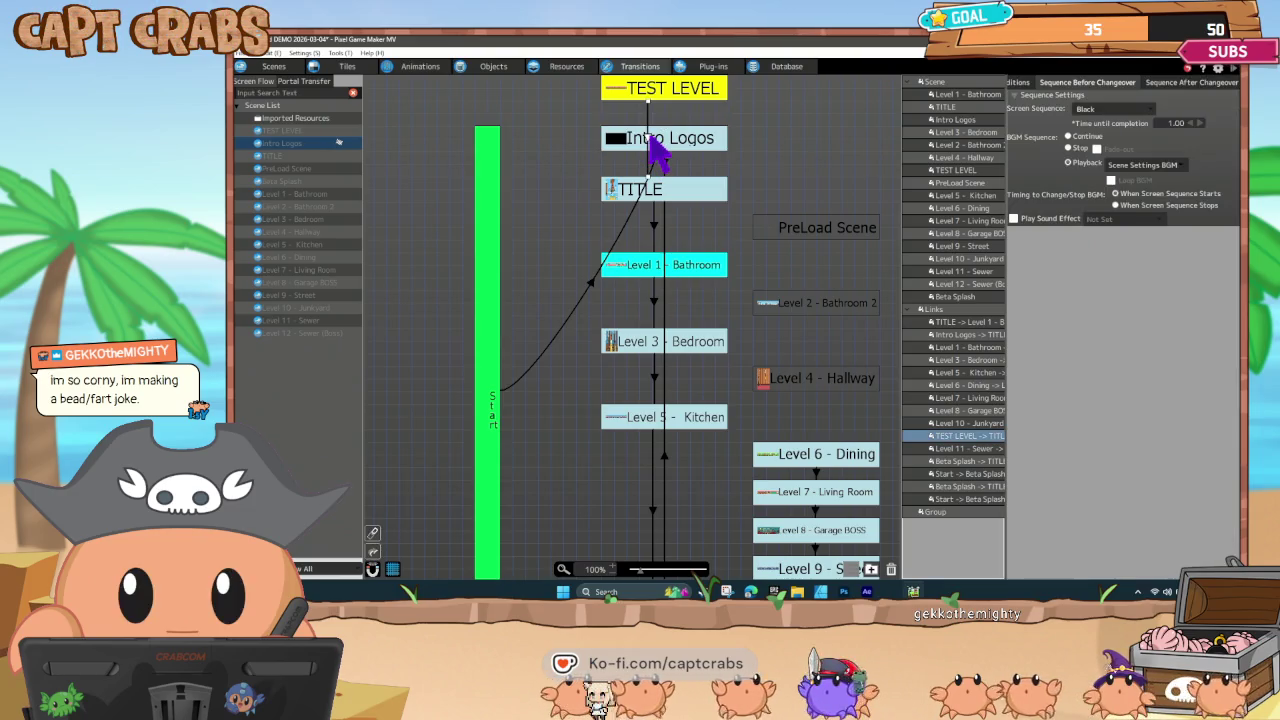
pyautogui.click(649, 145)
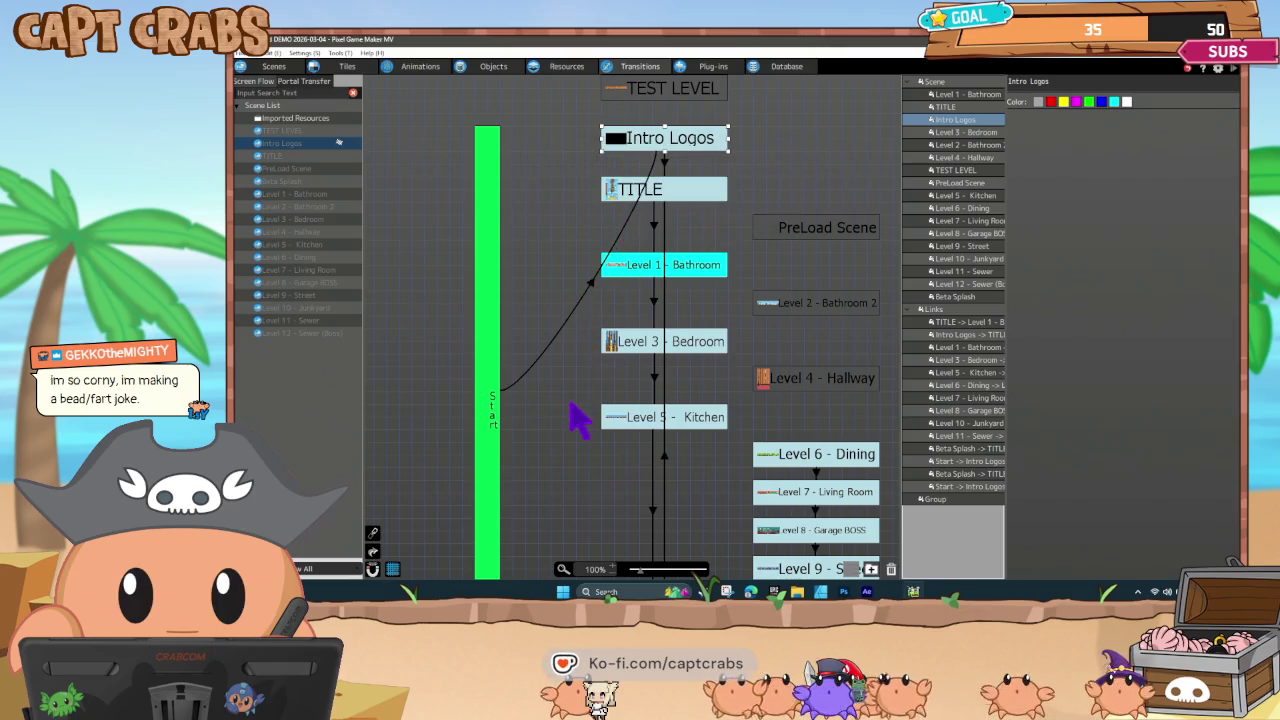
# Scroll the scene flow to the later levels and select the Level 5 - Kitchen link.
pyautogui.scroll(-6, 577, 412)
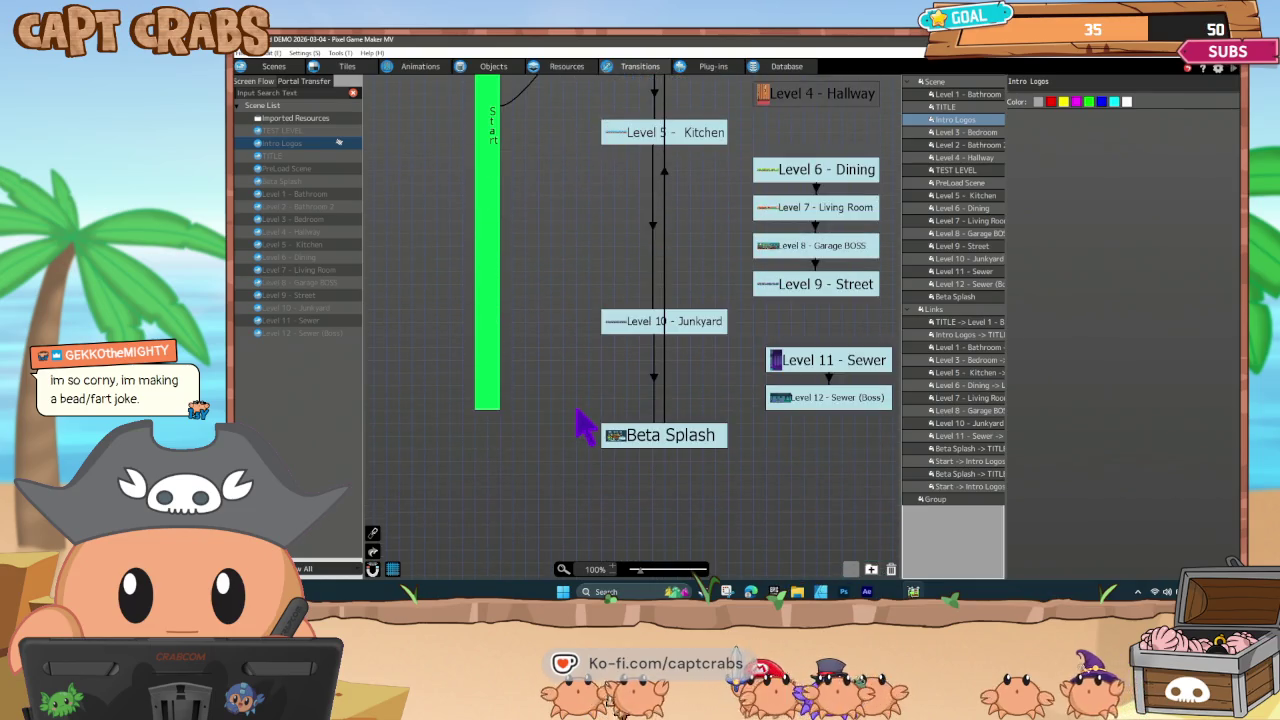
pyautogui.scroll(5, 577, 412)
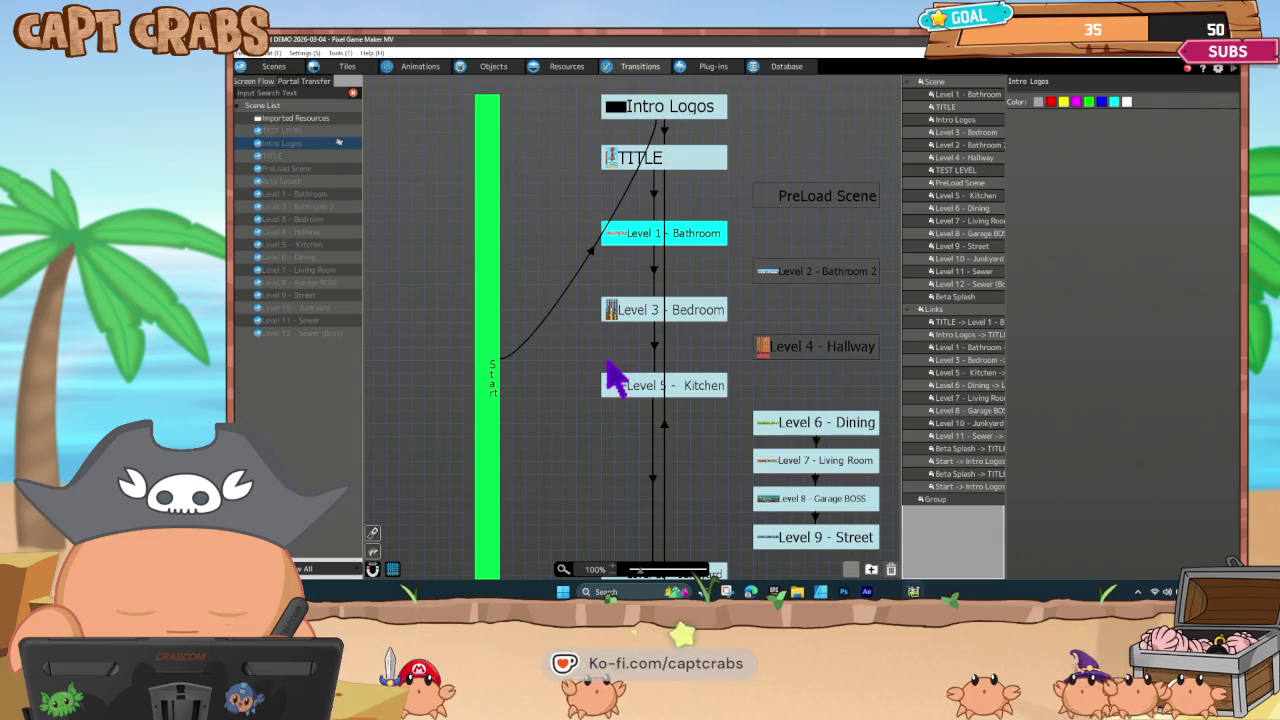
pyautogui.scroll(-3, 618, 388)
pyautogui.scroll(-3, 618, 390)
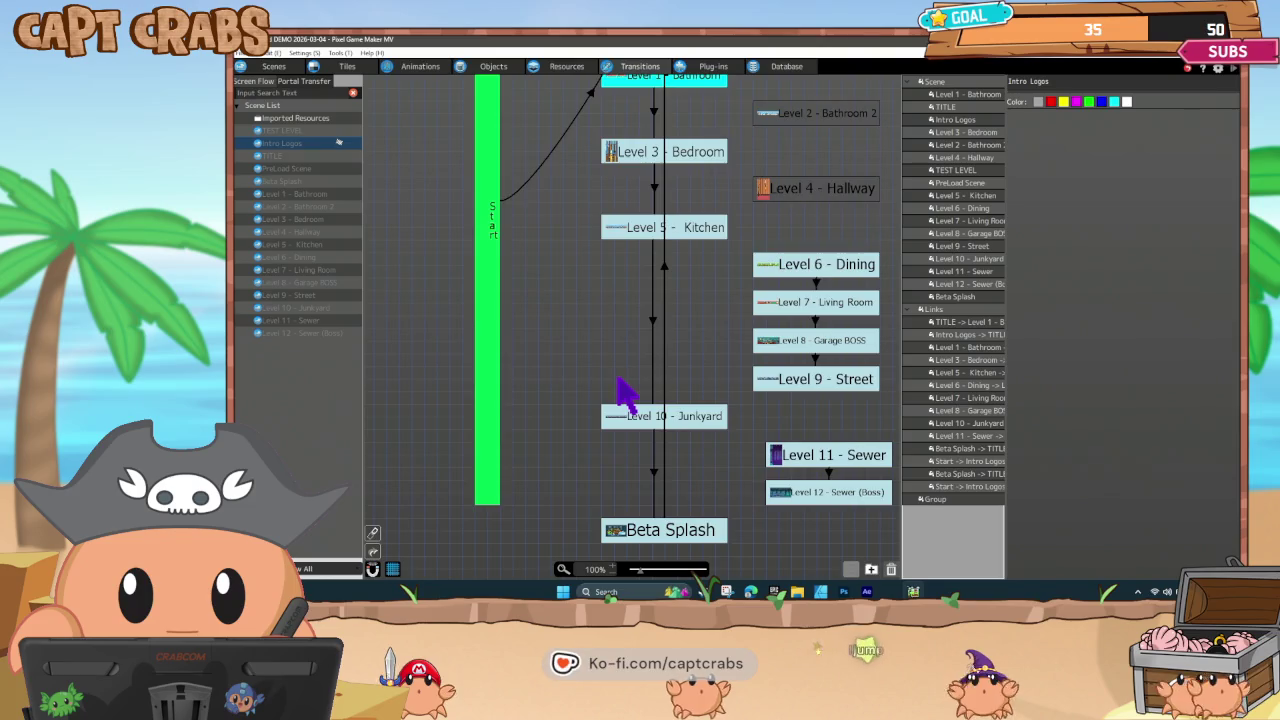
pyautogui.scroll(2, 620, 390)
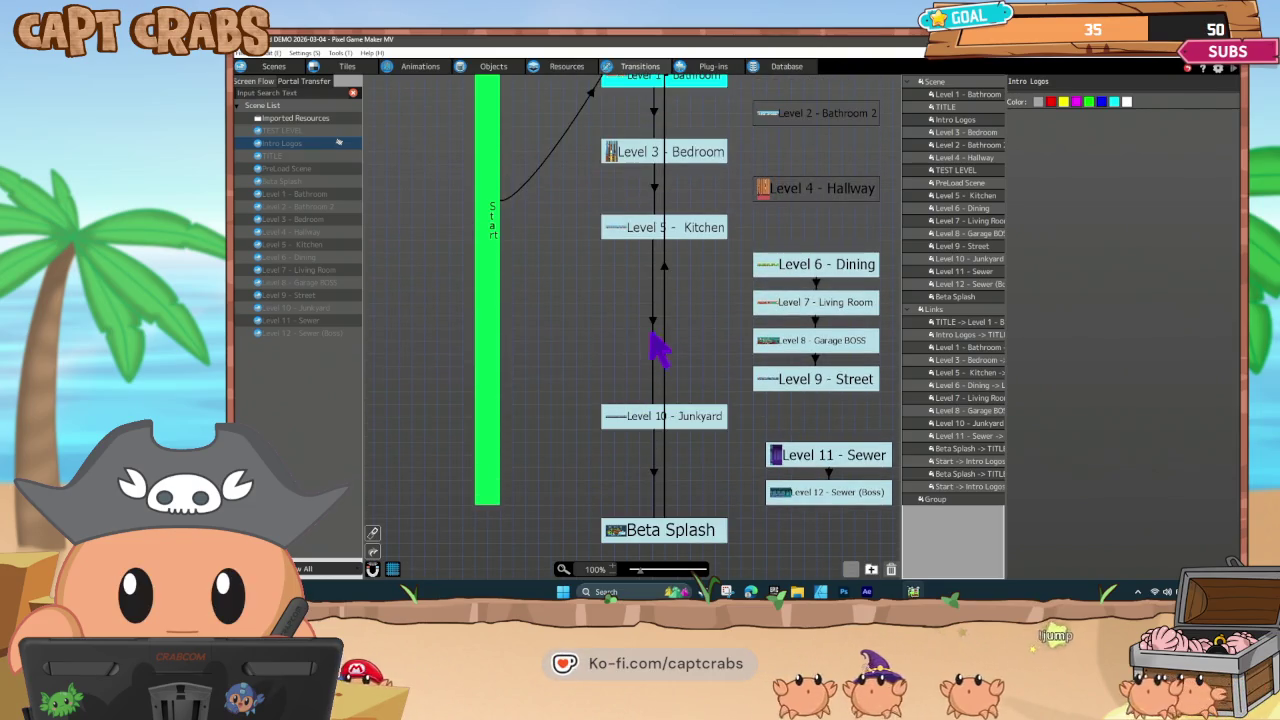
pyautogui.click(652, 321)
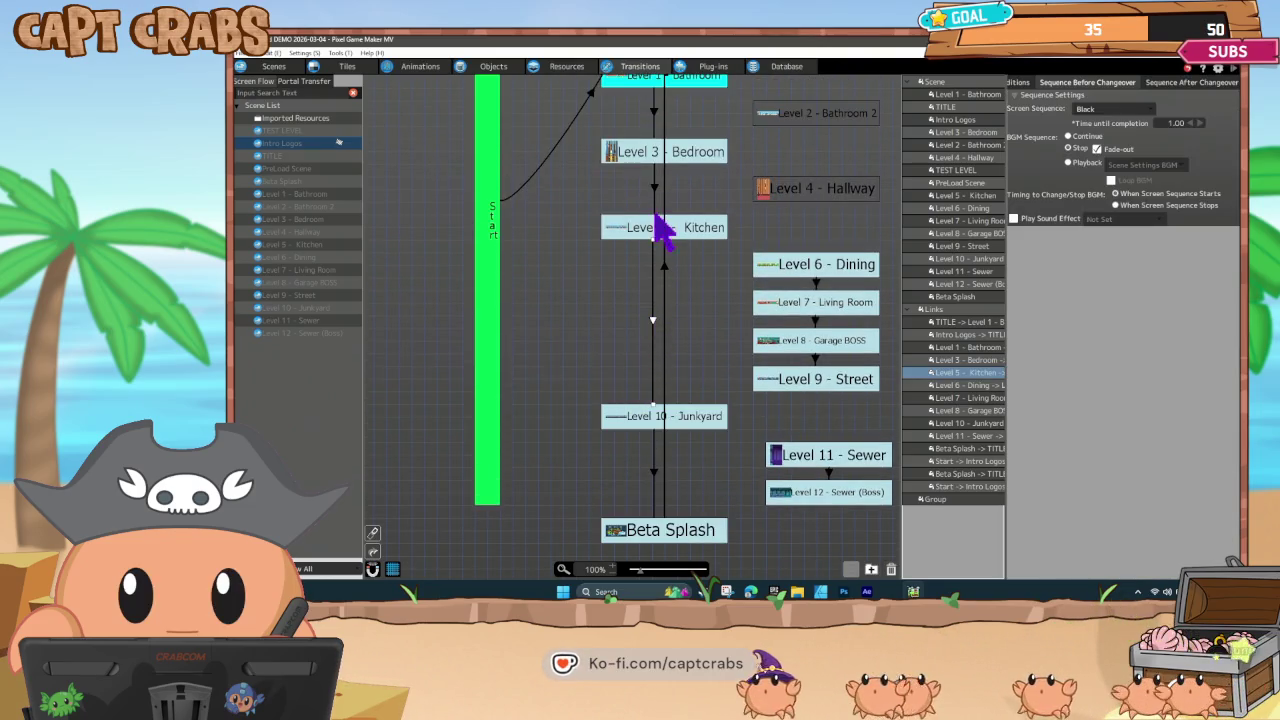
# Set the Level 10 - Junkyard to Beta Splash link's BGM to Stop with Fade-out, then save.
pyautogui.click(653, 188)
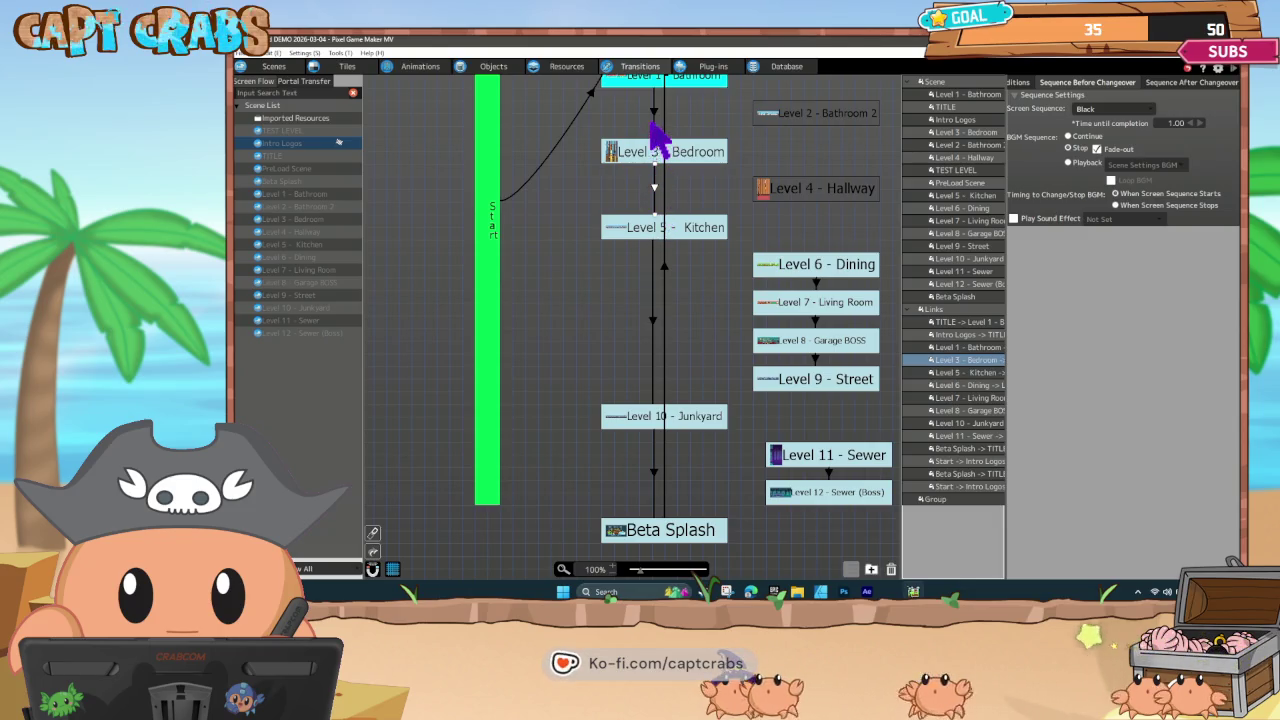
pyautogui.click(654, 125)
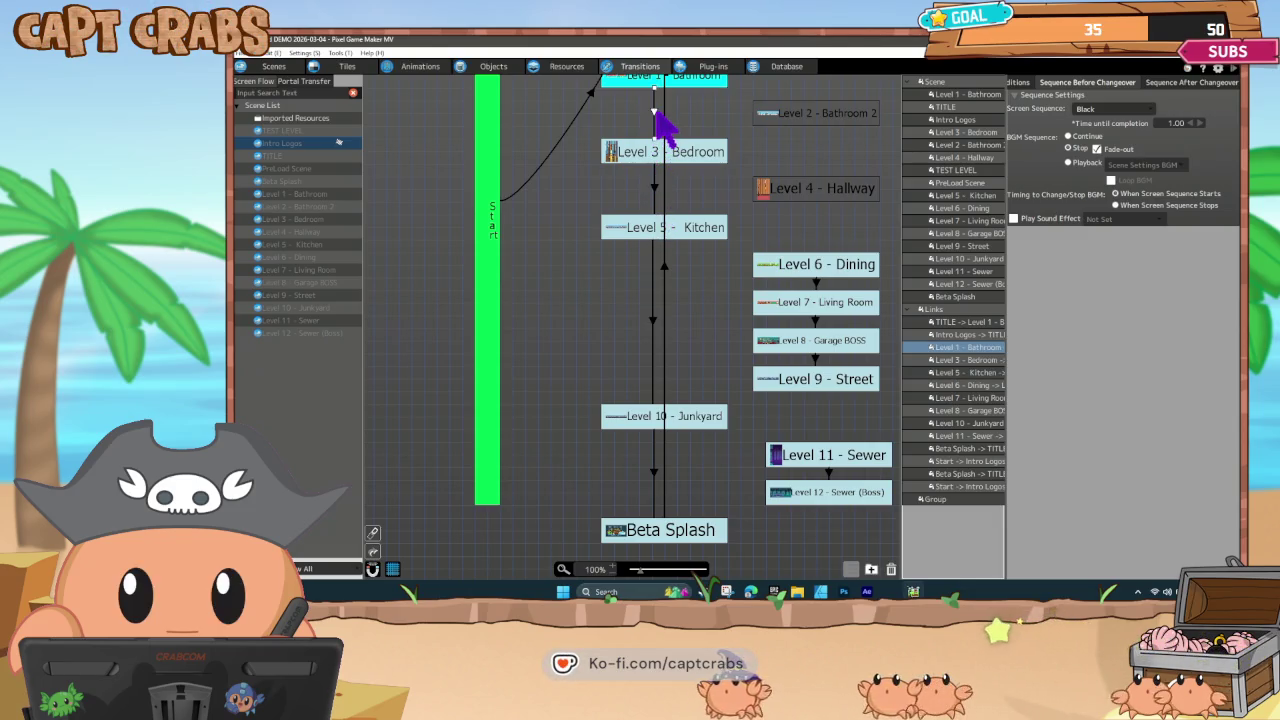
pyautogui.click(653, 472)
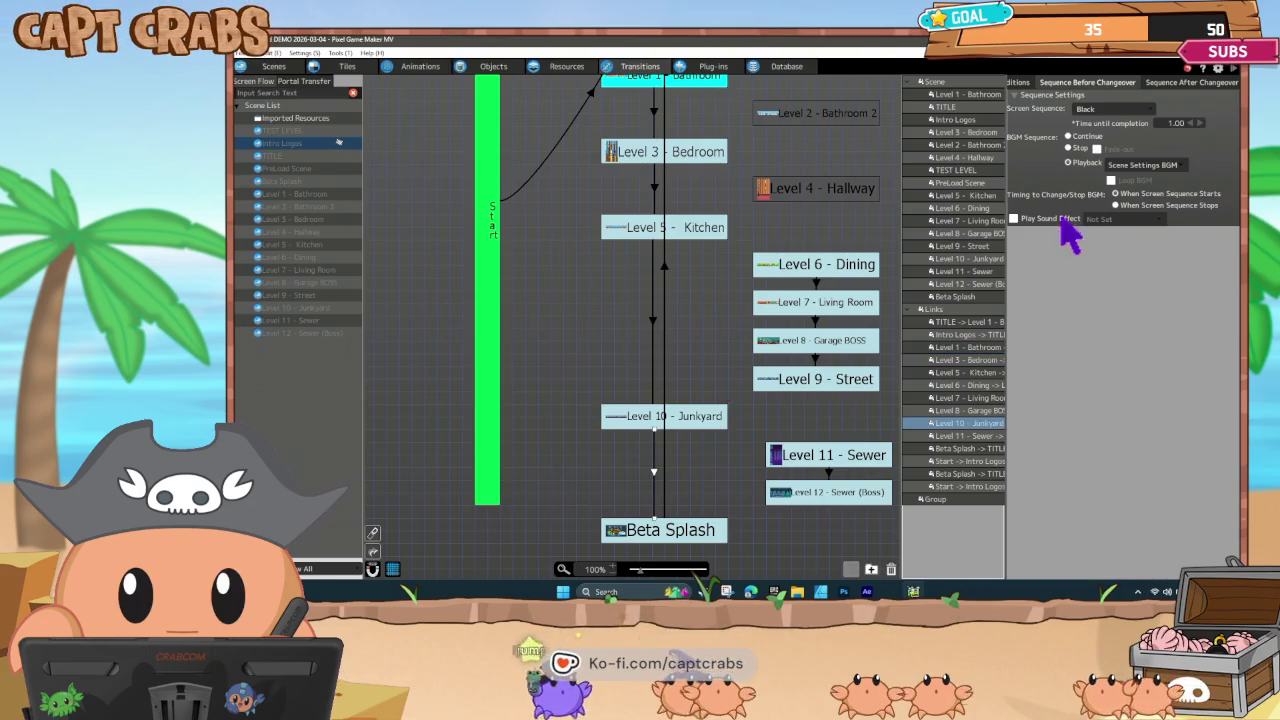
pyautogui.click(1068, 148)
pyautogui.click(1098, 149)
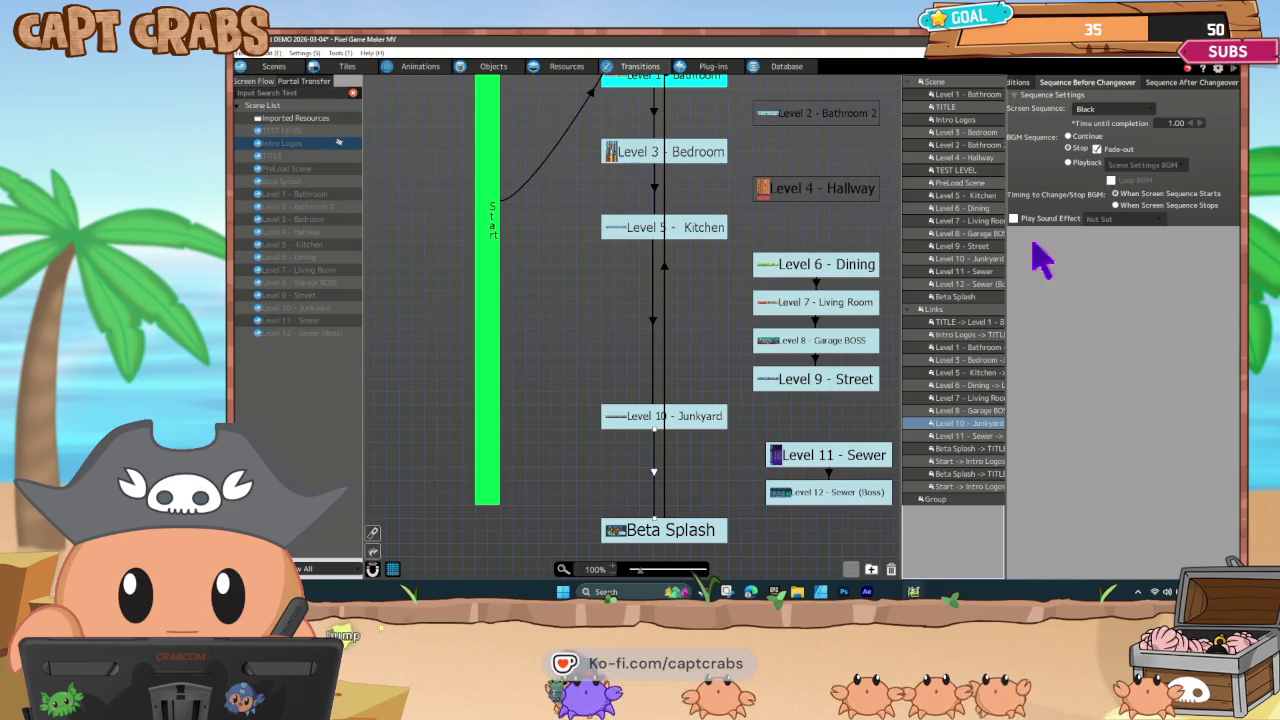
pyautogui.click(645, 462)
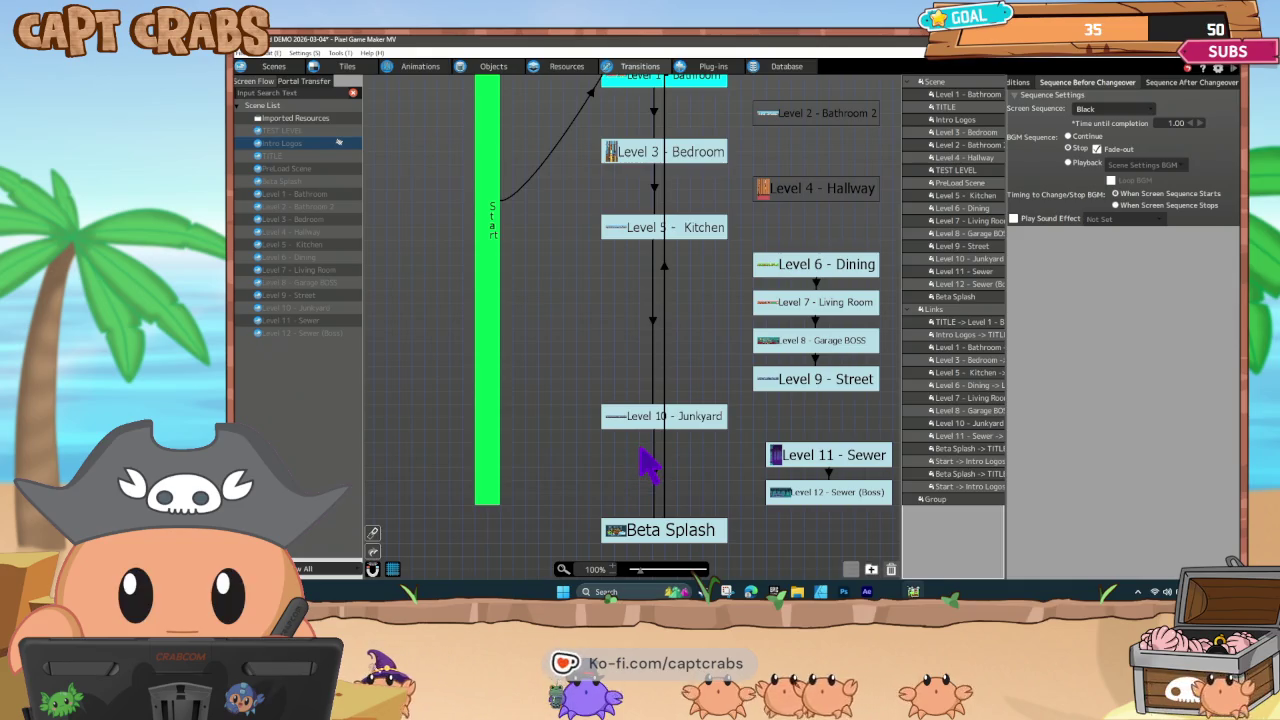
pyautogui.hotkey('ctrl', 's')
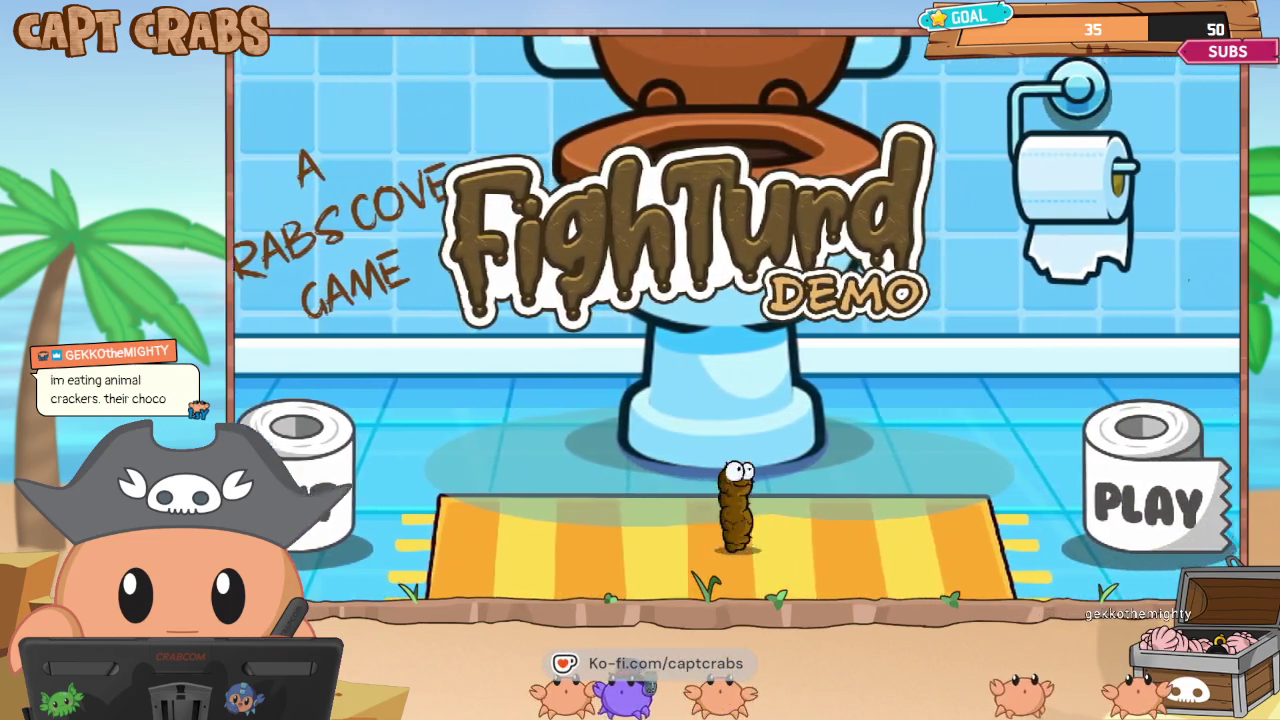
# Collect coins on the first level, then return to the main menu from the pause menu.
pyautogui.press('Right')
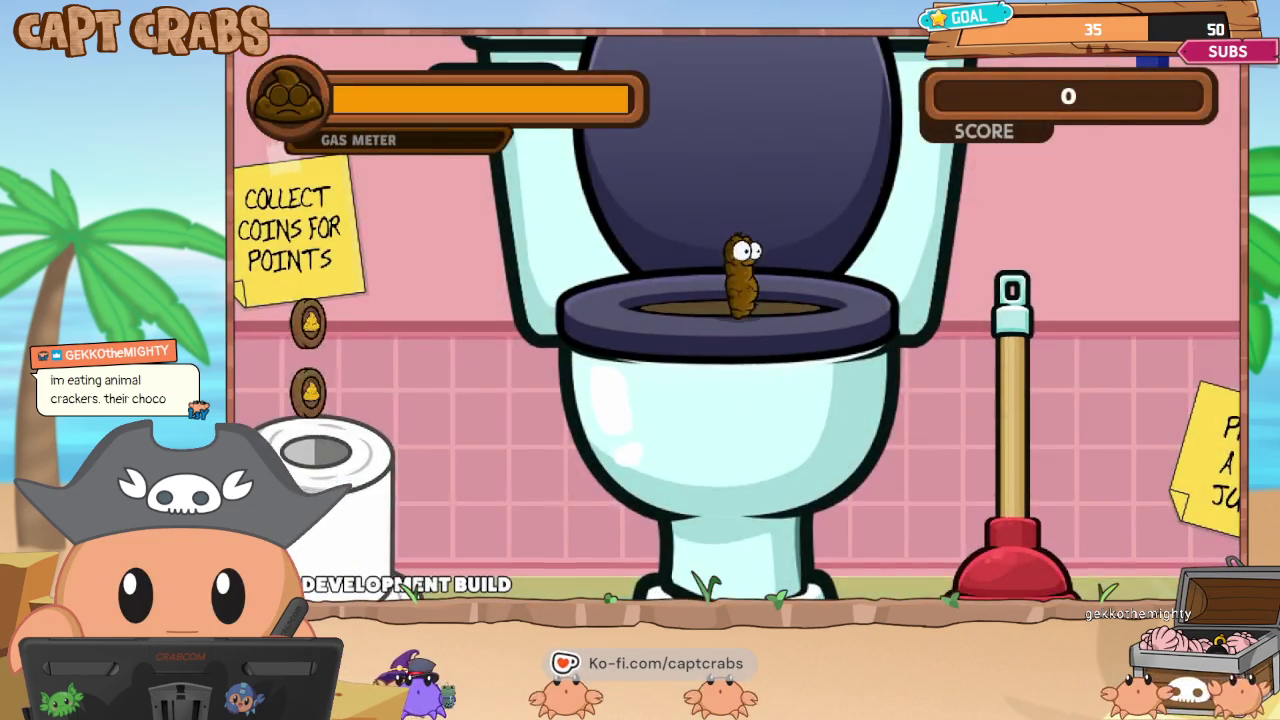
pyautogui.press('Left')
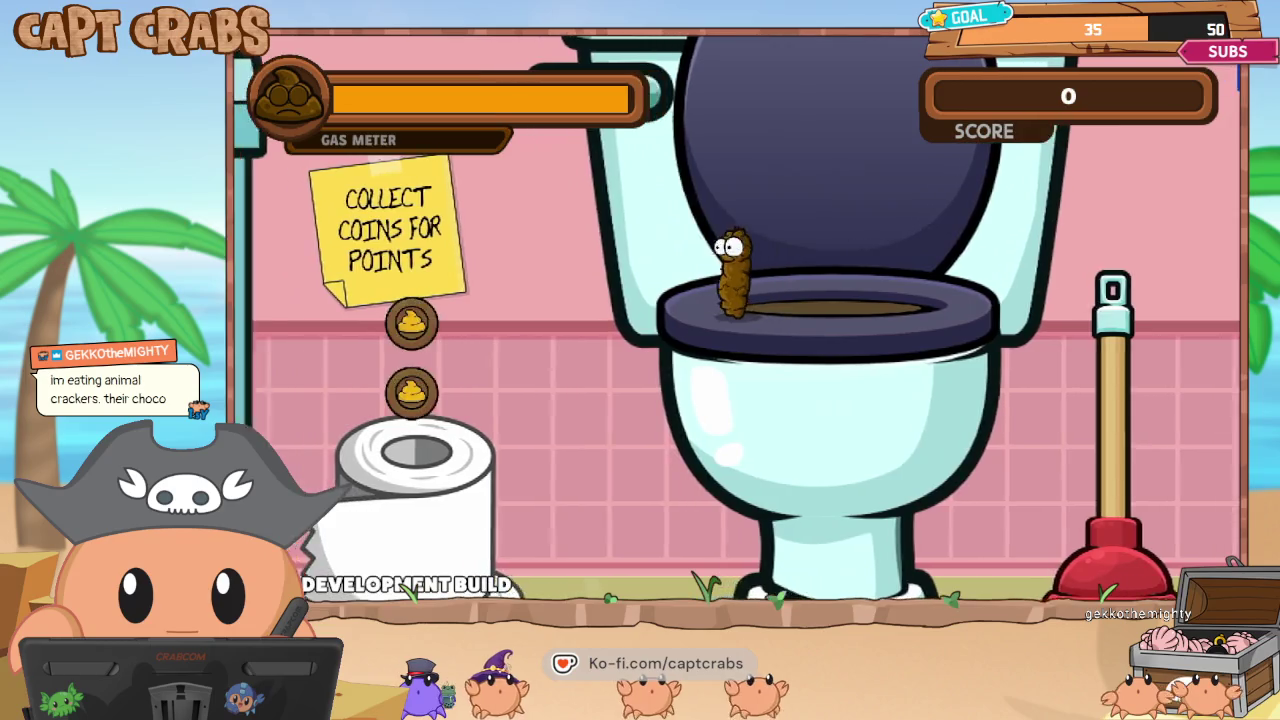
pyautogui.press('Left')
pyautogui.press('space')
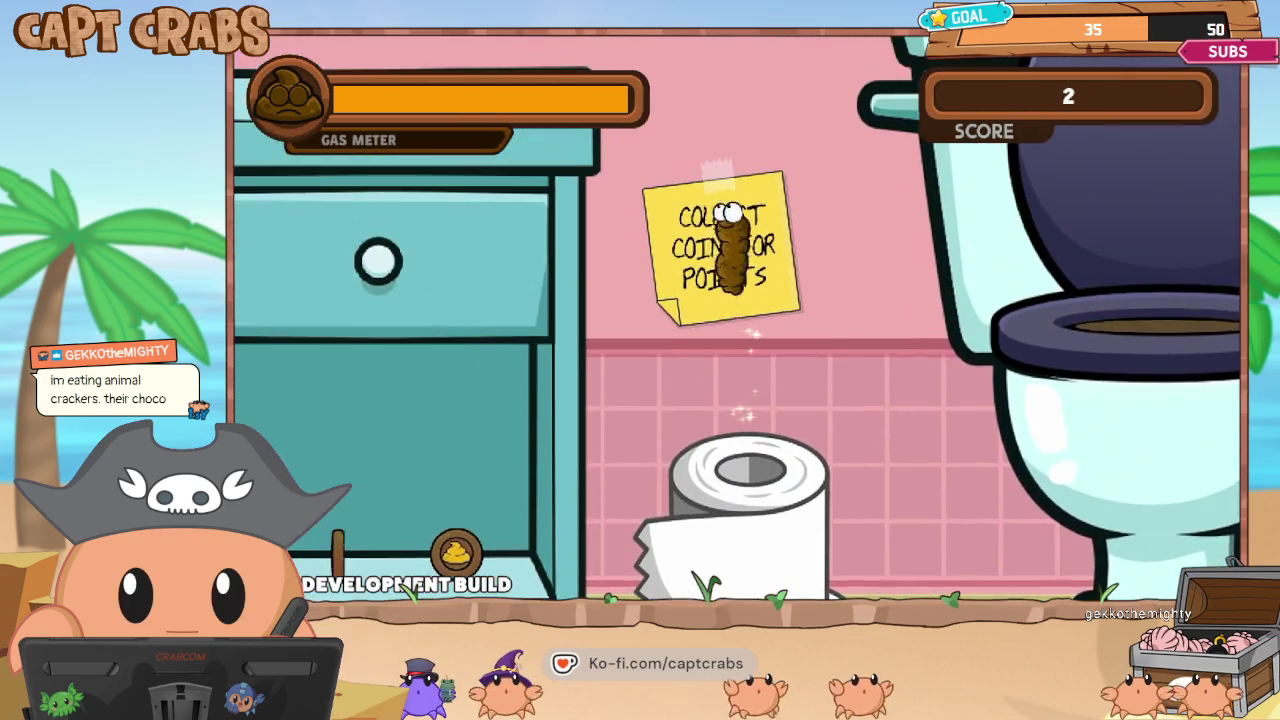
pyautogui.press('Escape')
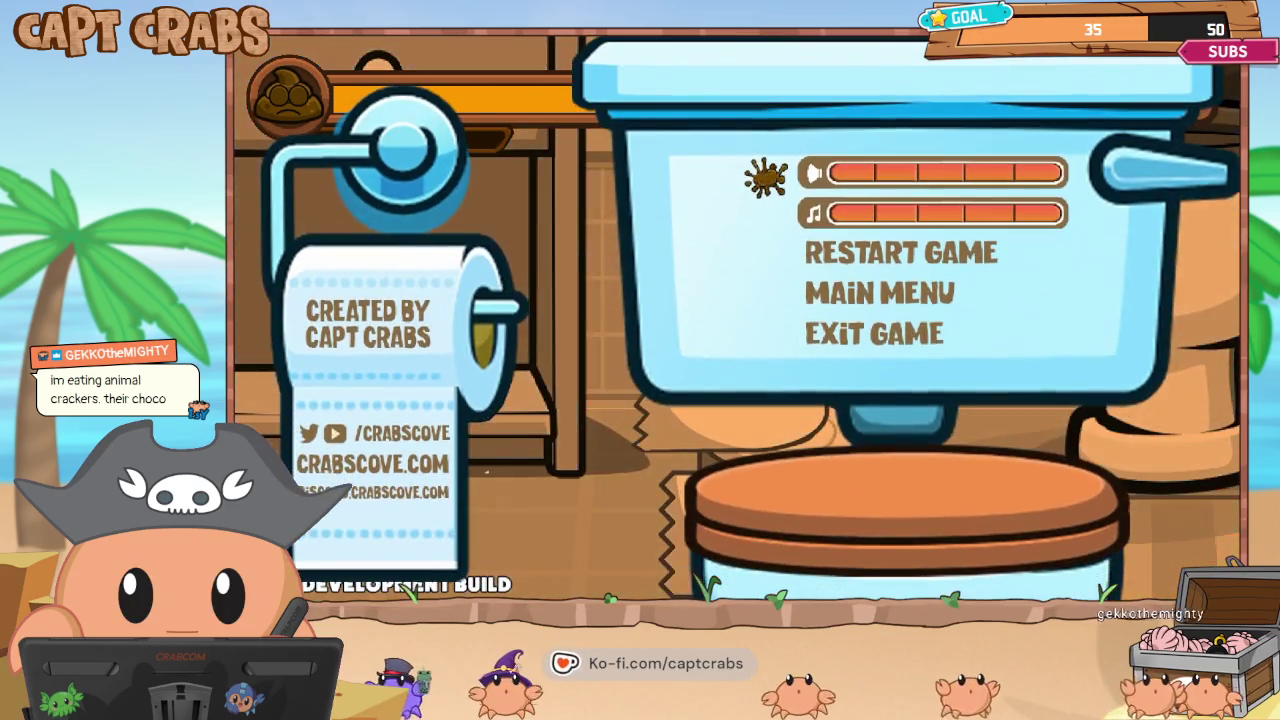
pyautogui.press('Down')
pyautogui.press('Down')
pyautogui.press('Return')
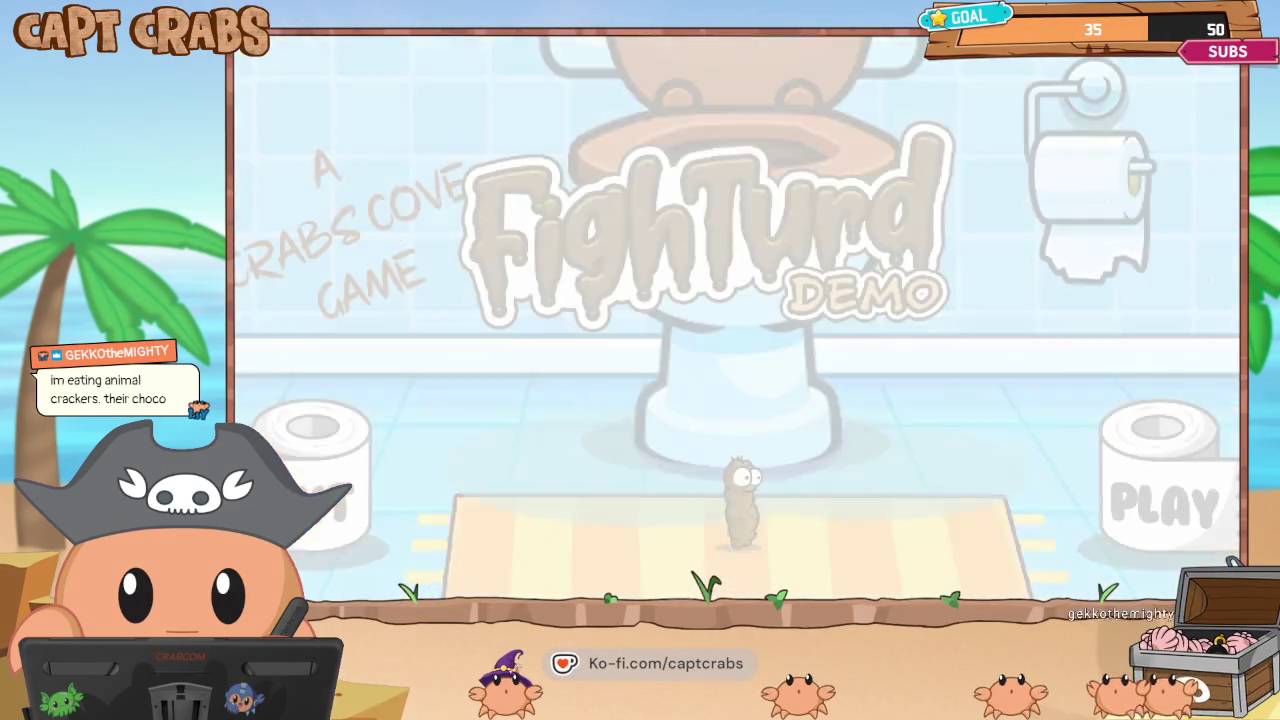
# Walk into PLAY to restart, then exit the test game from the pause menu.
pyautogui.press('Right')
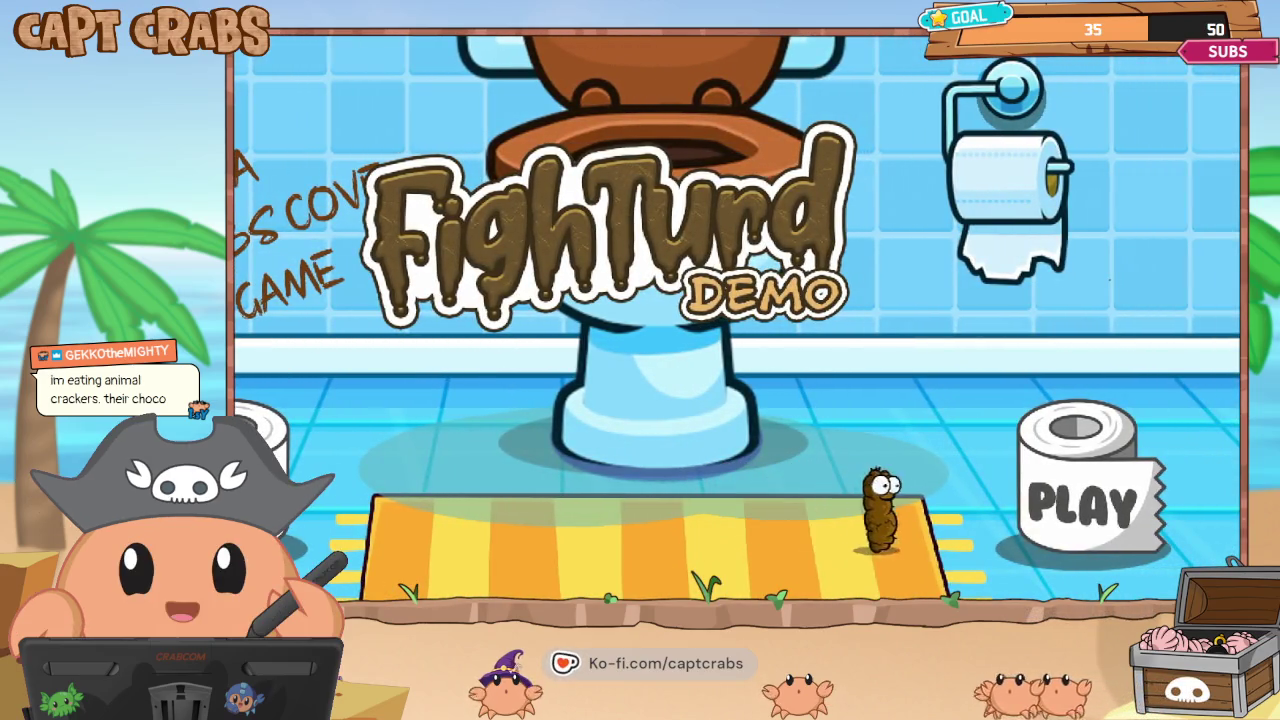
pyautogui.press('Right')
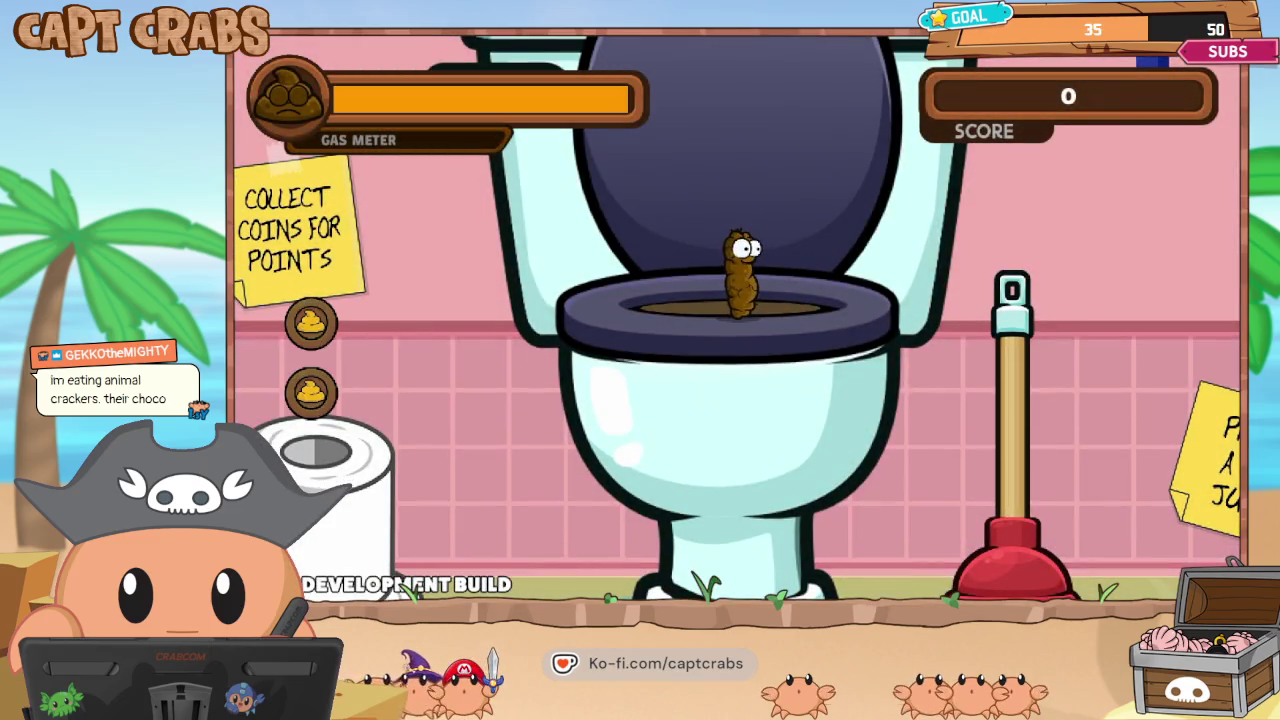
pyautogui.press('Escape')
pyautogui.press('Down')
pyautogui.press('Down')
pyautogui.press('Down')
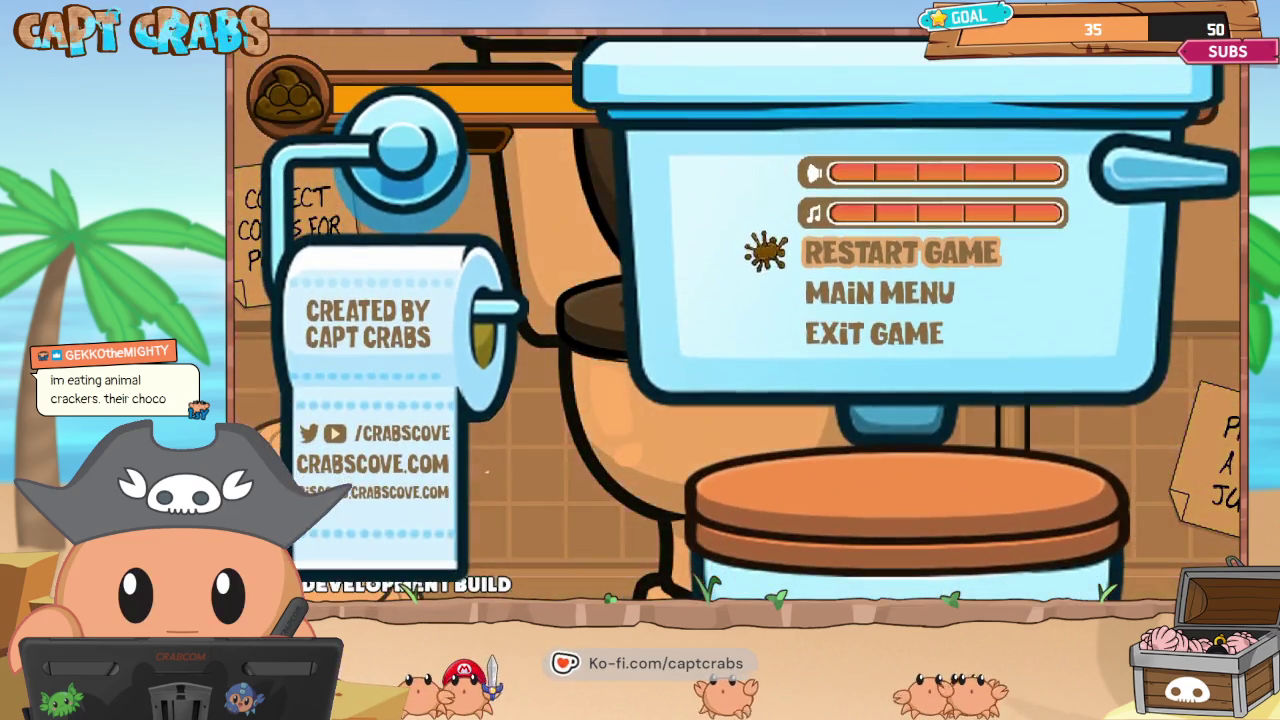
pyautogui.press('Return')
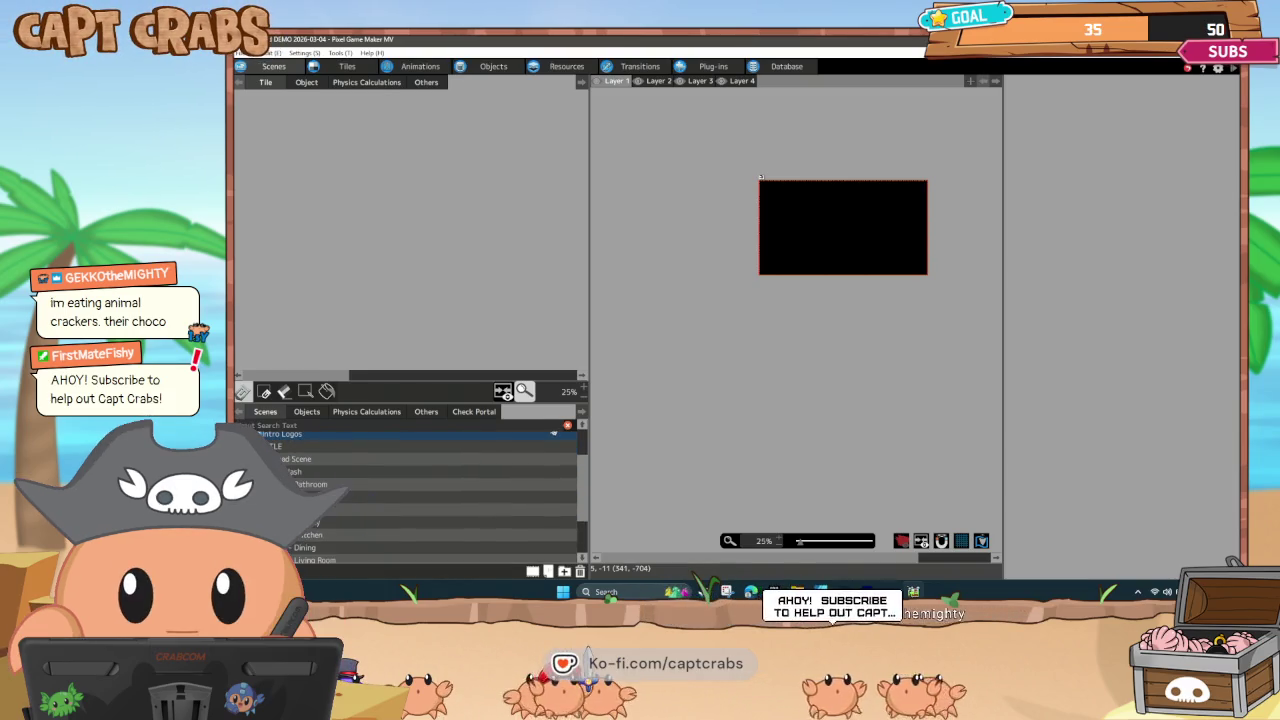
# Open the Level 10 - Junkyard scene in the editor.
pyautogui.scroll(-2, 409, 500)
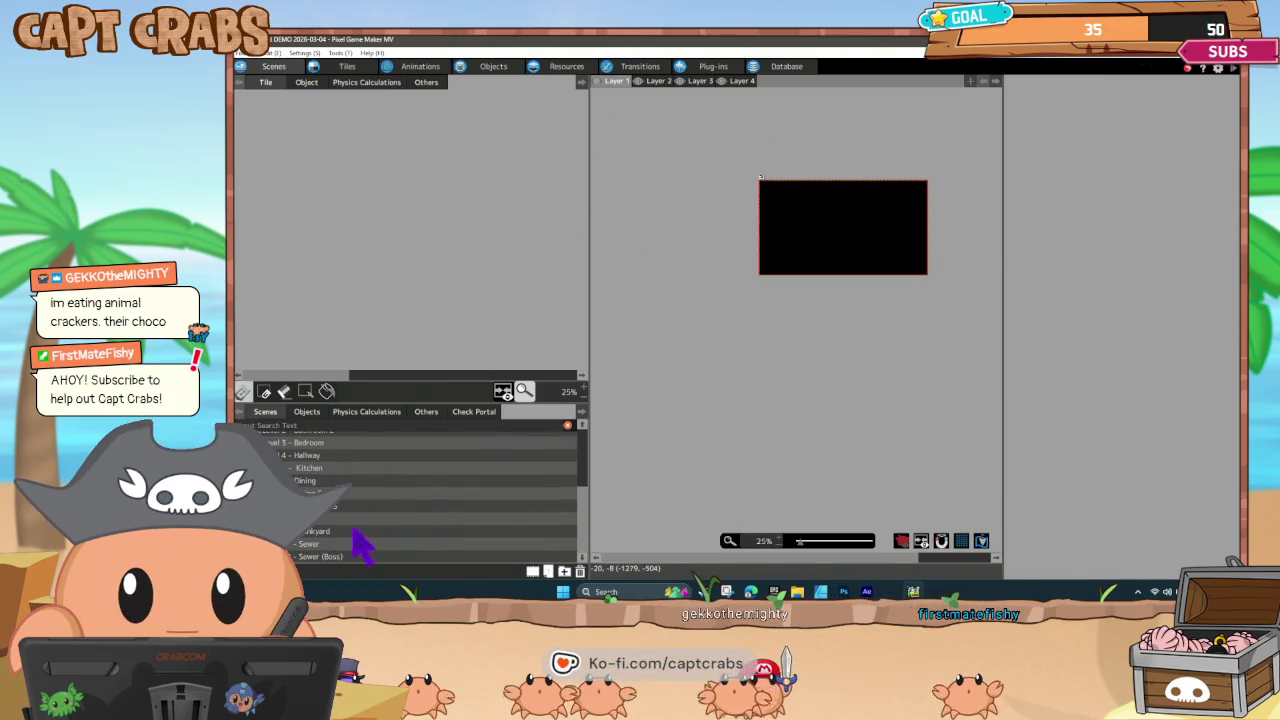
pyautogui.click(370, 531)
pyautogui.moveTo(856, 353)
pyautogui.mouseDown()
pyautogui.moveTo(777, 366)
pyautogui.moveTo(800, 362)
pyautogui.mouseUp()
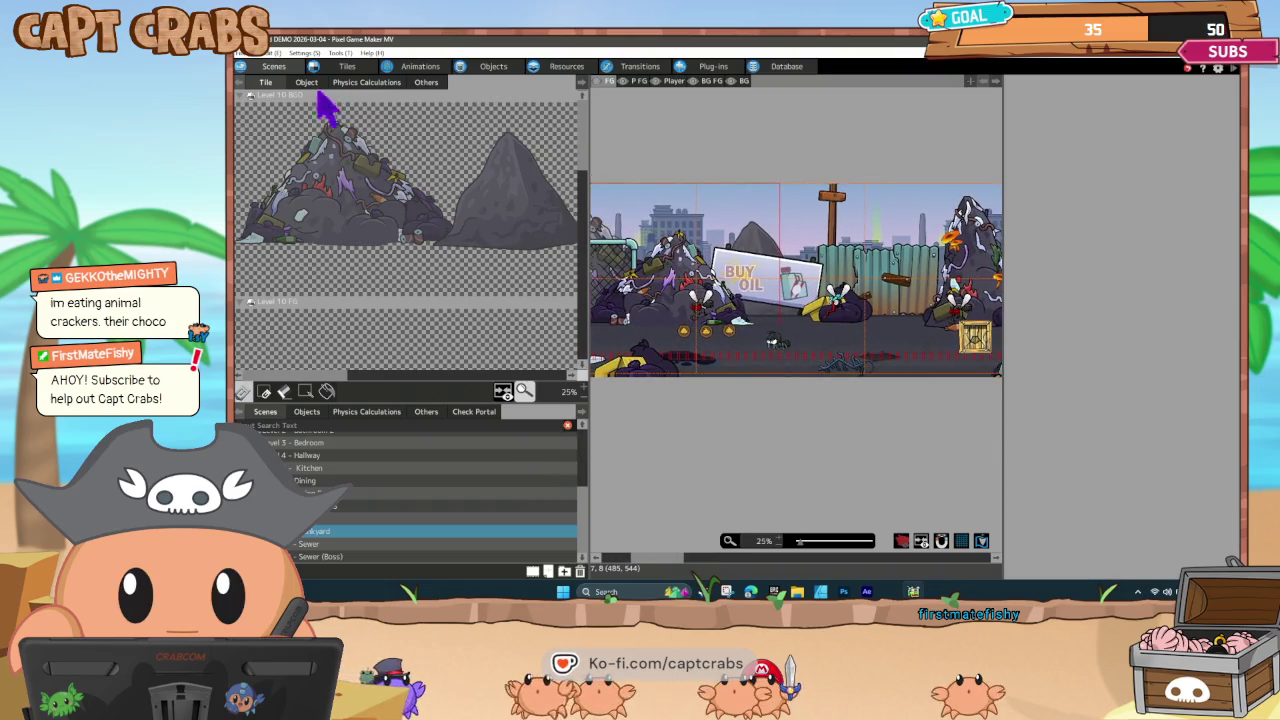
# Place a Beach Ball 3 object in the junkyard level and save the project.
pyautogui.click(306, 83)
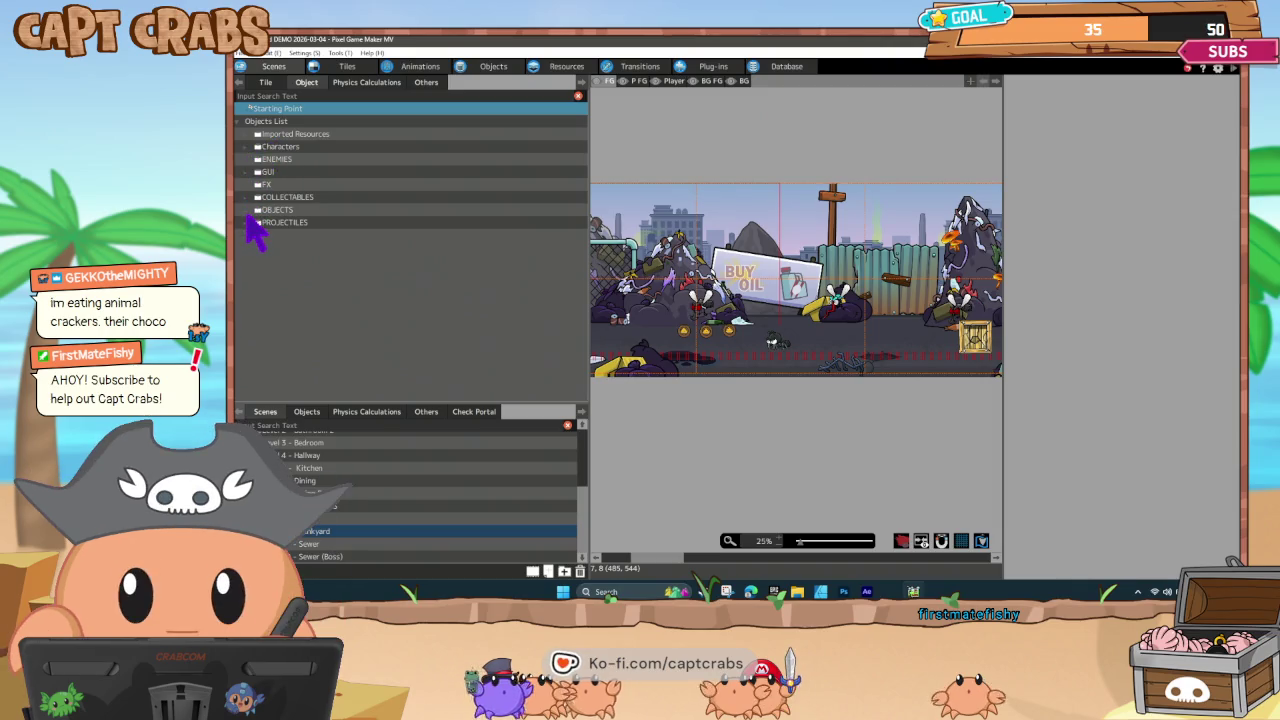
pyautogui.click(246, 210)
pyautogui.click(286, 222)
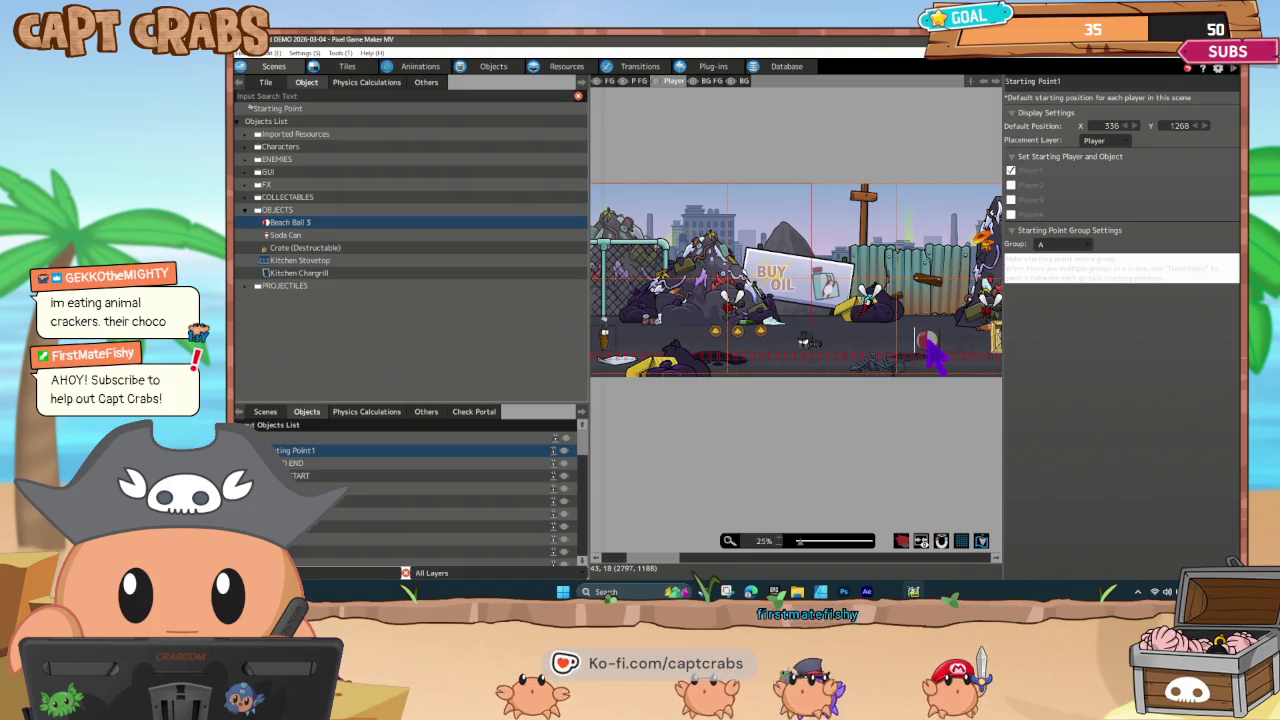
pyautogui.click(927, 342)
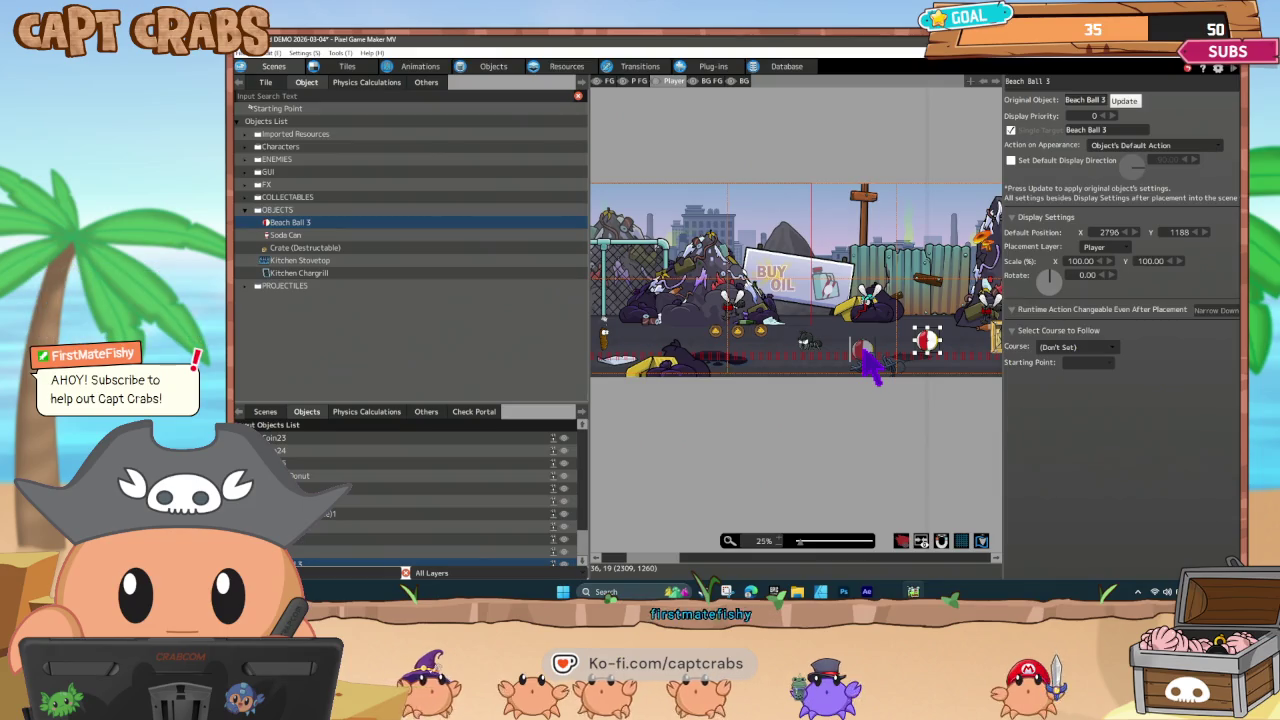
pyautogui.moveTo(755, 425); pyautogui.dragTo(800, 429)
pyautogui.hotkey('ctrl', 's')
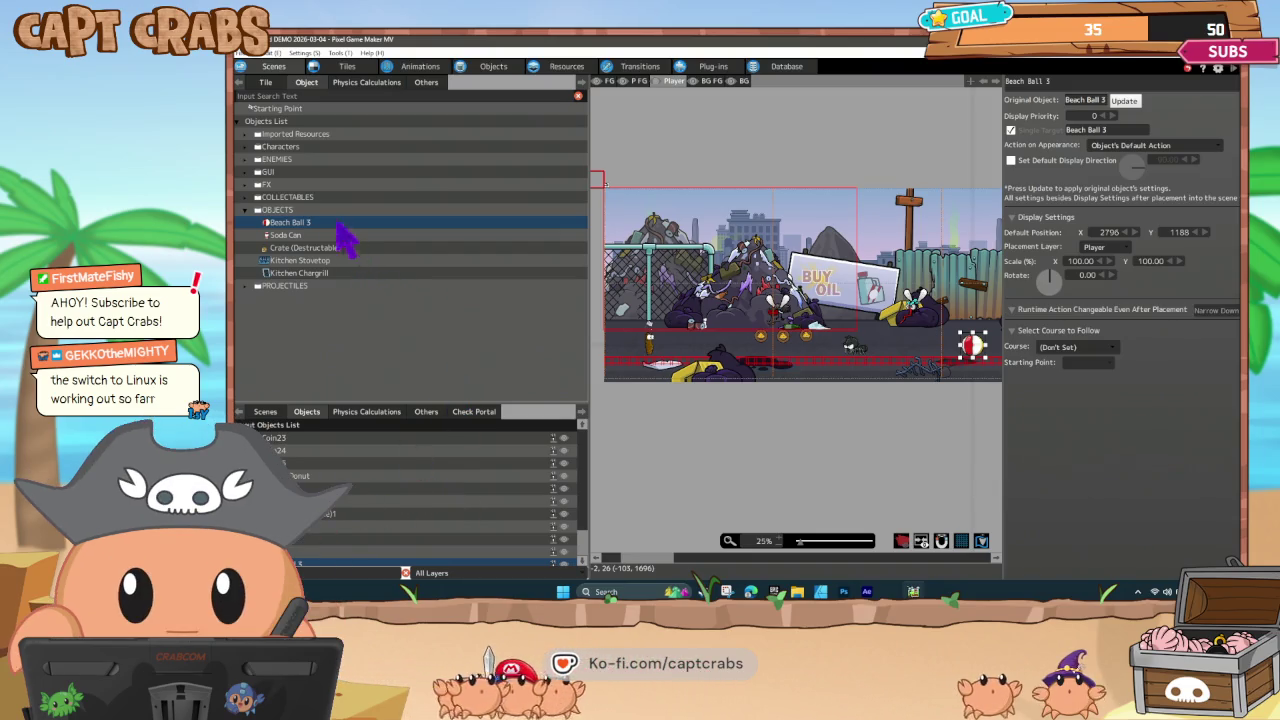
pyautogui.click(266, 411)
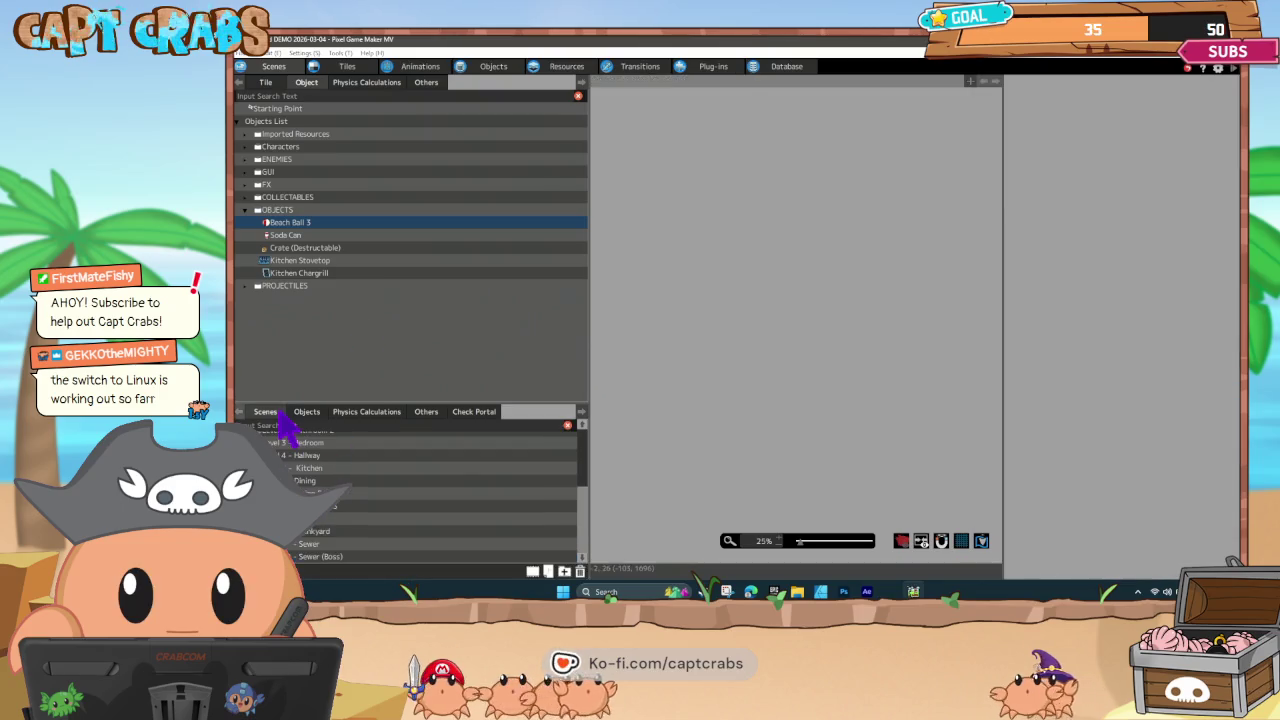
# Open the Logos scene and bring up the File menu.
pyautogui.scroll(1, 358, 536)
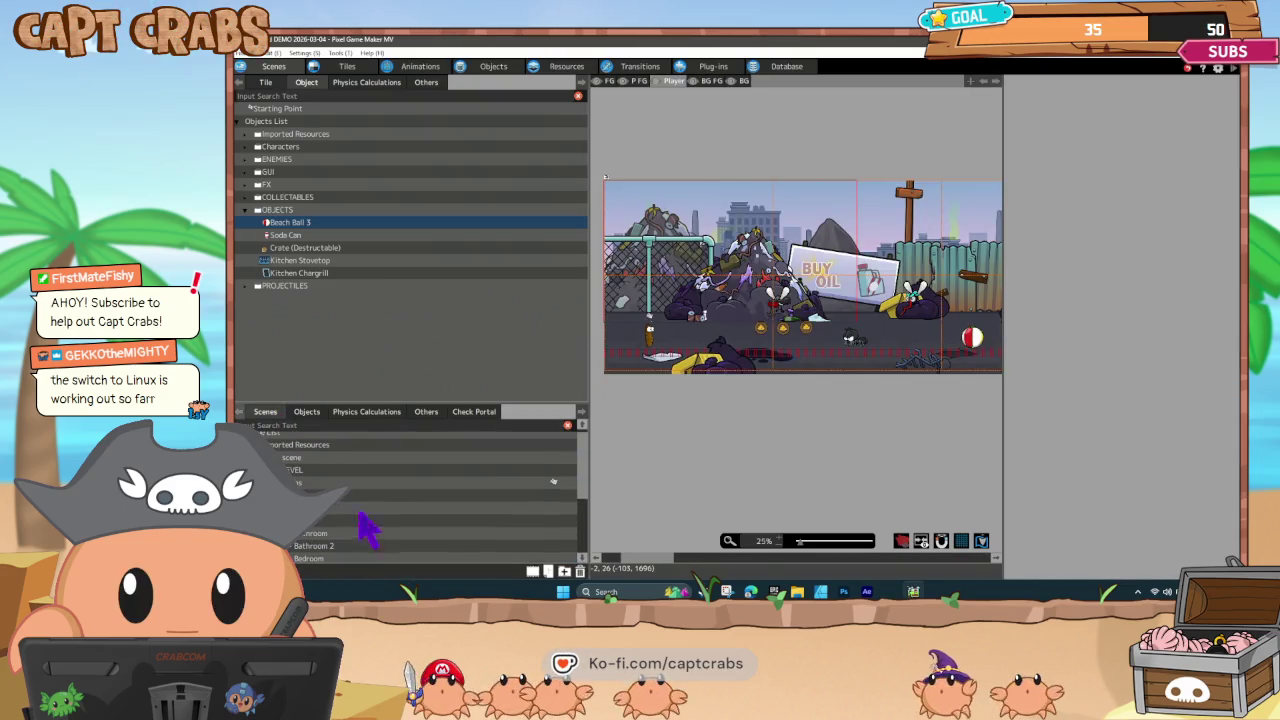
pyautogui.click(412, 484)
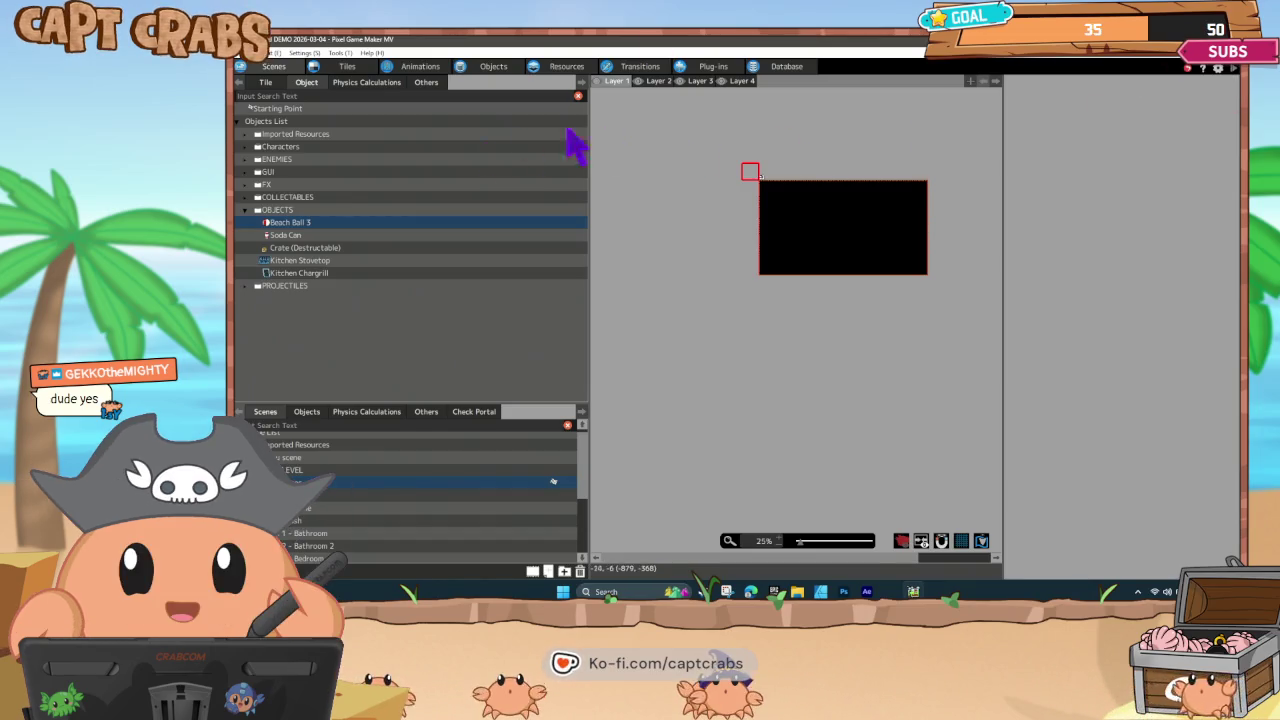
pyautogui.click(455, 486)
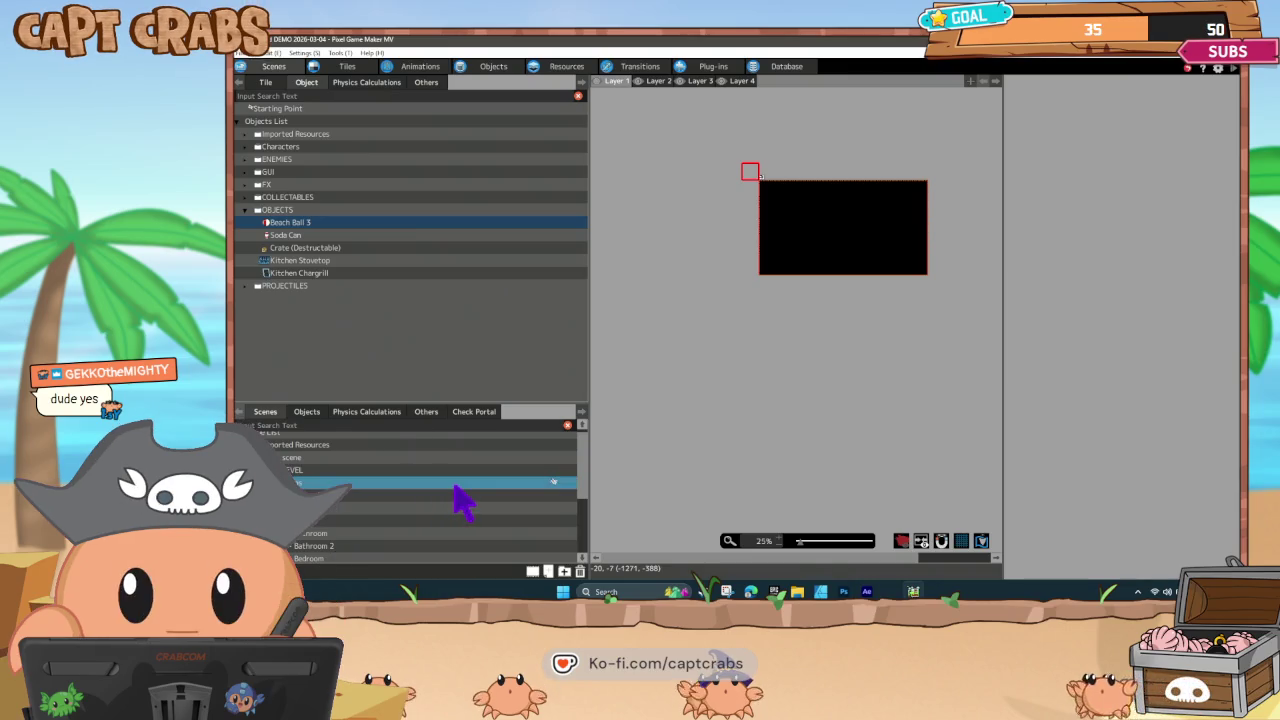
pyautogui.click(258, 53)
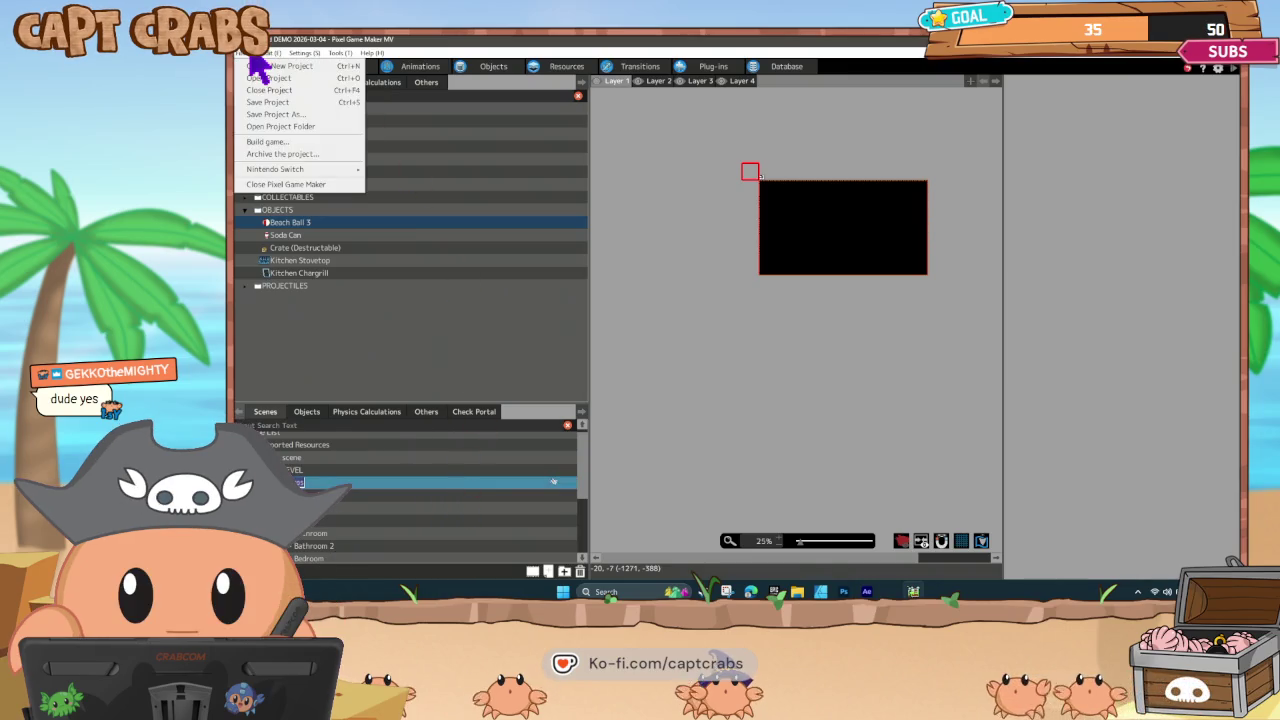
# Open the Windows game build settings and browse the output folder to the Desktop.
pyautogui.click(267, 143)
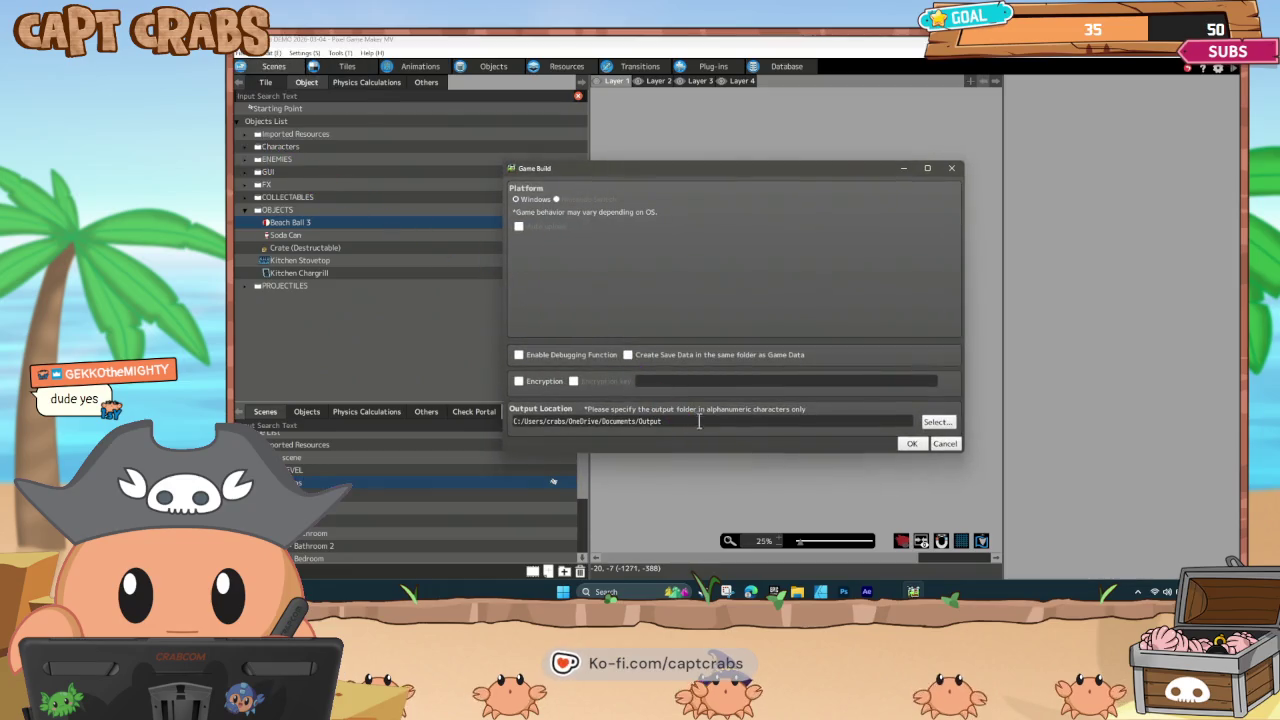
pyautogui.click(937, 423)
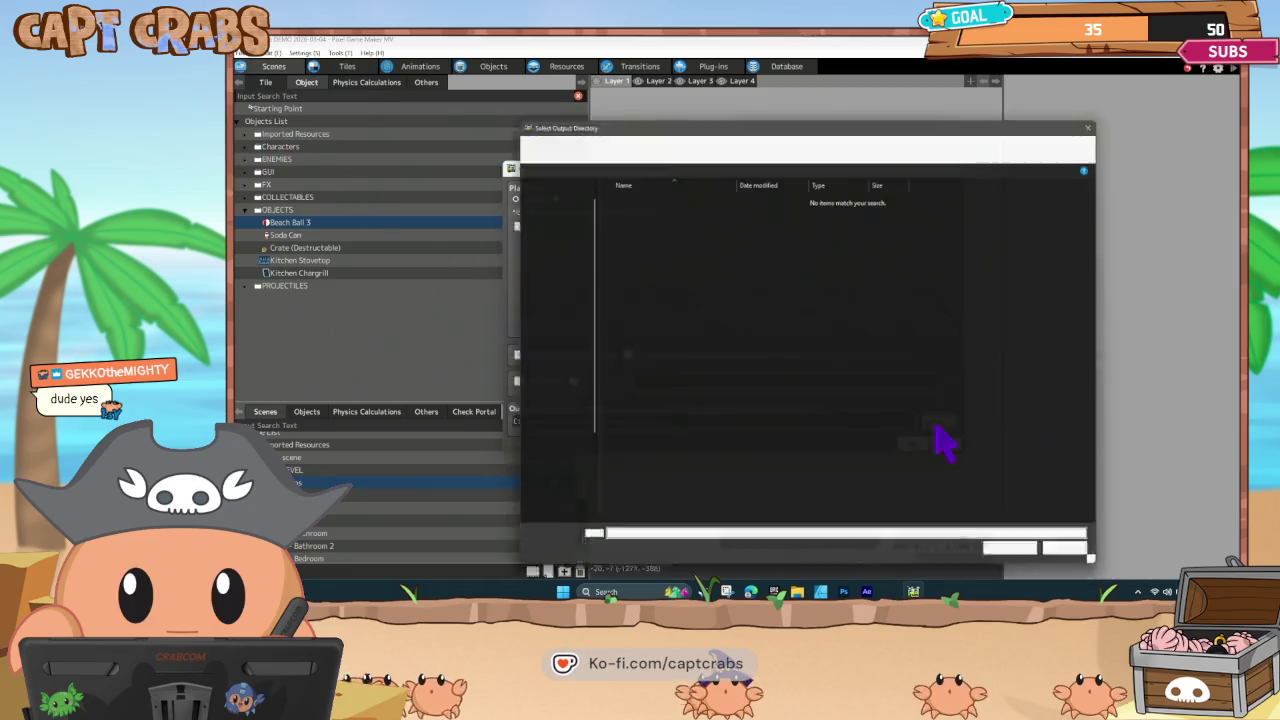
pyautogui.click(548, 216)
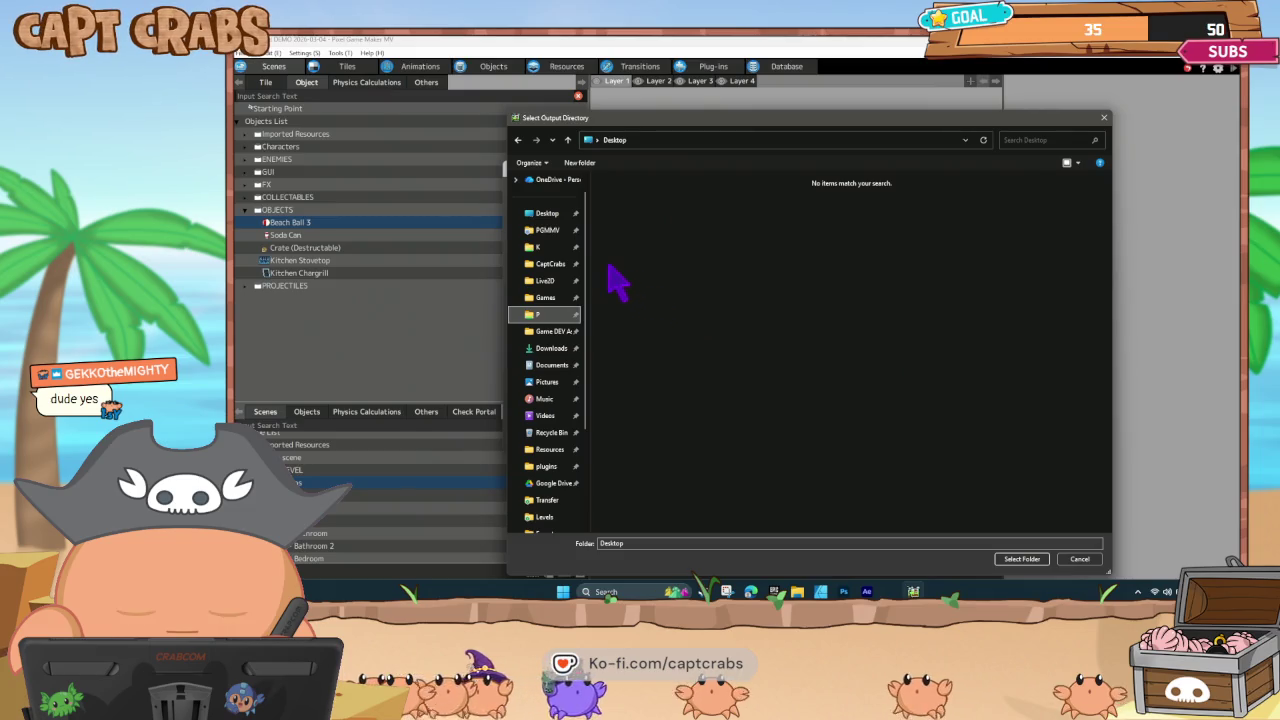
pyautogui.click(550, 215)
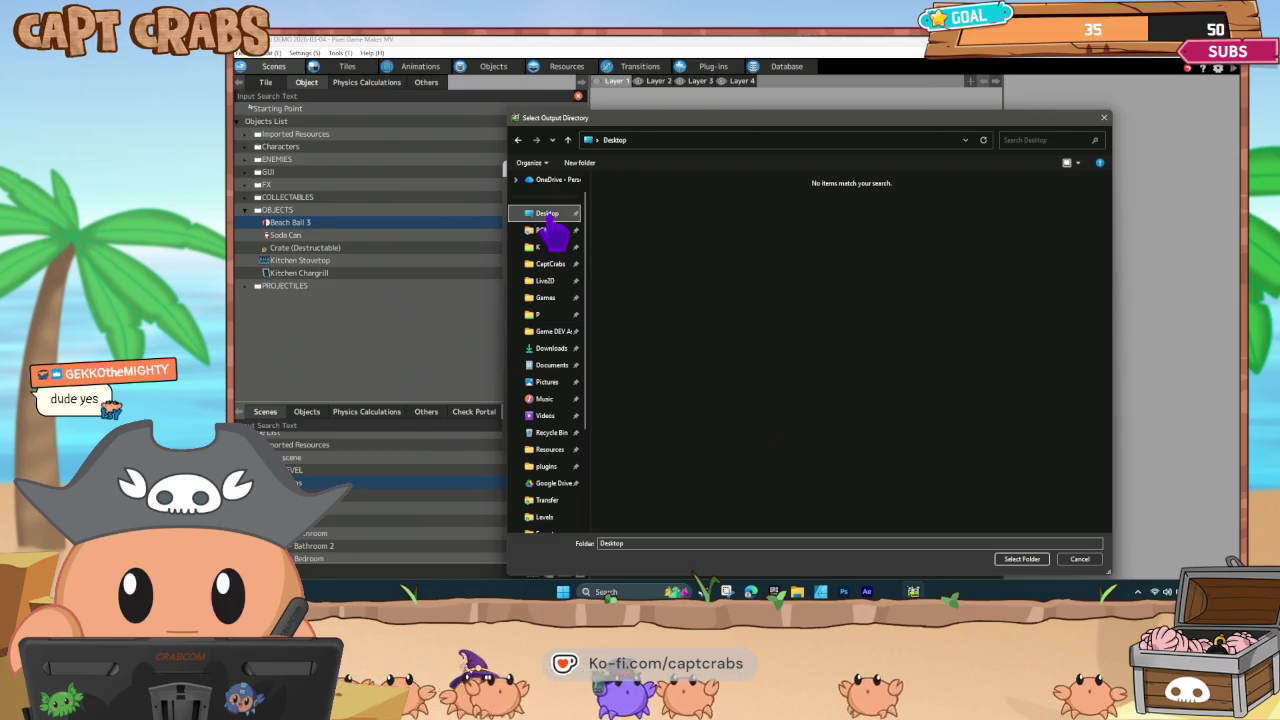
# Create a new FighTurd Demo folder on the Desktop, set it as output, and build.
pyautogui.rightClick(627, 233)
pyautogui.moveTo(700, 337)
pyautogui.click(755, 340)
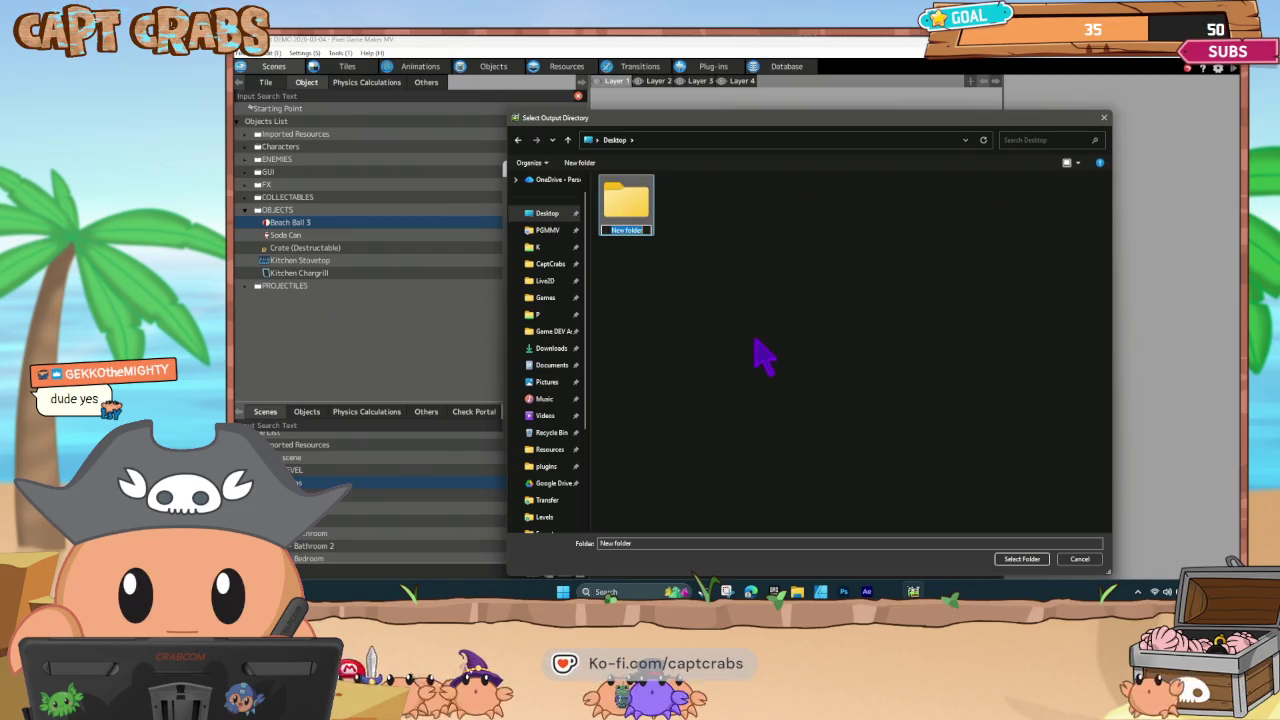
pyautogui.write('hTurd')
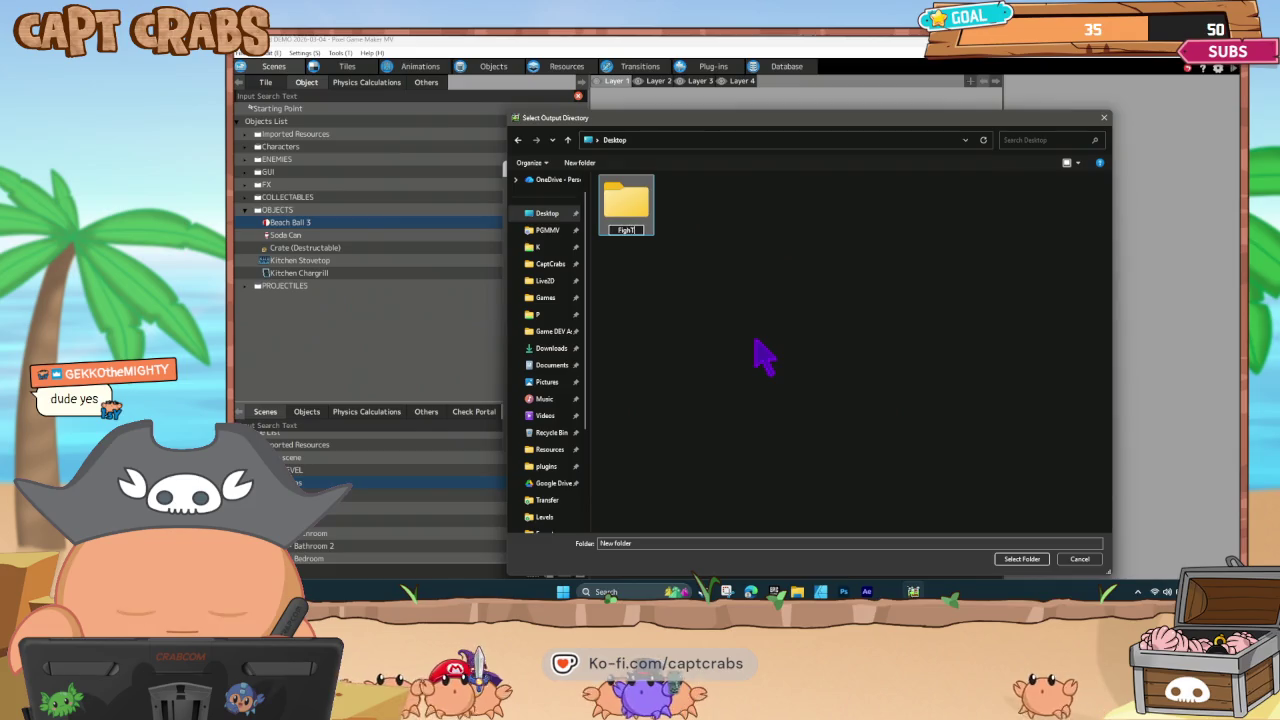
pyautogui.press('Return')
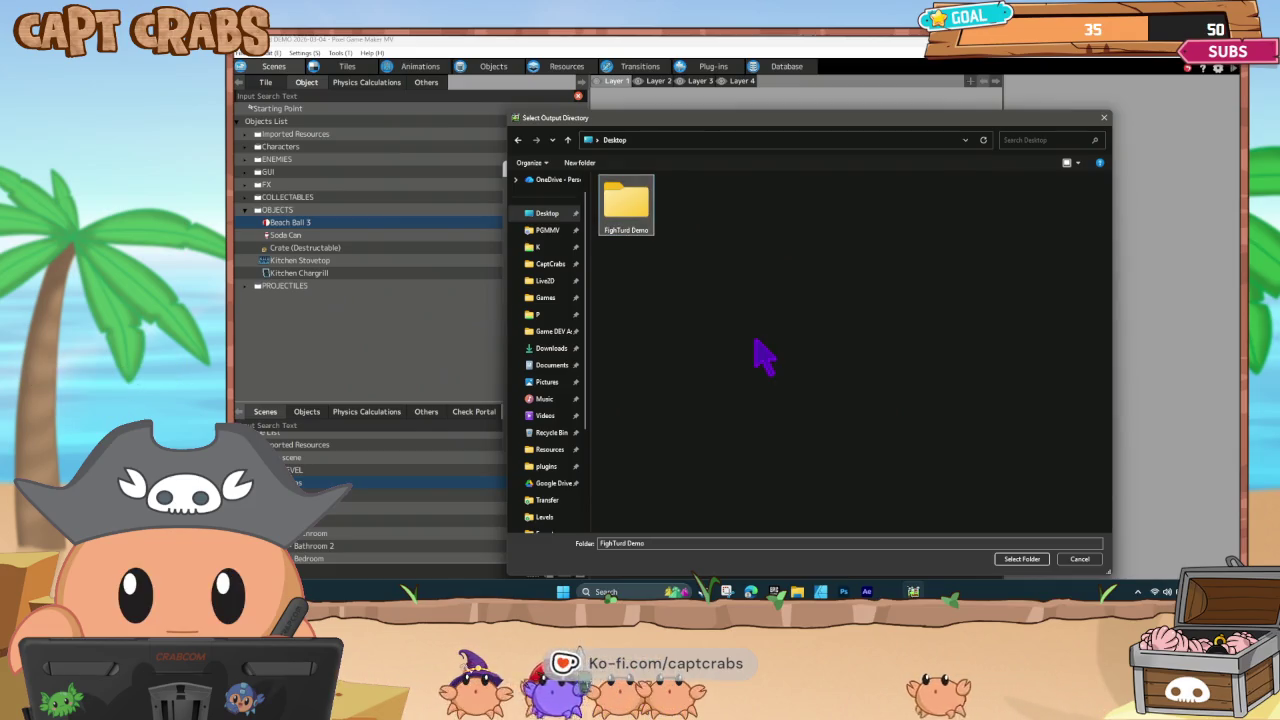
pyautogui.press('Return')
pyautogui.click(1018, 560)
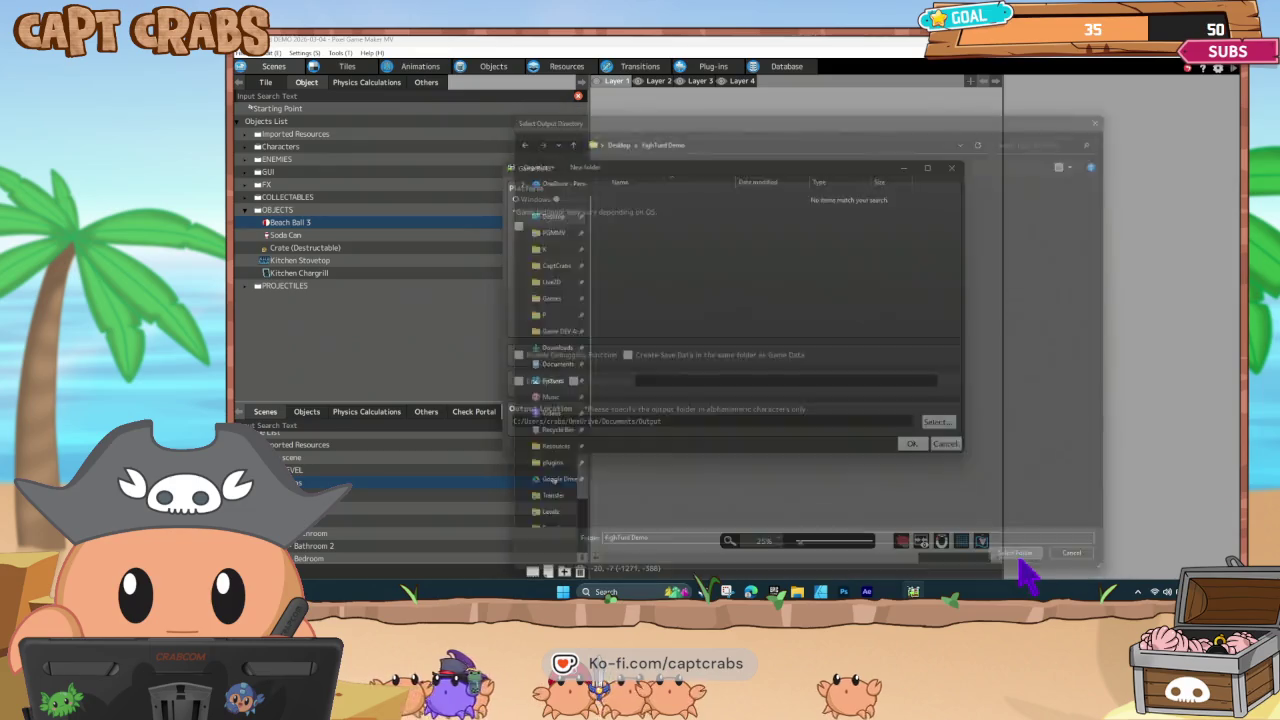
pyautogui.click(916, 445)
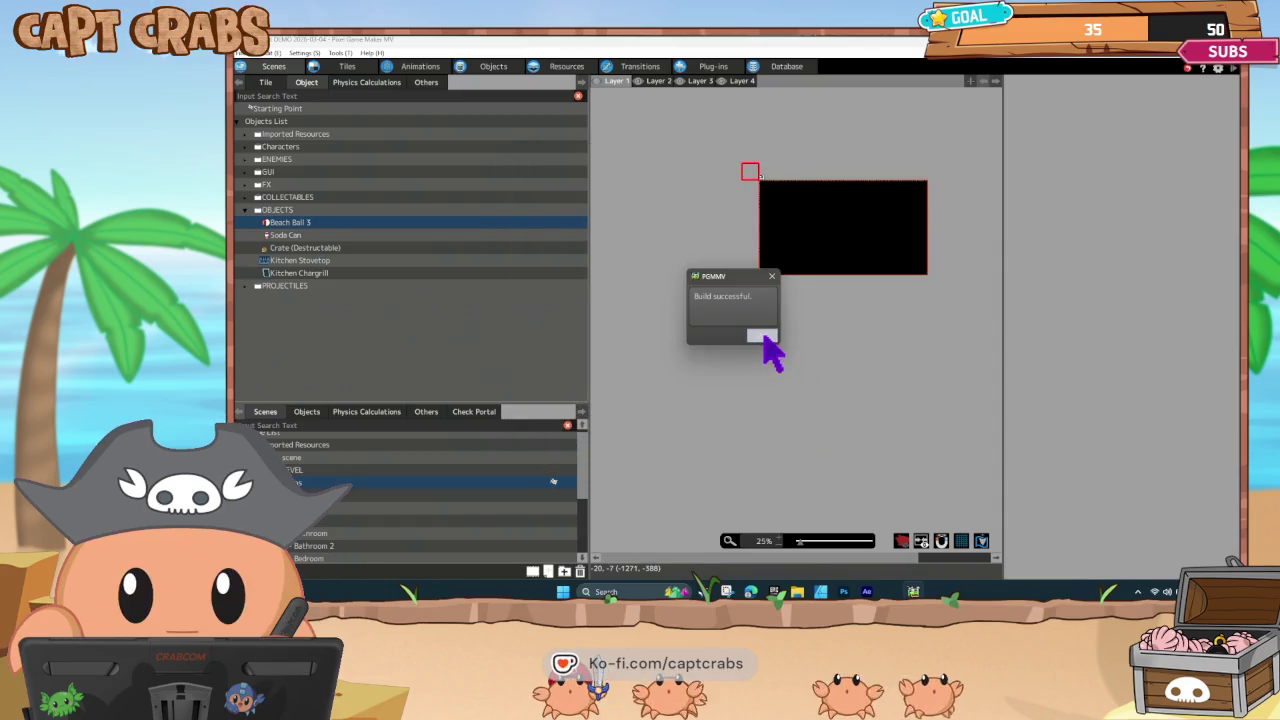
# Test-play the title scene, walk left onto the EXIT roll, then minimize to the desktop.
pyautogui.click(762, 336)
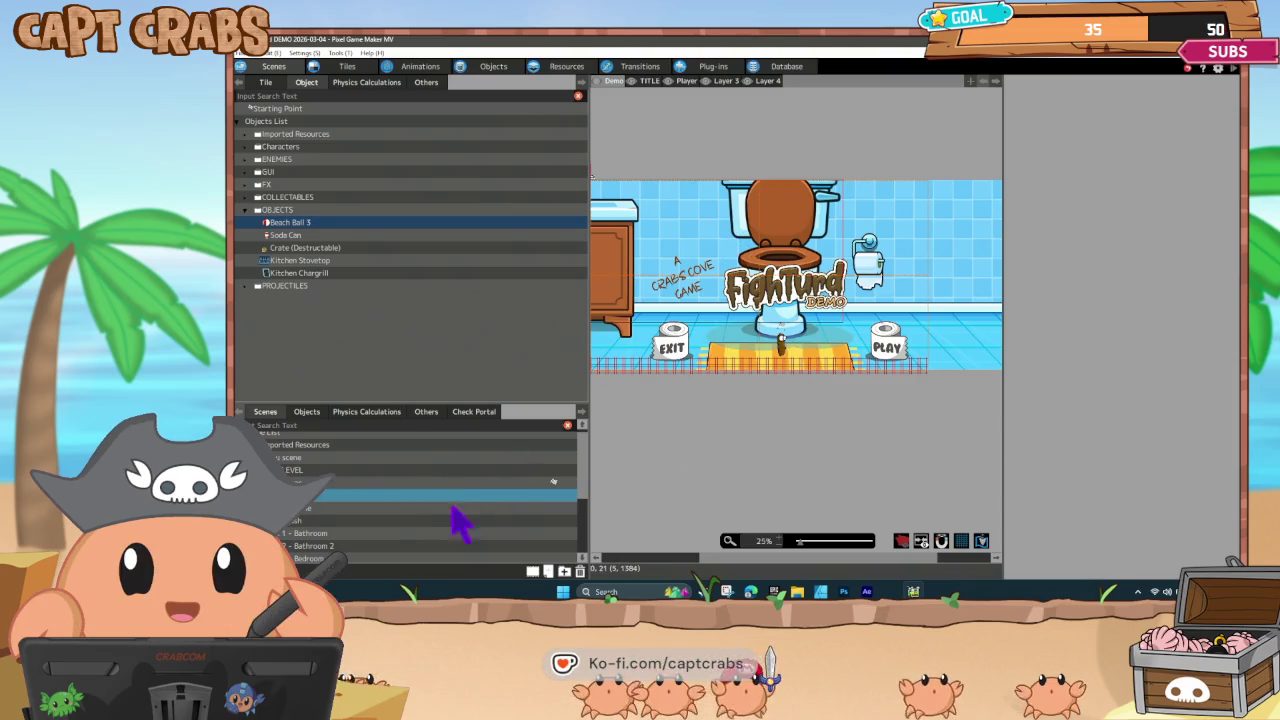
pyautogui.rightClick(414, 514)
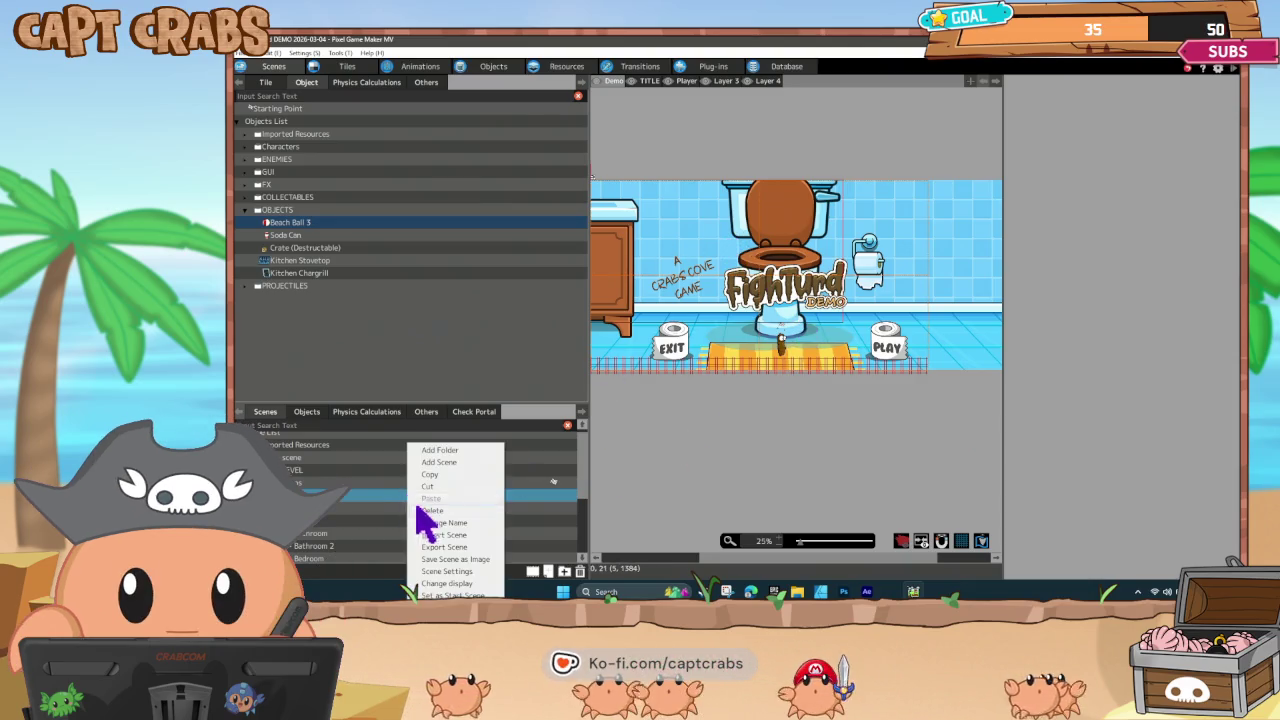
pyautogui.click(476, 583)
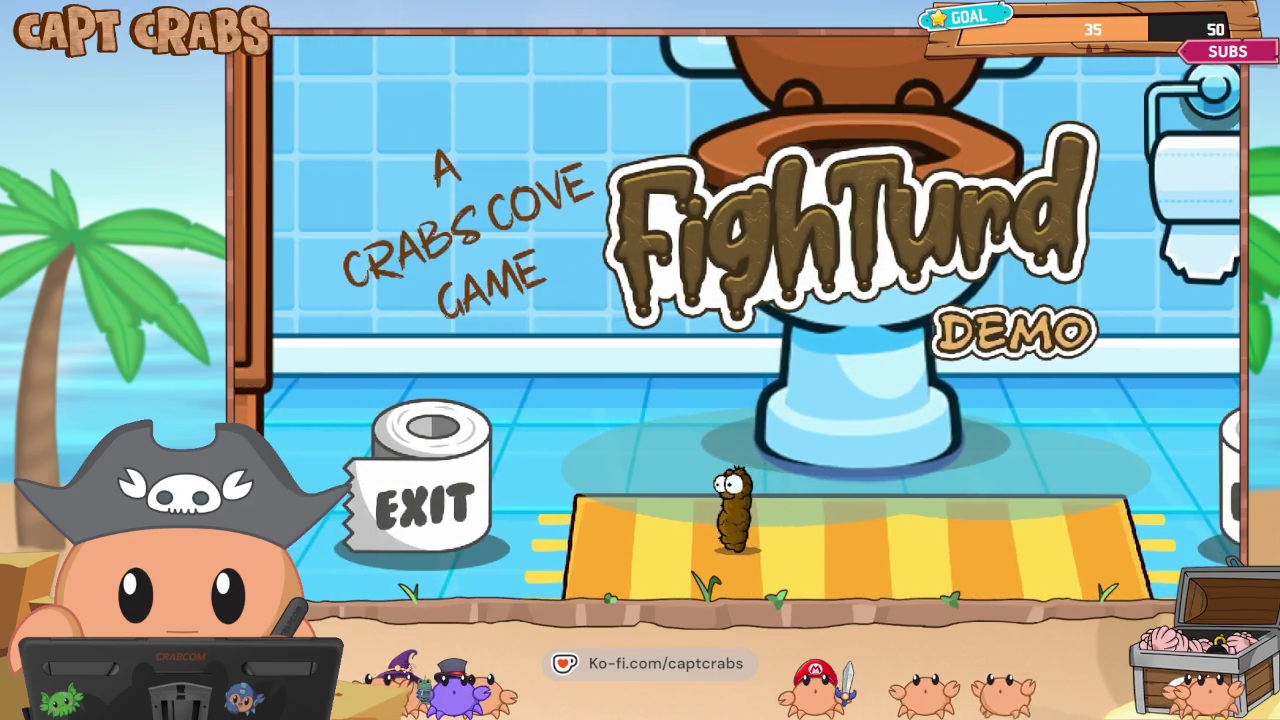
pyautogui.press('Left')
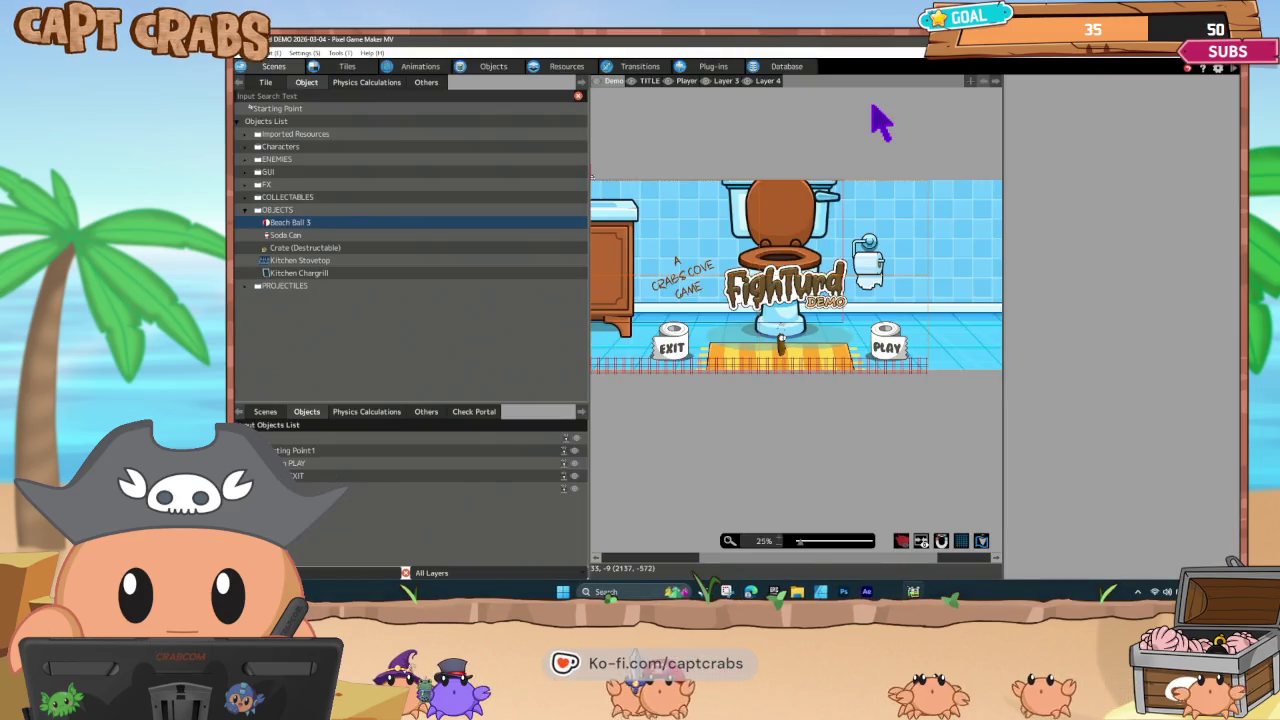
pyautogui.press('super+d')
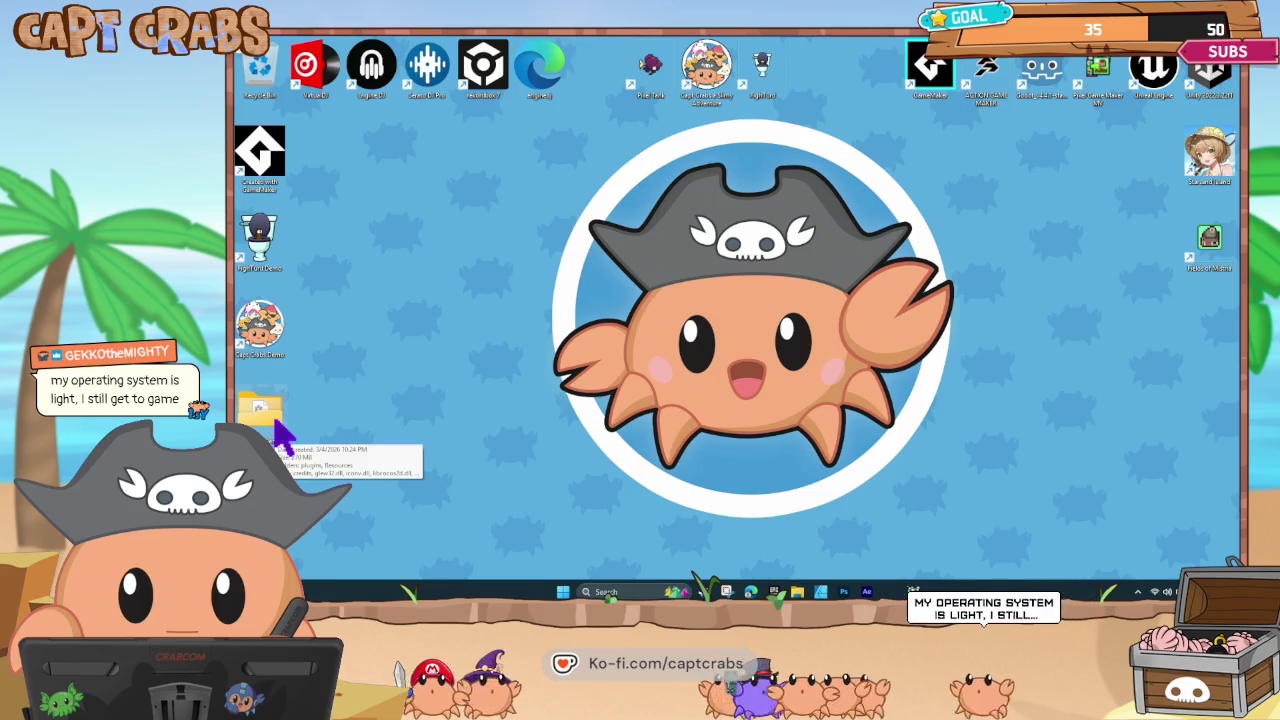
# Open the FighTurd Demo build folder and begin renaming the player application.
pyautogui.doubleClick(276, 422)
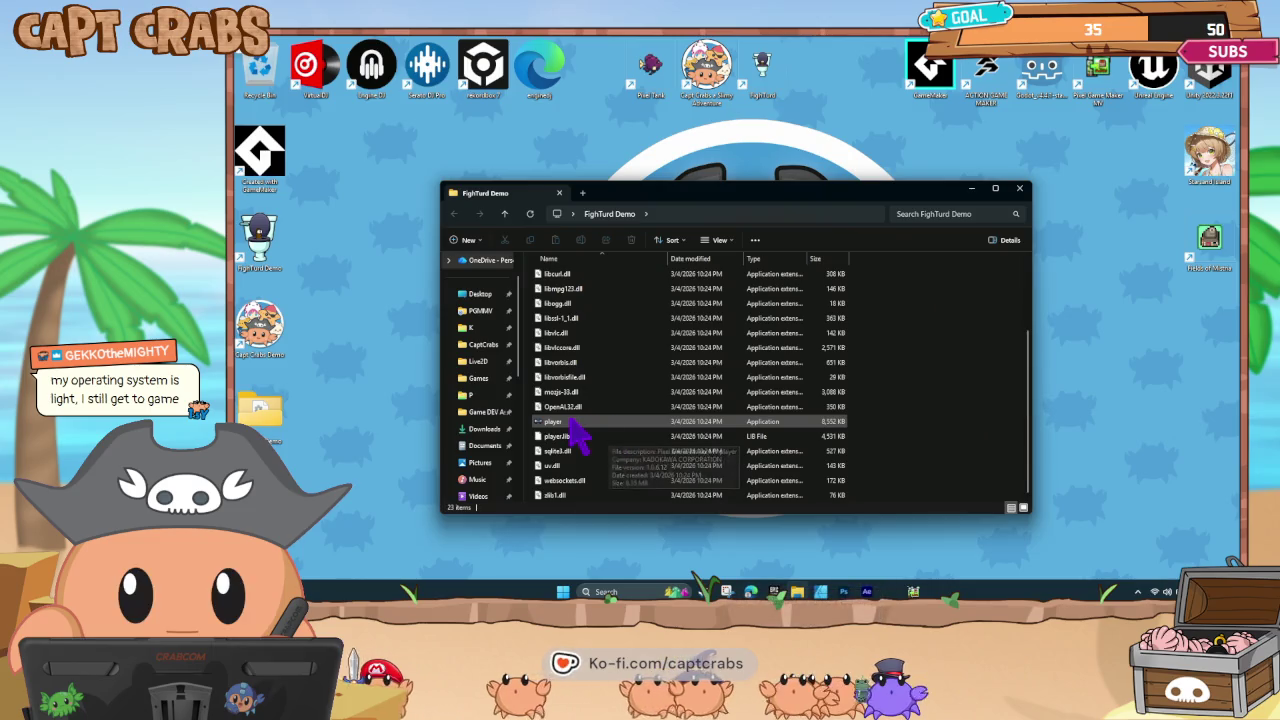
pyautogui.rightClick(568, 423)
pyautogui.click(562, 421)
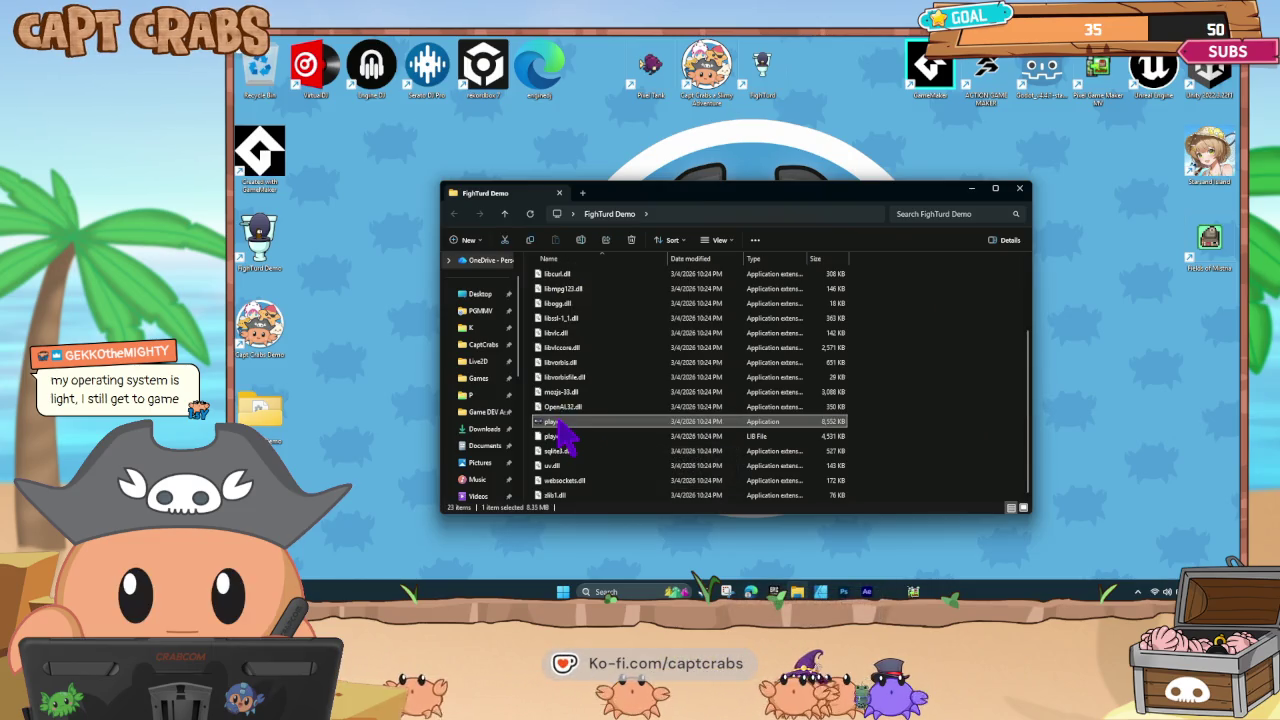
pyautogui.rightClick(573, 421)
pyautogui.click(588, 395)
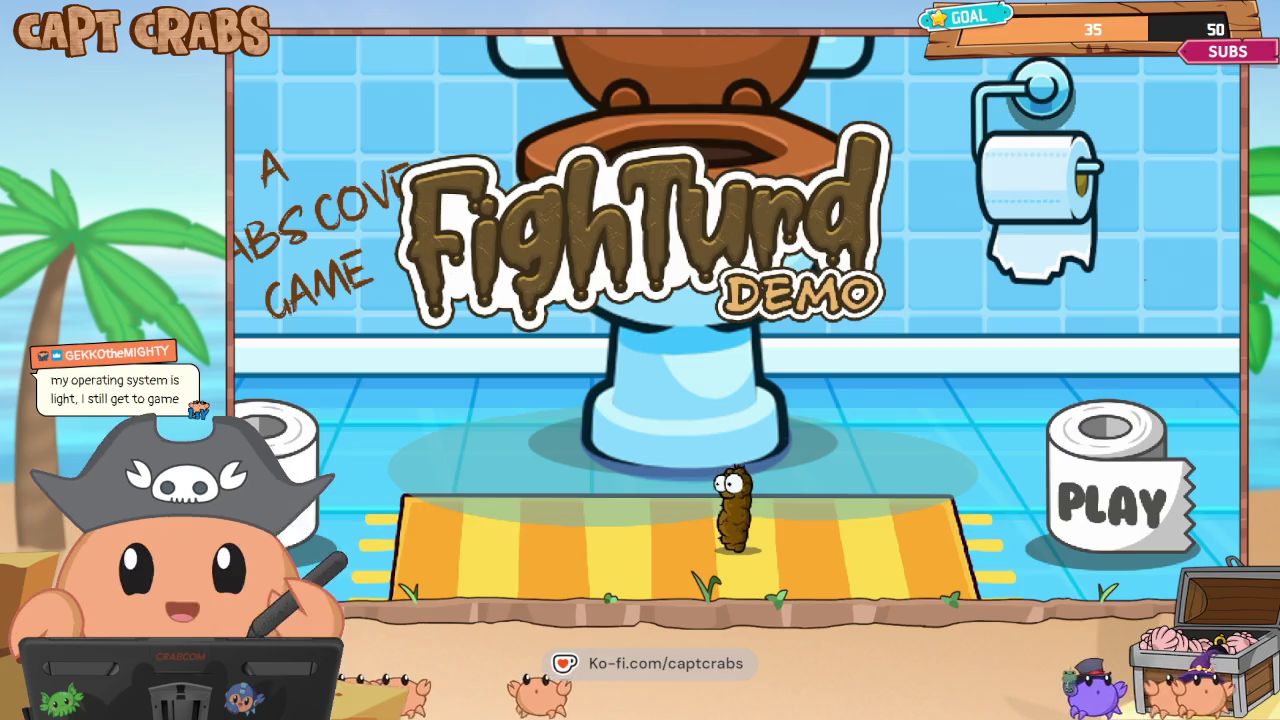
# Walk the character right onto the PLAY roll to start the bathroom level.
pyautogui.press('Right')
pyautogui.press('Right')
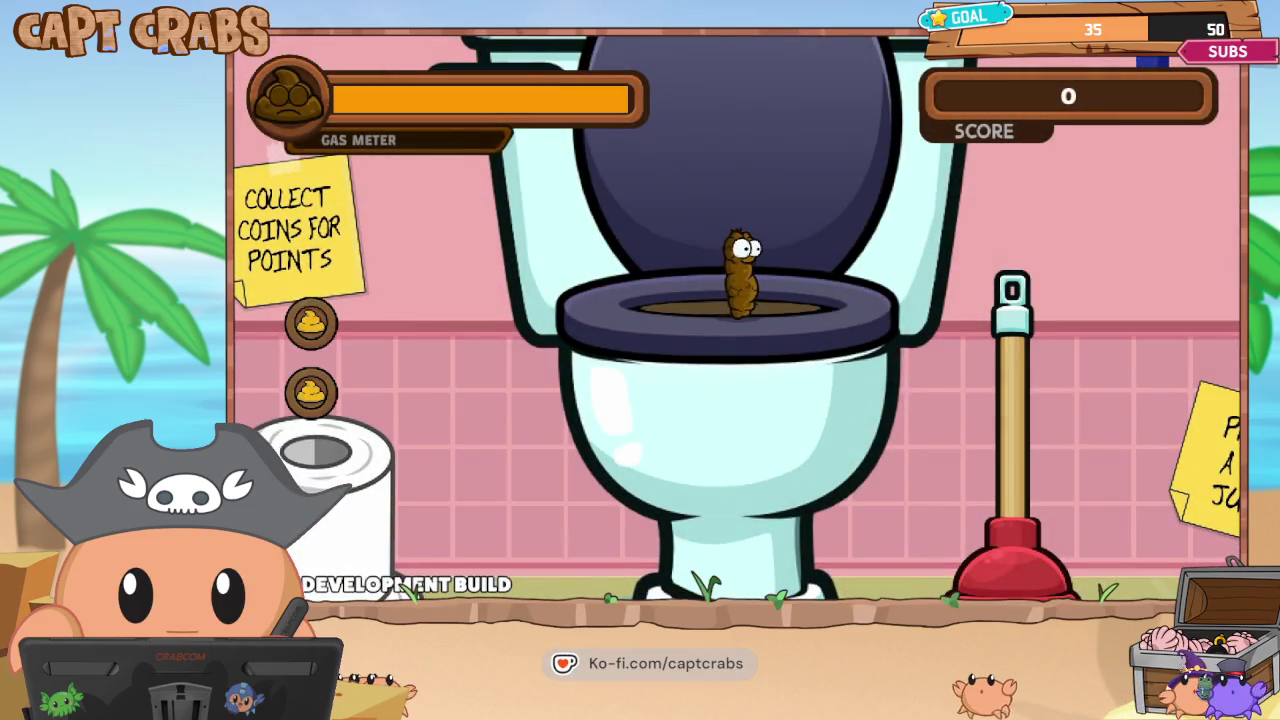
# Jump down from the toilet, grab the coin on the roll, and defeat the mosquito.
pyautogui.press('Right')
pyautogui.press('space')
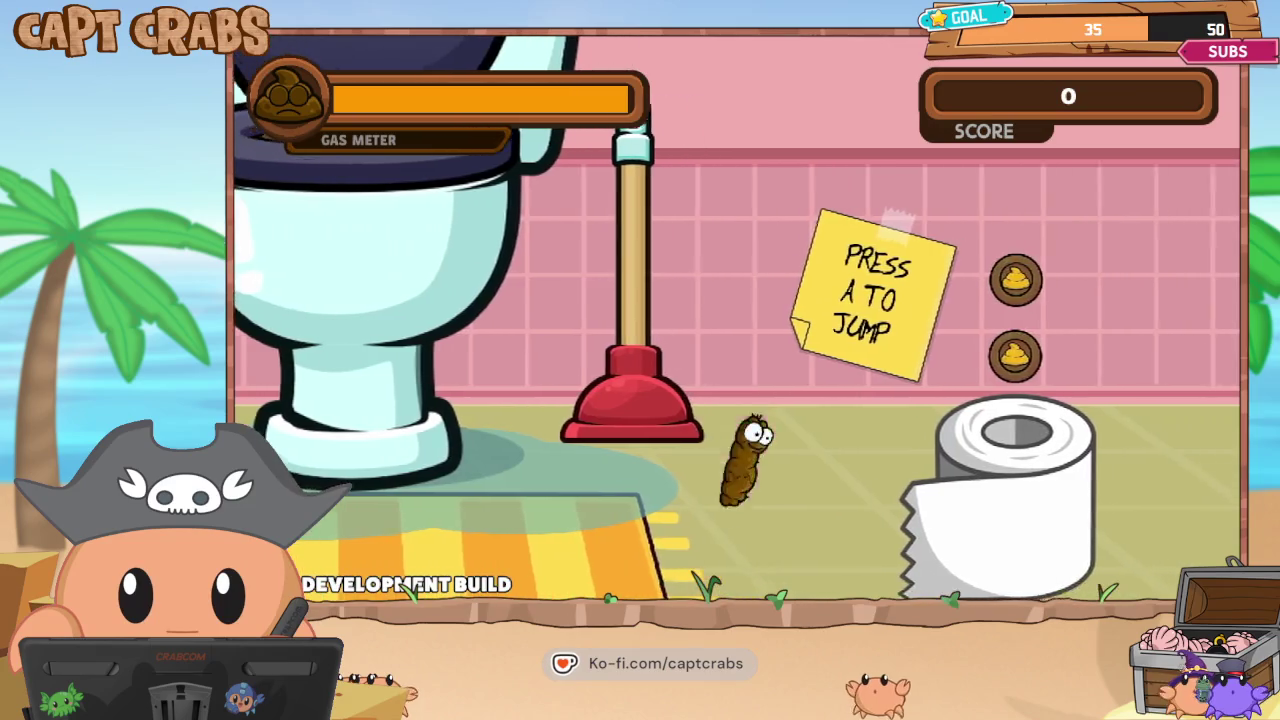
pyautogui.press('Right')
pyautogui.press('space')
pyautogui.press('space')
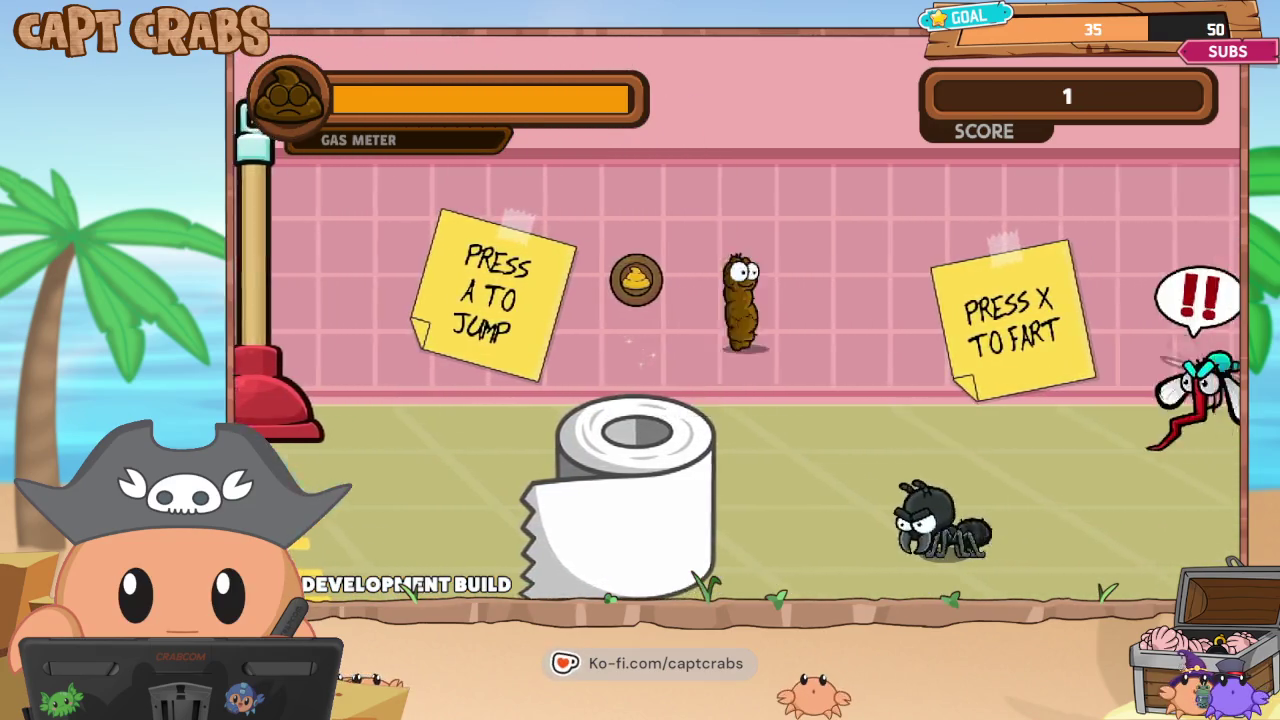
pyautogui.press('Right')
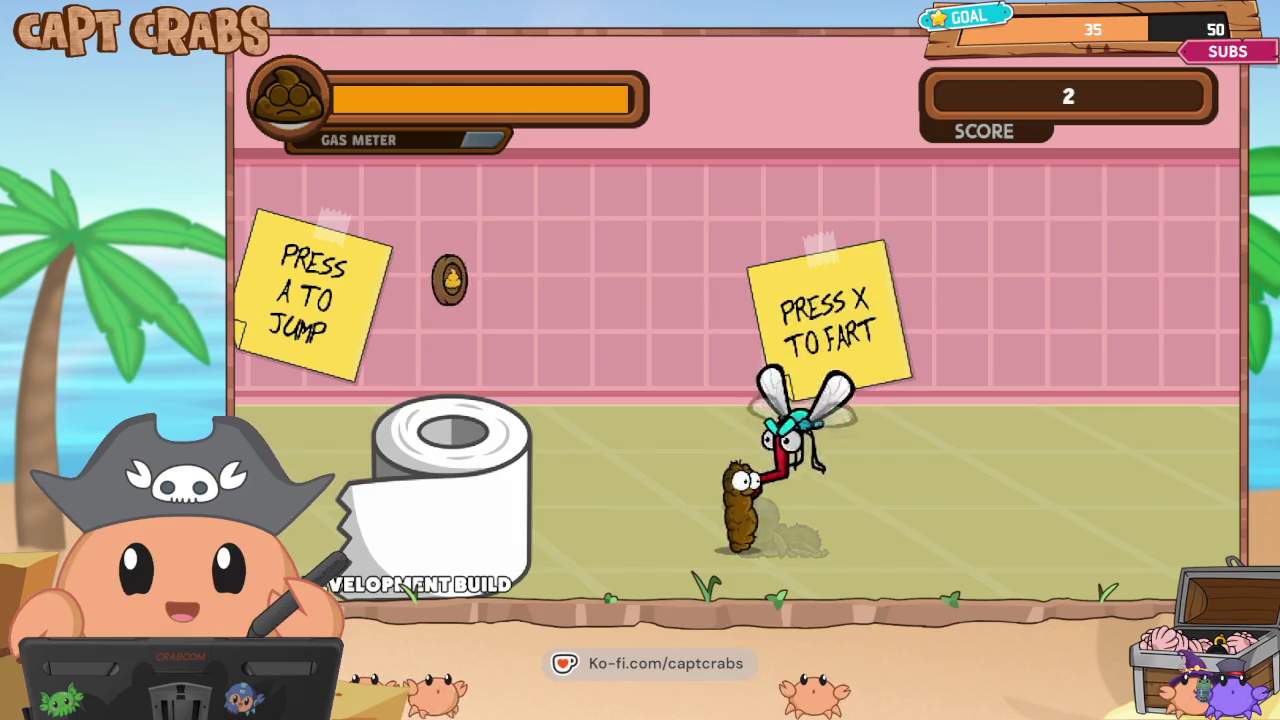
pyautogui.press('x')
pyautogui.press('Right')
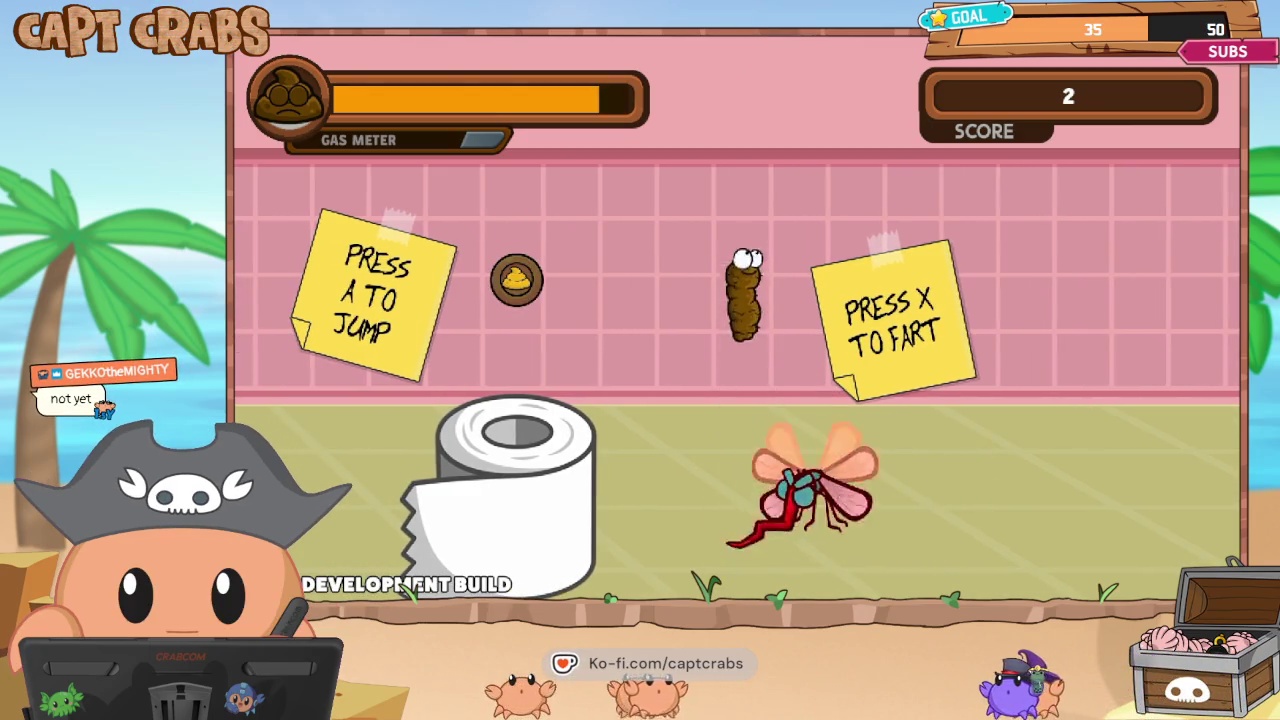
pyautogui.press('Right')
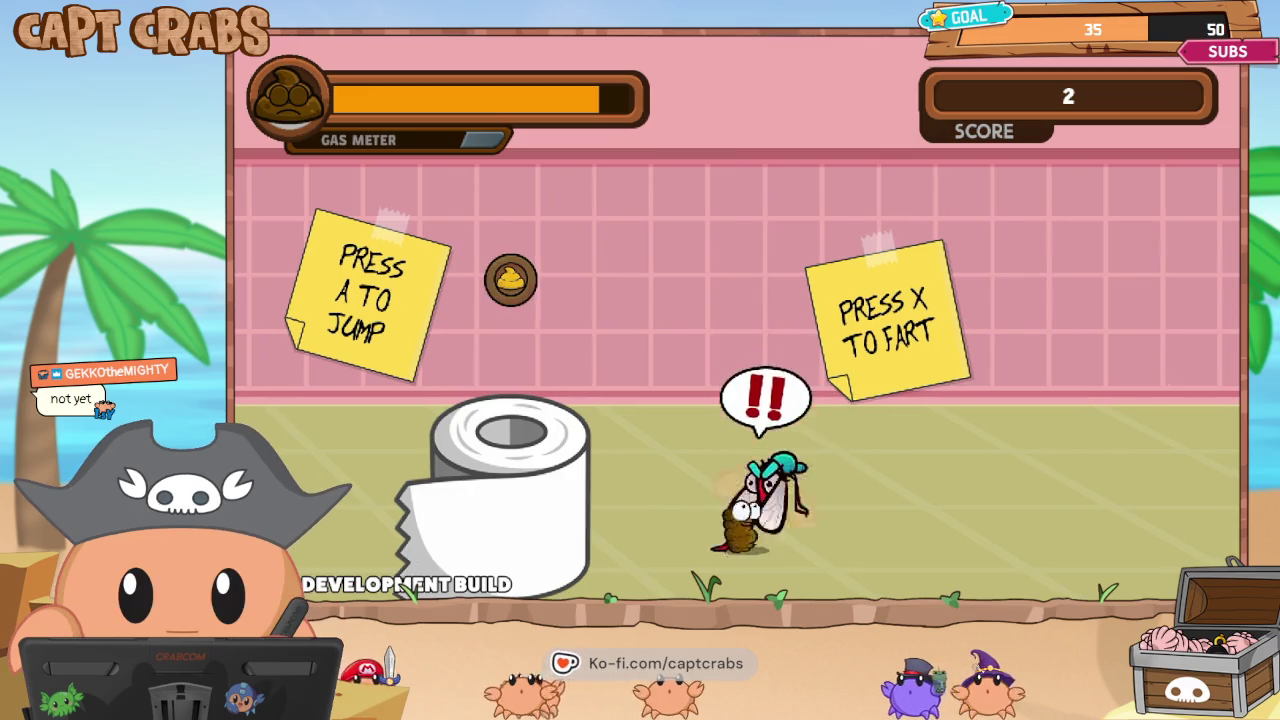
pyautogui.press('x')
# Climb the stacked blocks collecting coins, then drop down and gas the ant.
pyautogui.press('Right')
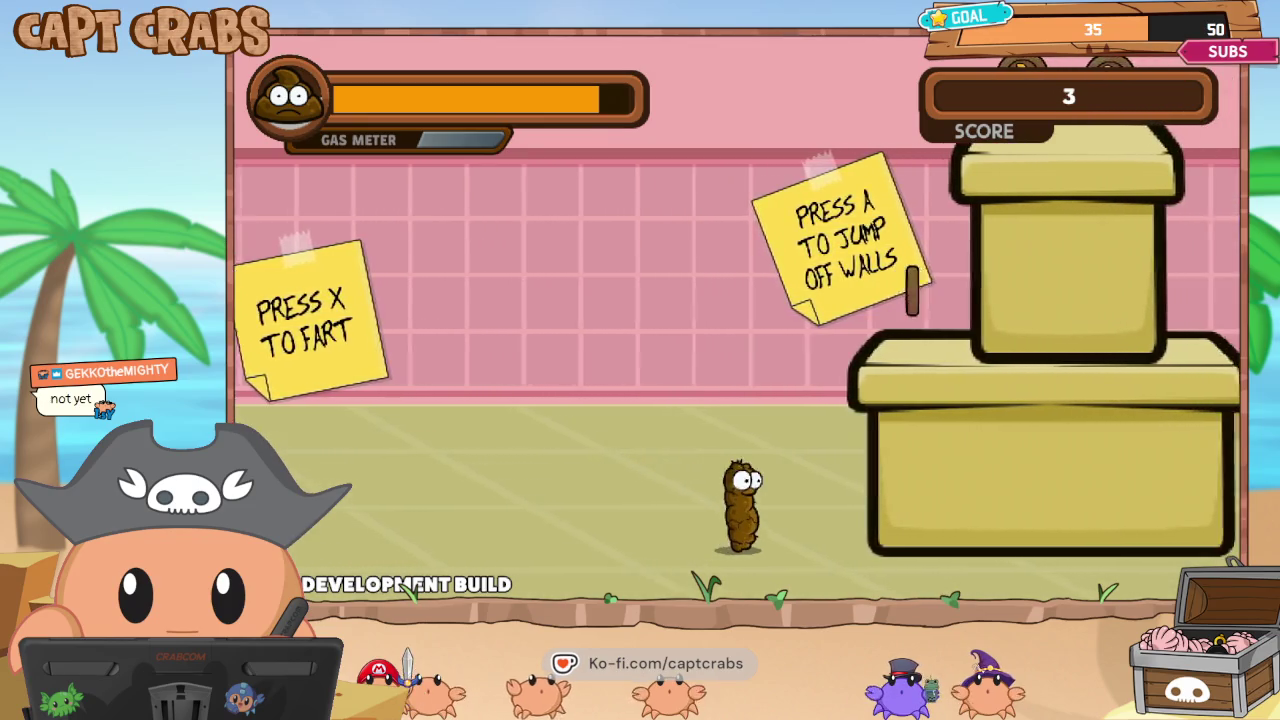
pyautogui.press('Right')
pyautogui.press('space')
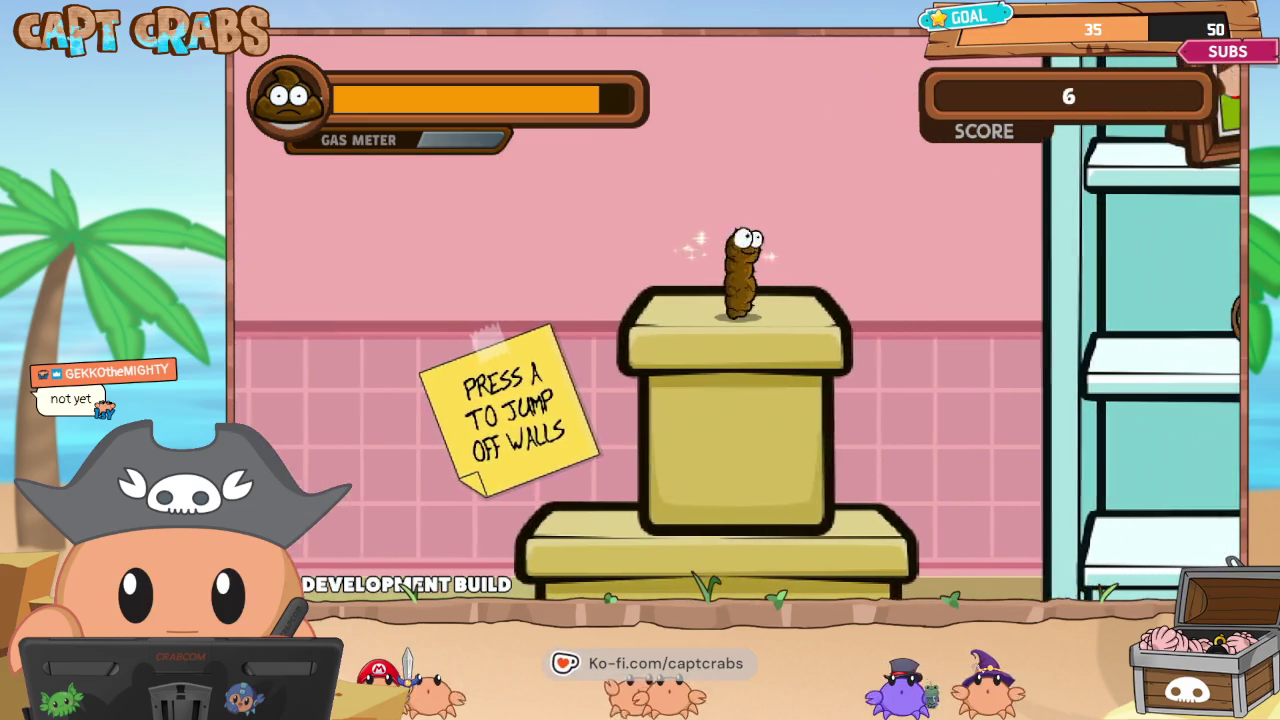
pyautogui.press('Right')
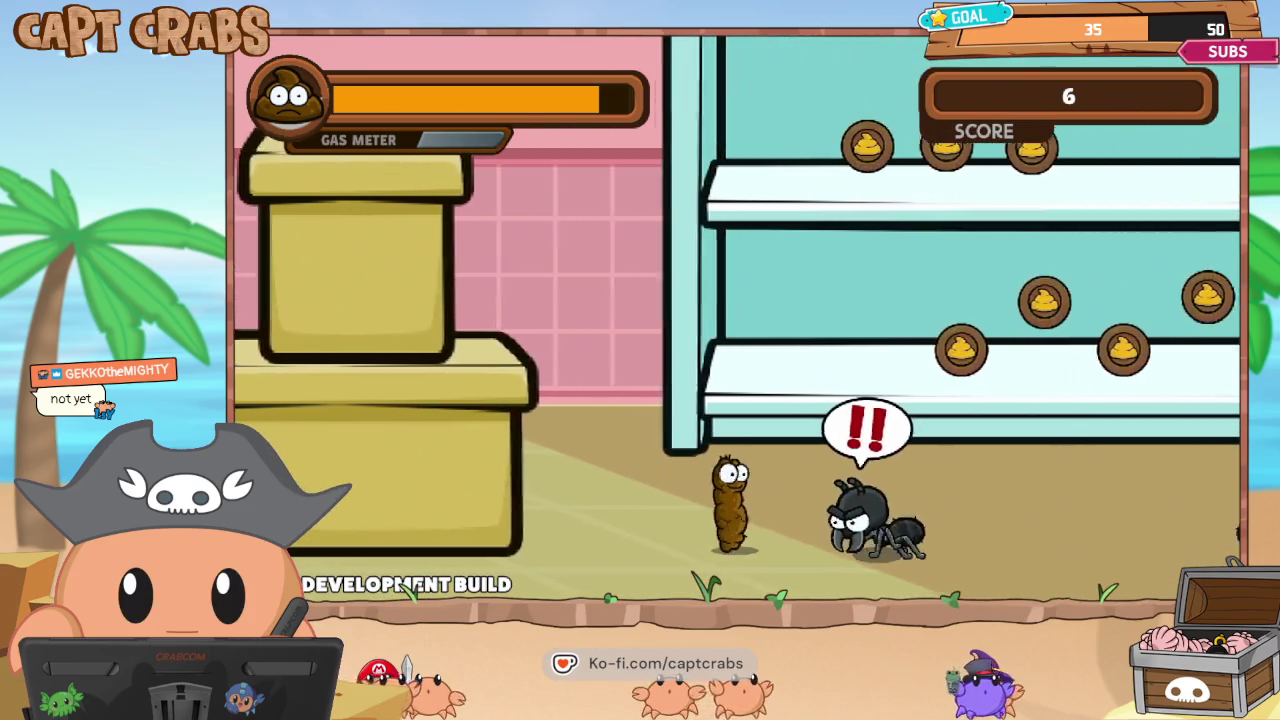
pyautogui.press('x')
pyautogui.press('Right')
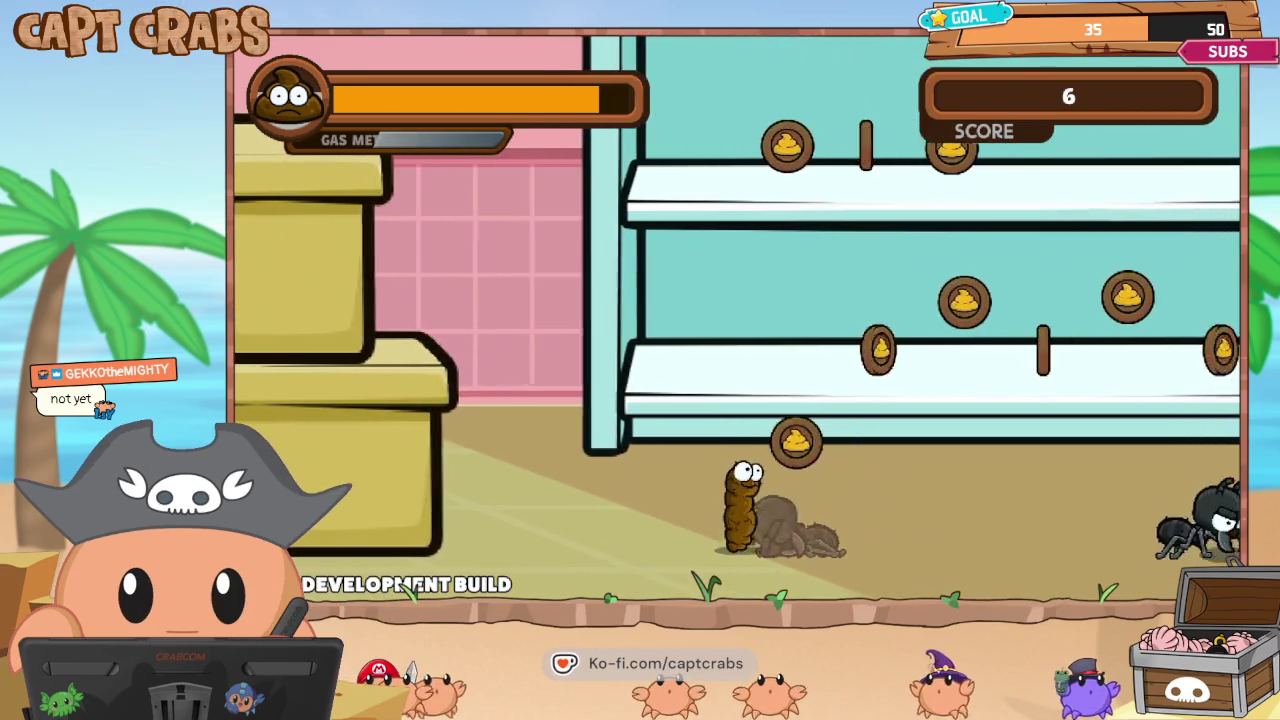
pyautogui.press('Right')
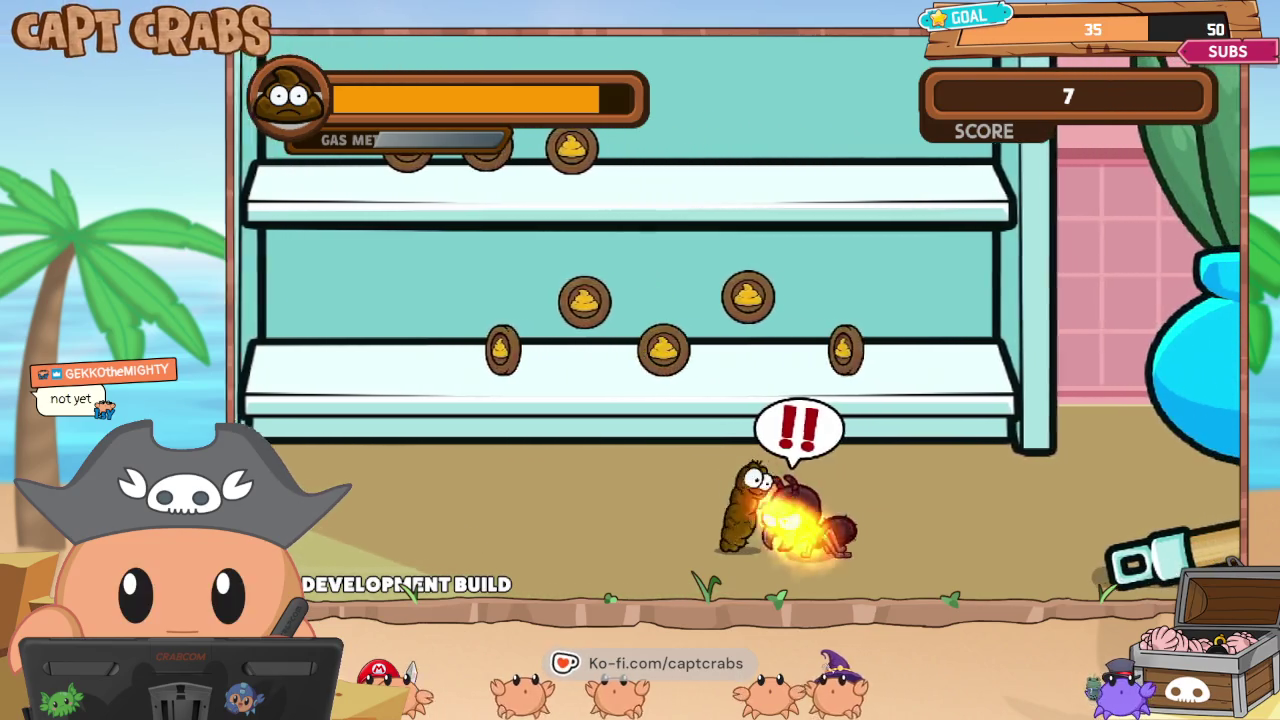
# Pass under the shelves, hop over the blue vase, and grab the donut on the yellow box.
pyautogui.press('Right')
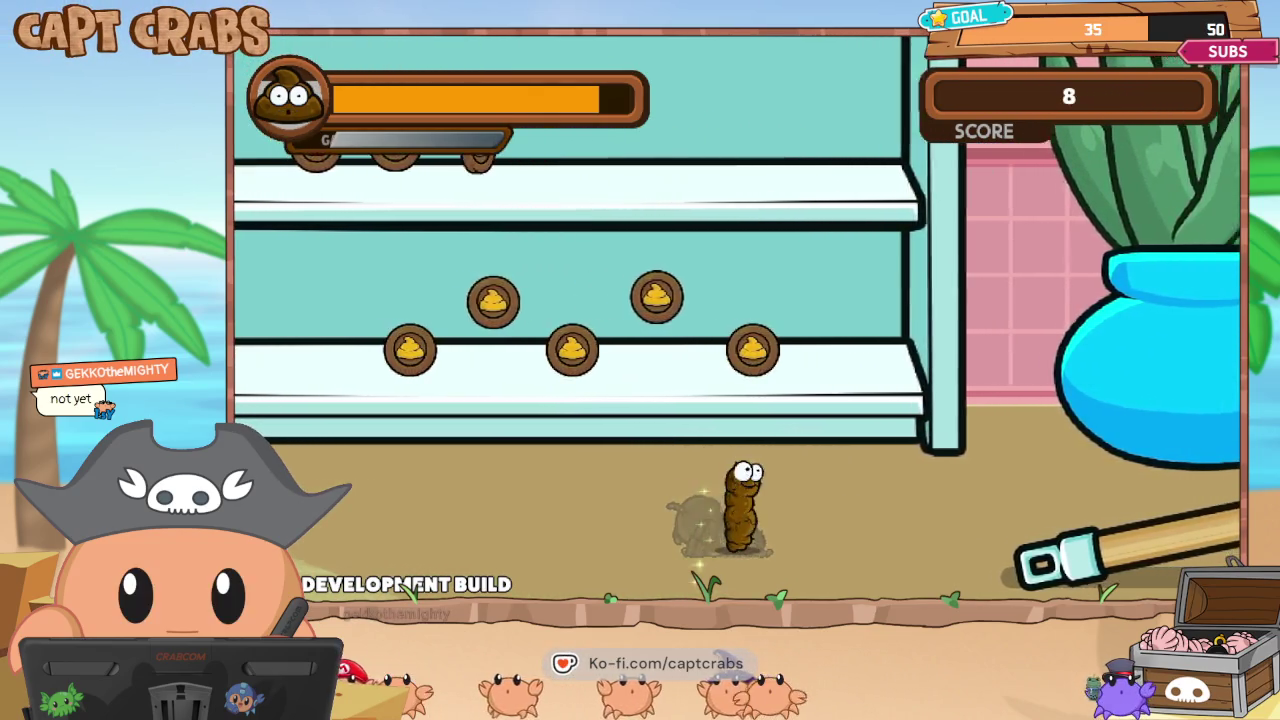
pyautogui.press('Right')
pyautogui.press('space')
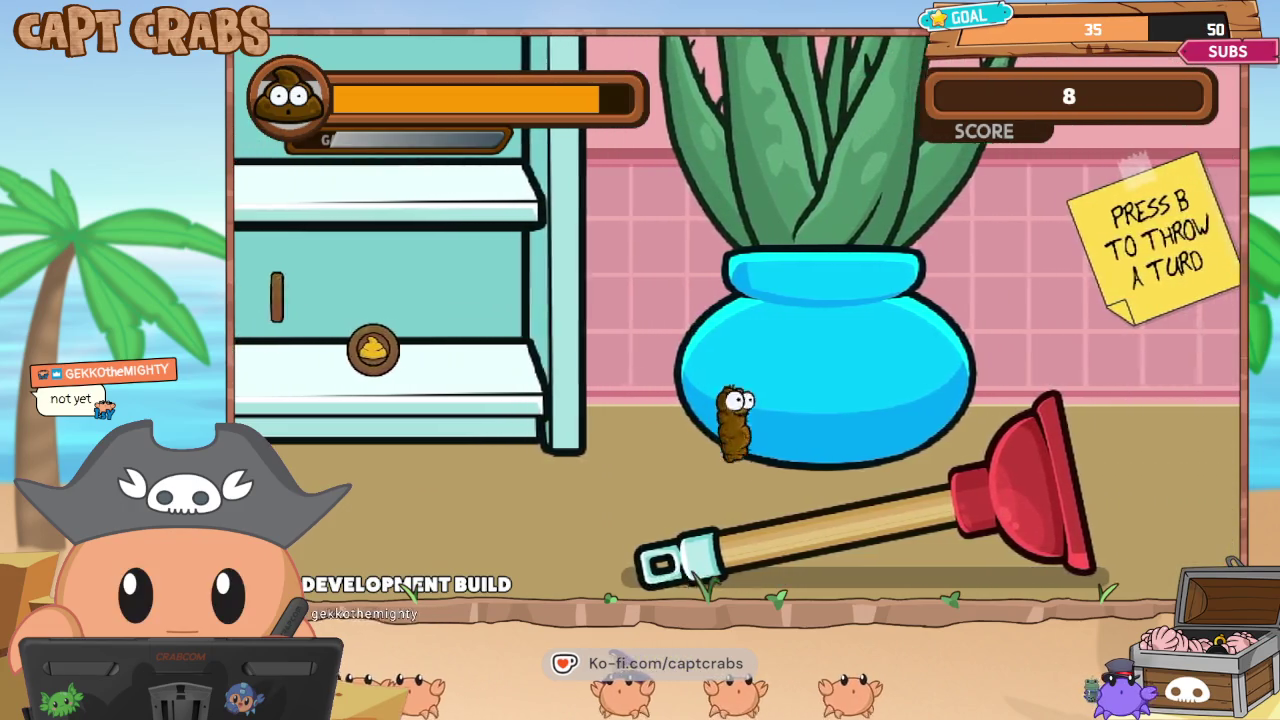
pyautogui.press('Right')
pyautogui.press('space')
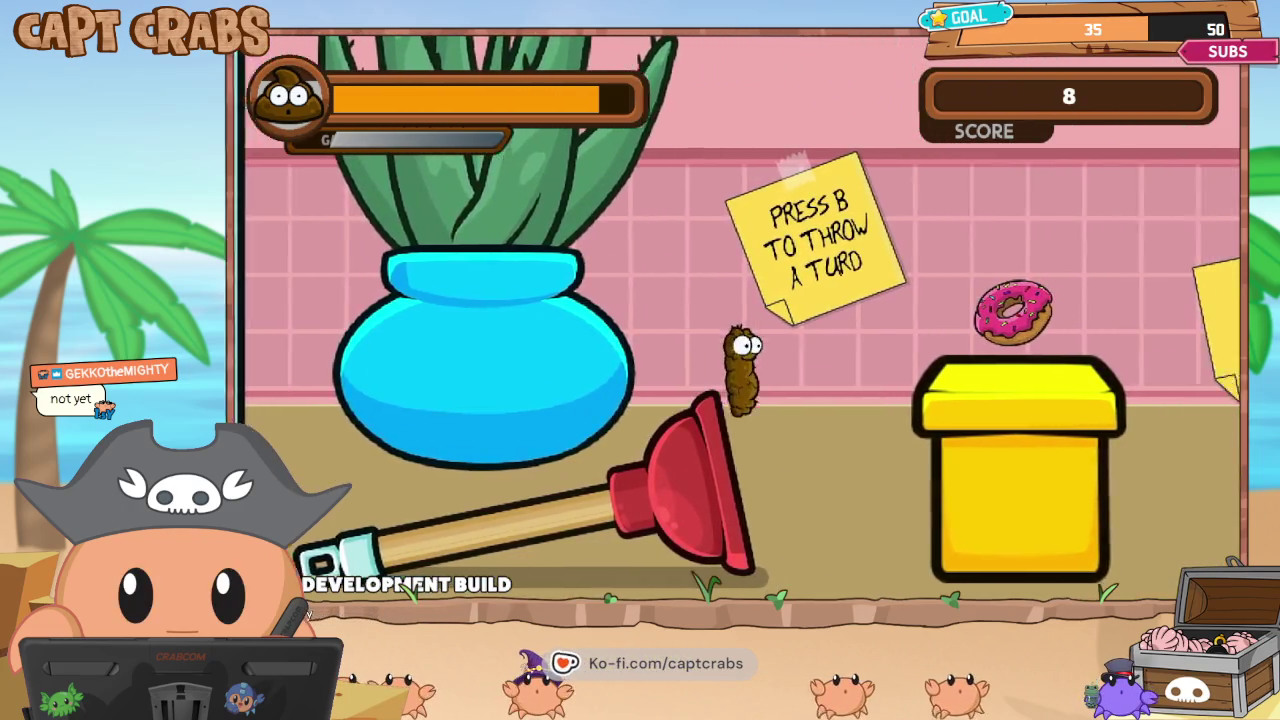
pyautogui.press('Right')
pyautogui.press('space')
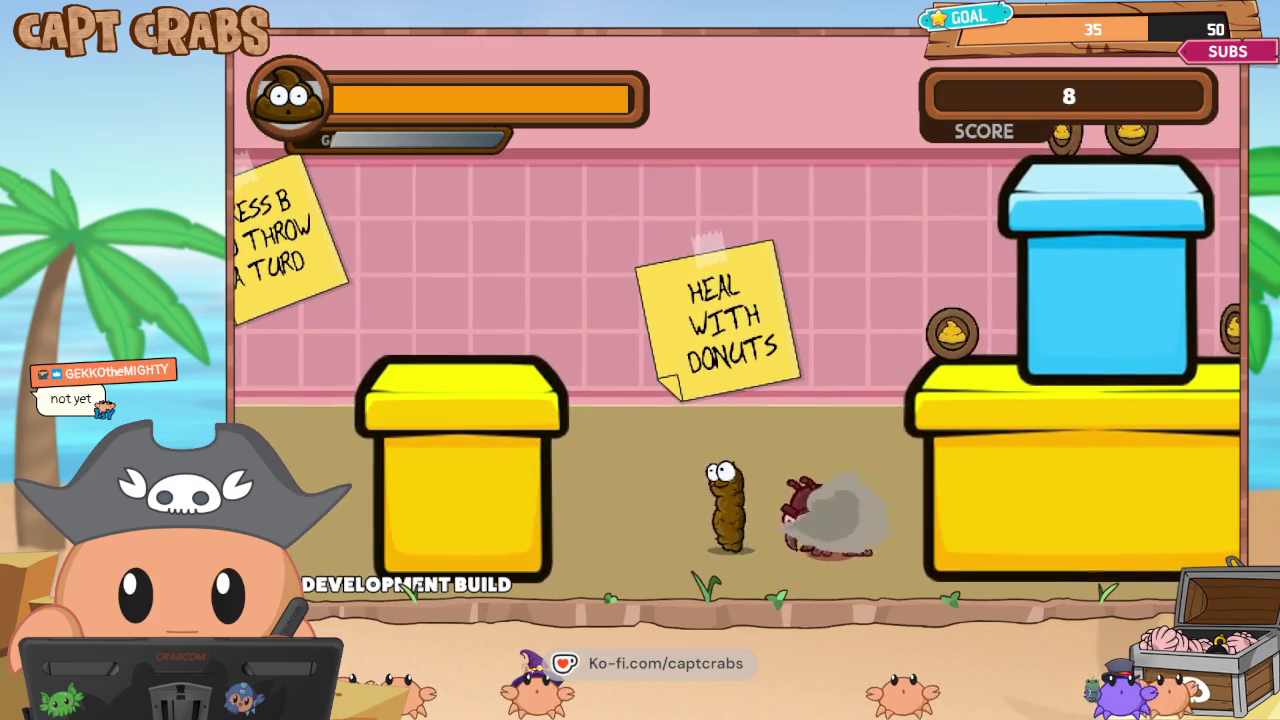
# Collect coins on the blue box, jump over the ants, and gas both of them.
pyautogui.press('Right')
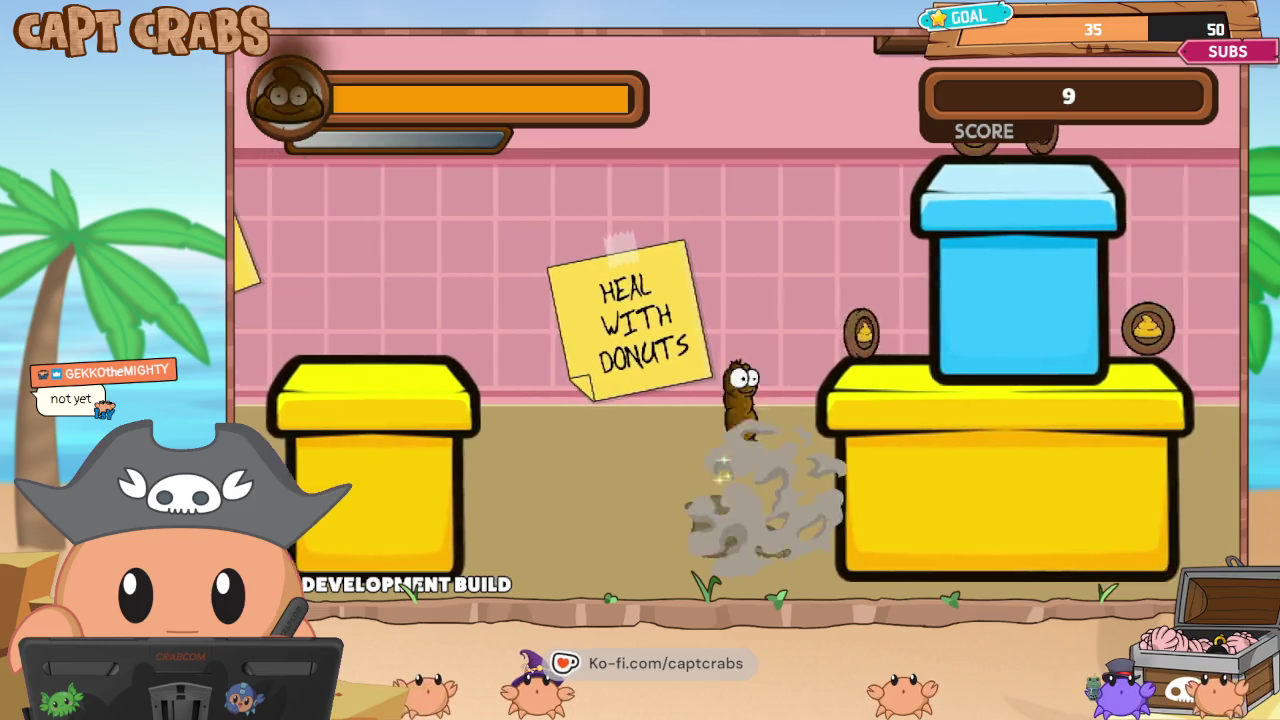
pyautogui.press('space')
pyautogui.press('Right')
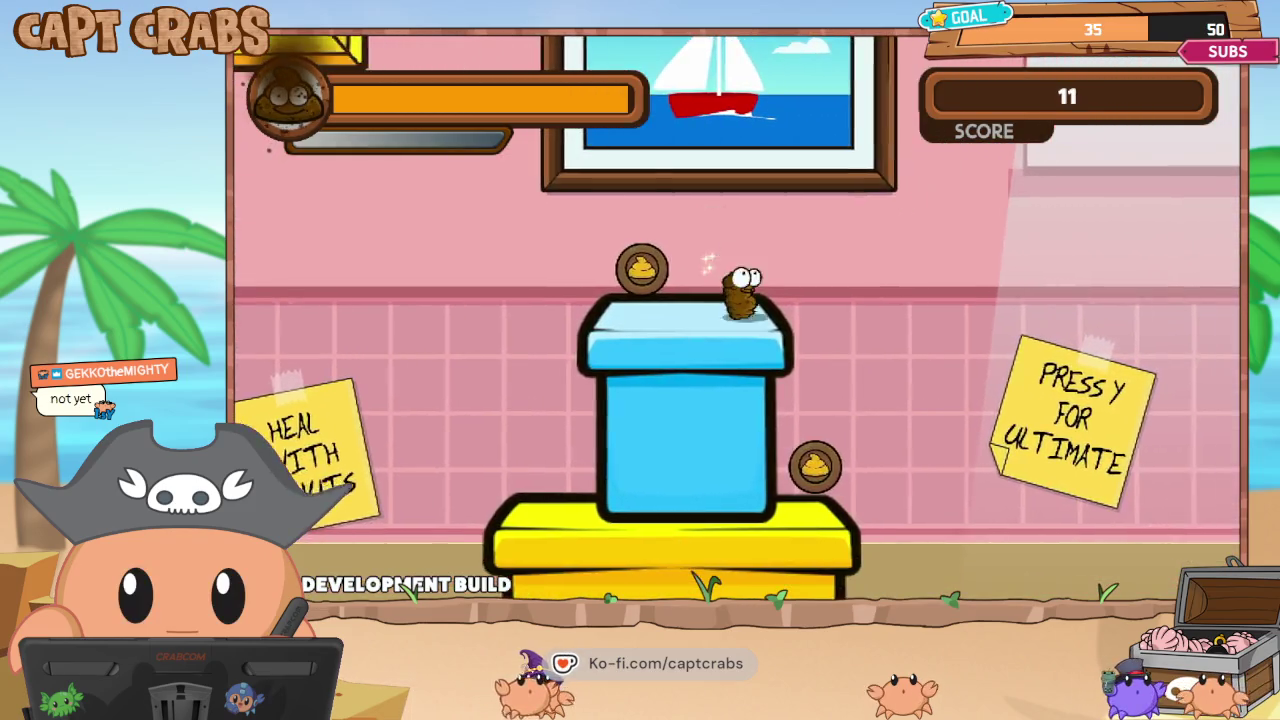
pyautogui.press('Right')
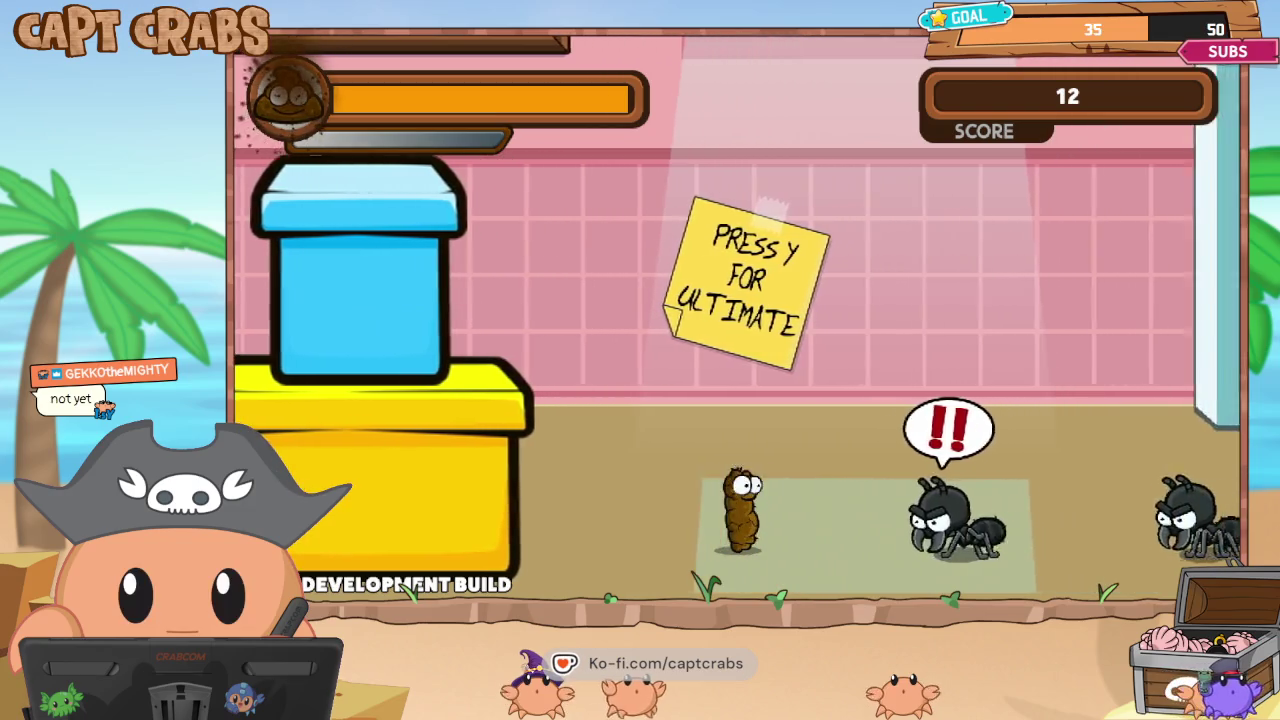
pyautogui.press('space')
pyautogui.press('Right')
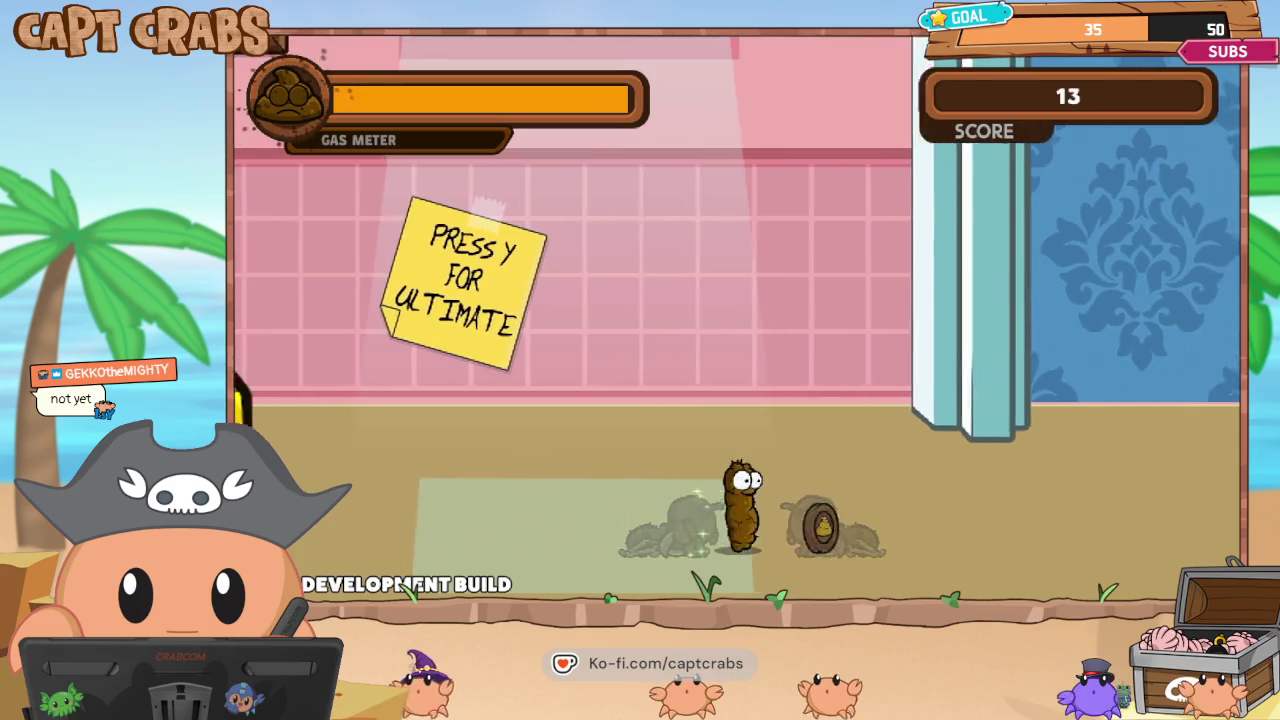
pyautogui.press('Right')
pyautogui.press('Right')
pyautogui.press('Right')
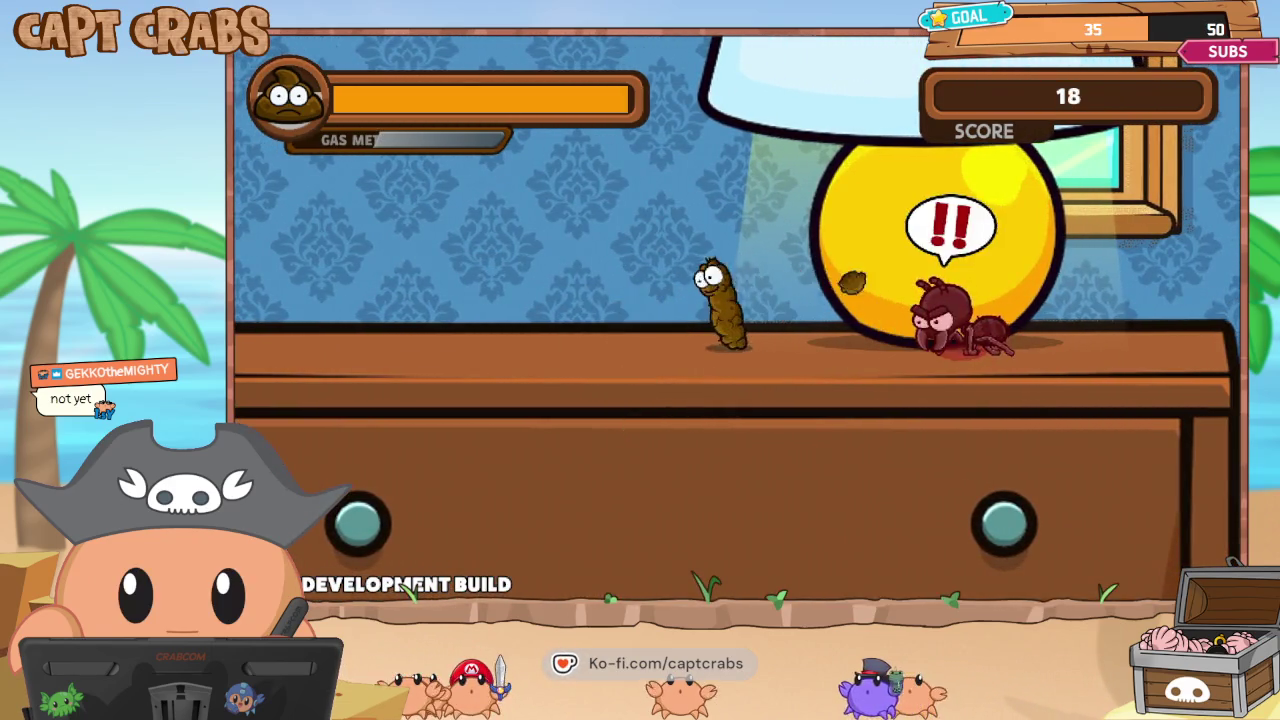
# Cross the dresser, attack the table ant, stomp the shelf ant, and reach the green book.
pyautogui.press('Right')
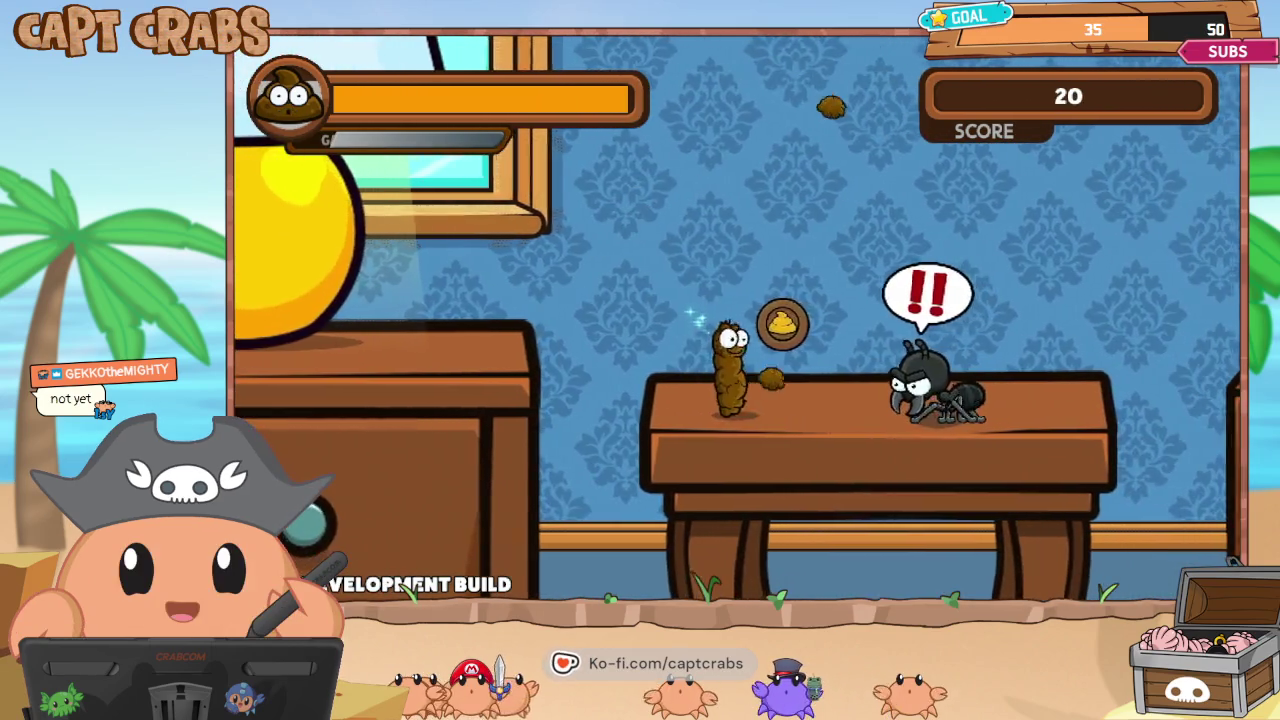
pyautogui.press('Right')
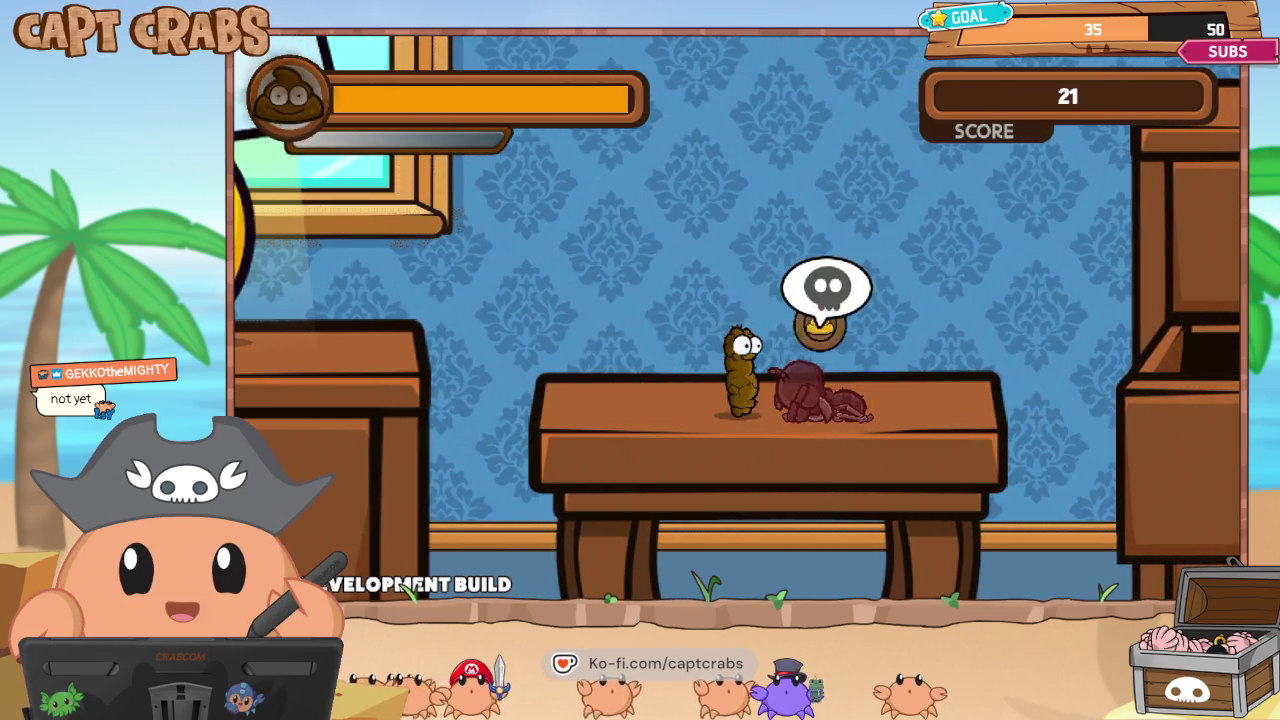
pyautogui.press('Right')
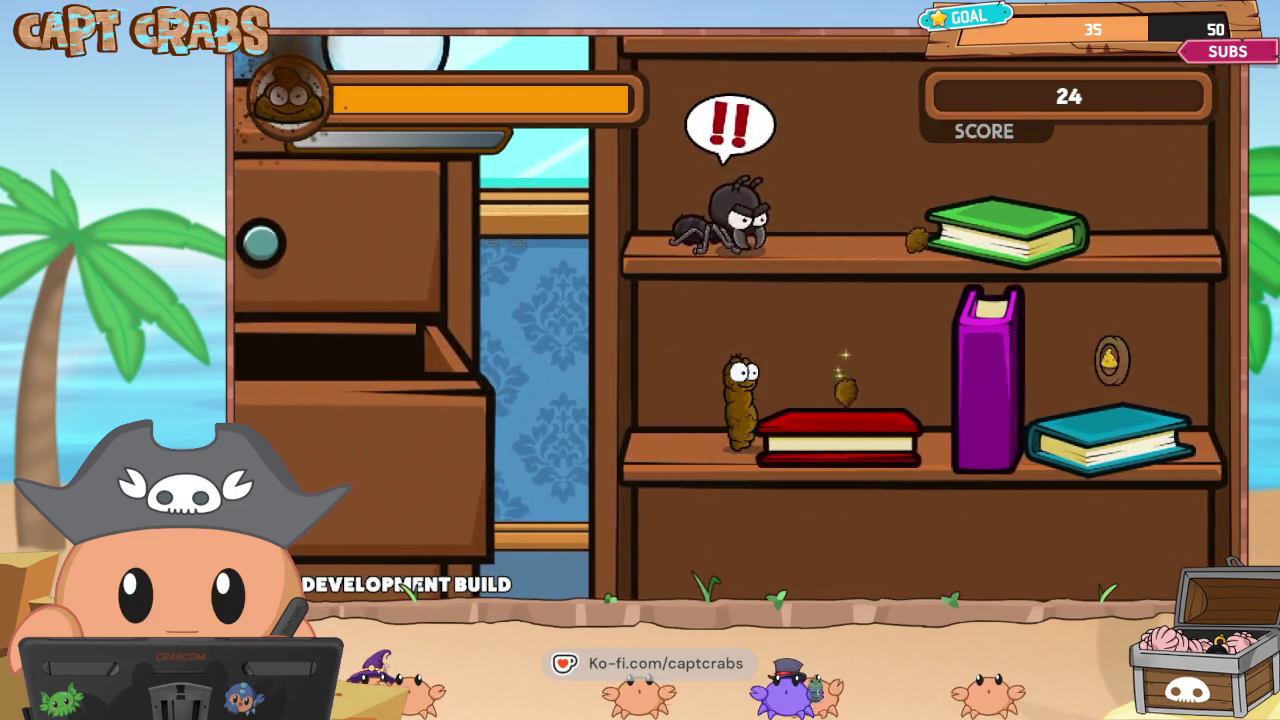
pyautogui.press('Up')
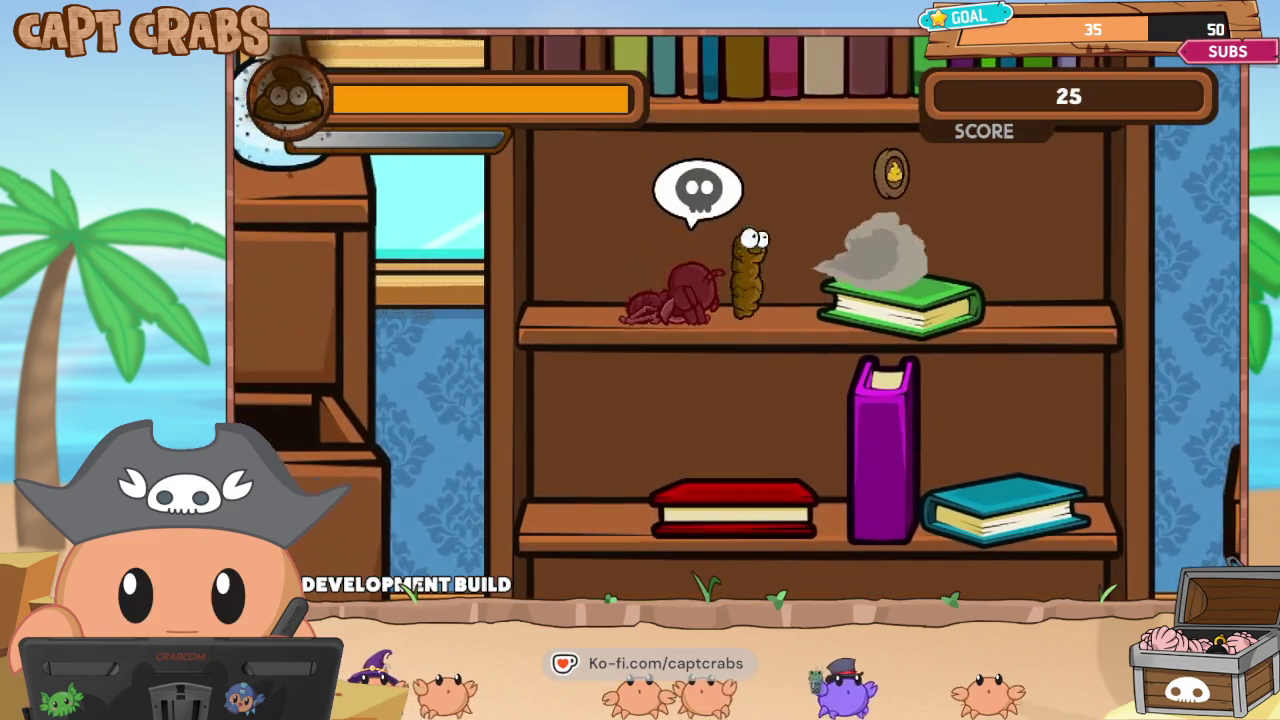
pyautogui.press('Right')
pyautogui.press('Up')
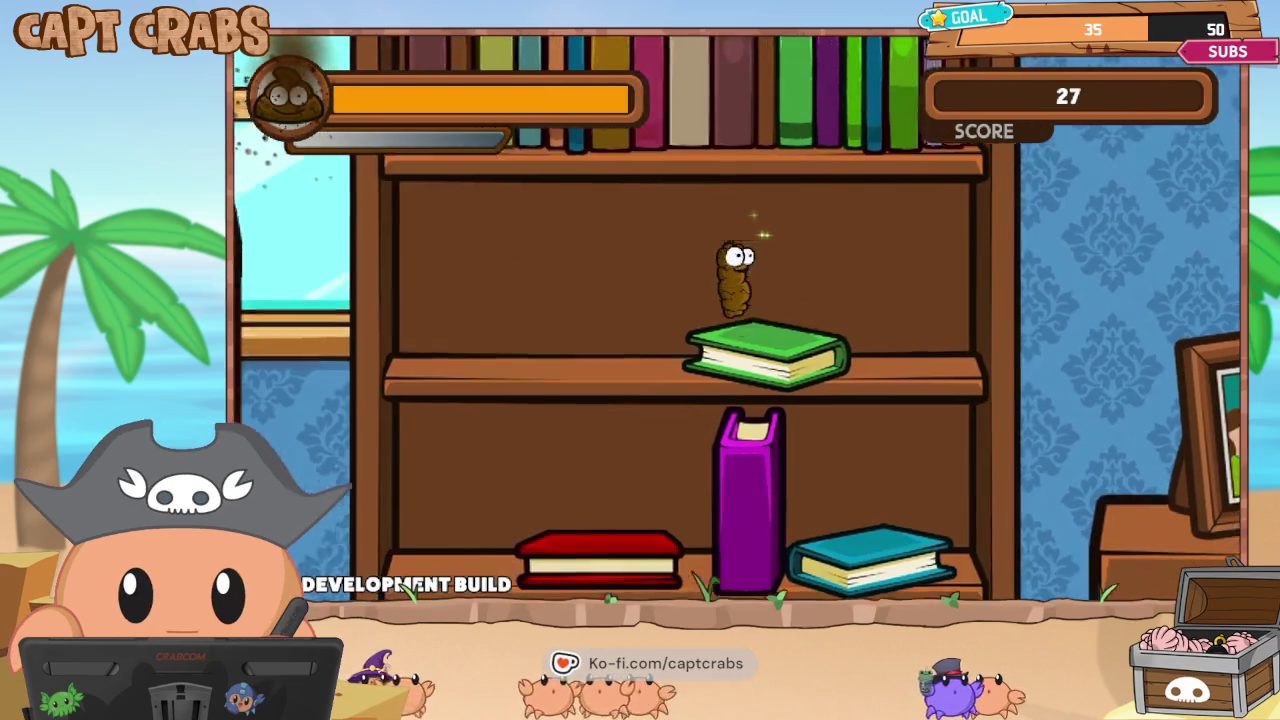
# Drop to the table, attack the ant by the picture frame, and climb onto the bed.
pyautogui.press('Right')
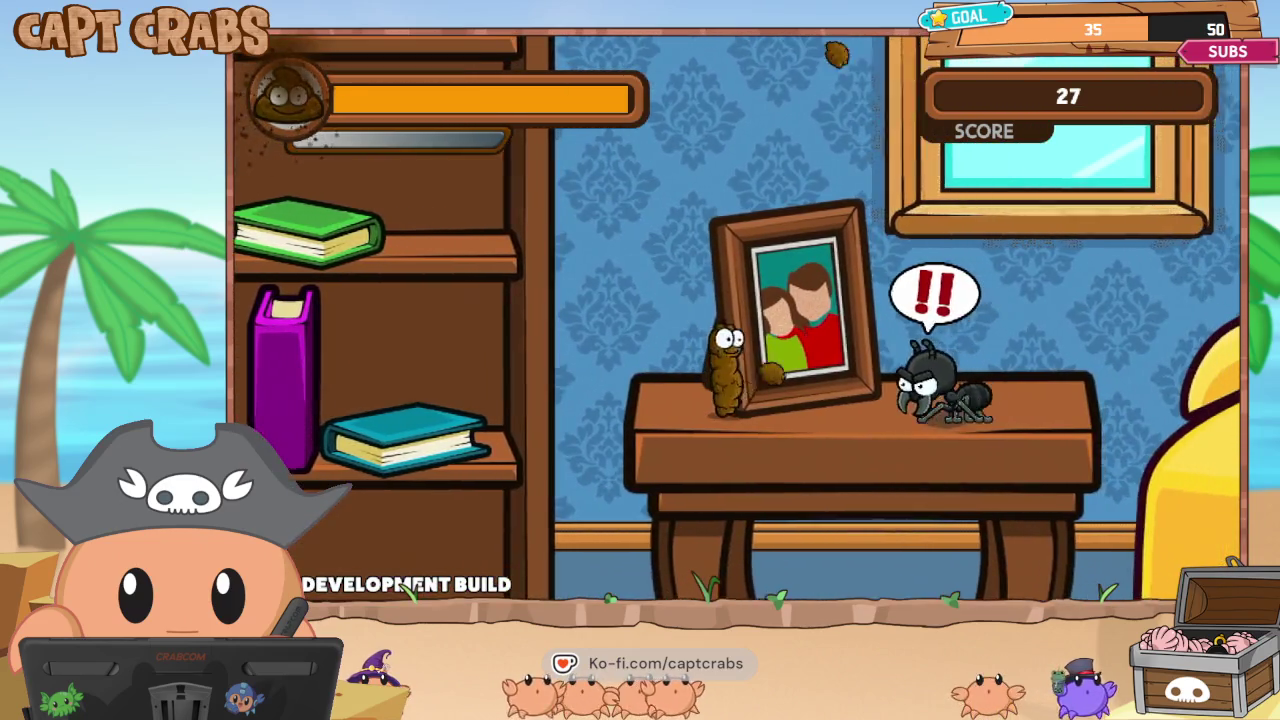
pyautogui.press('Right')
pyautogui.press('Right')
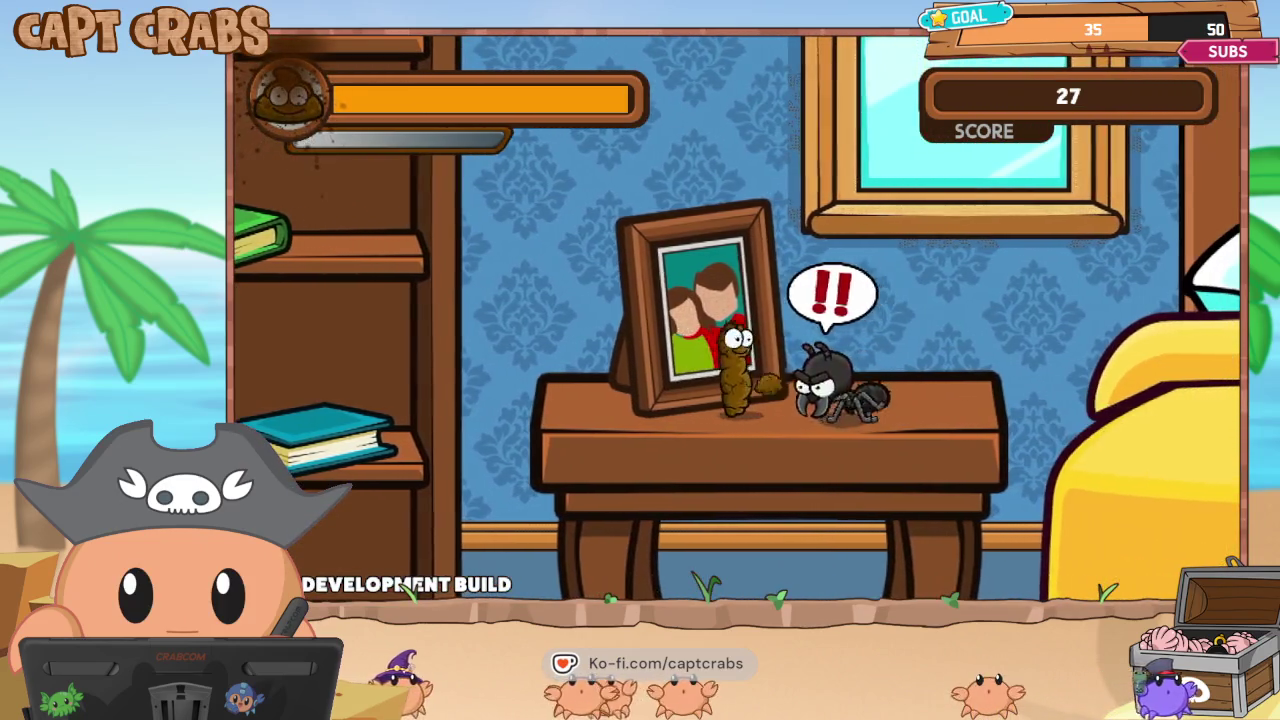
pyautogui.press('Right')
pyautogui.press('space')
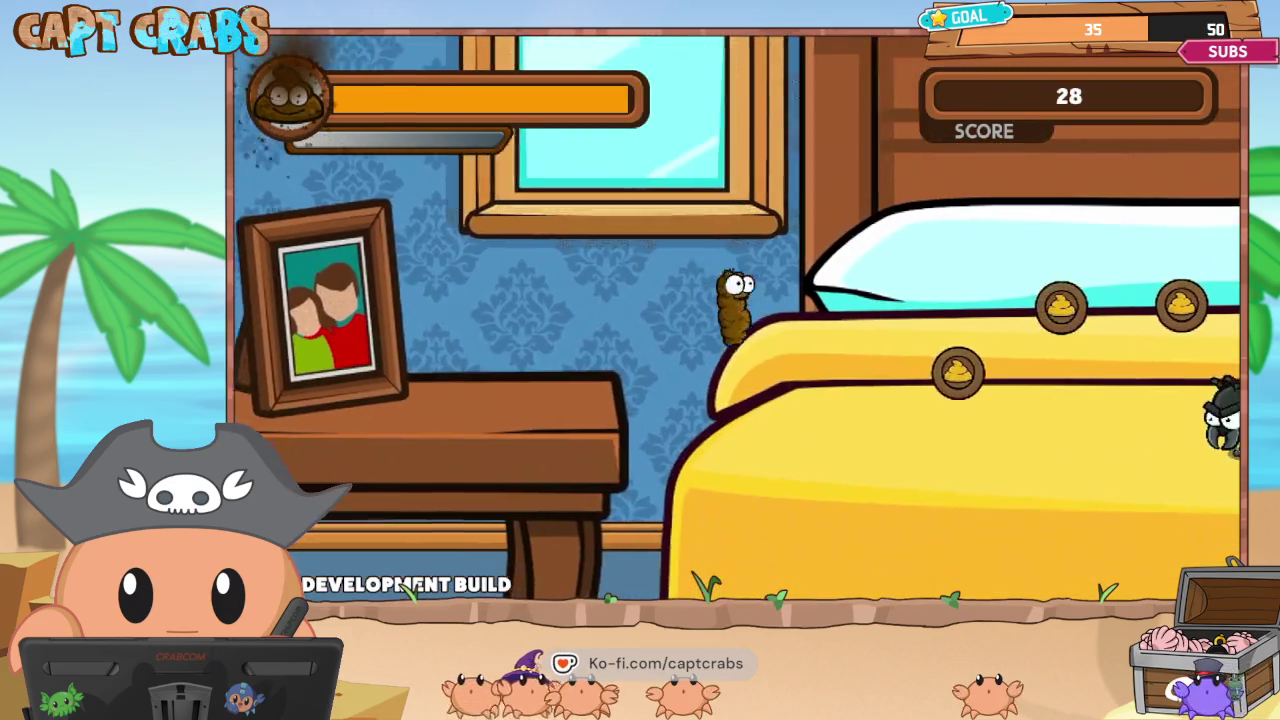
pyautogui.press('Right')
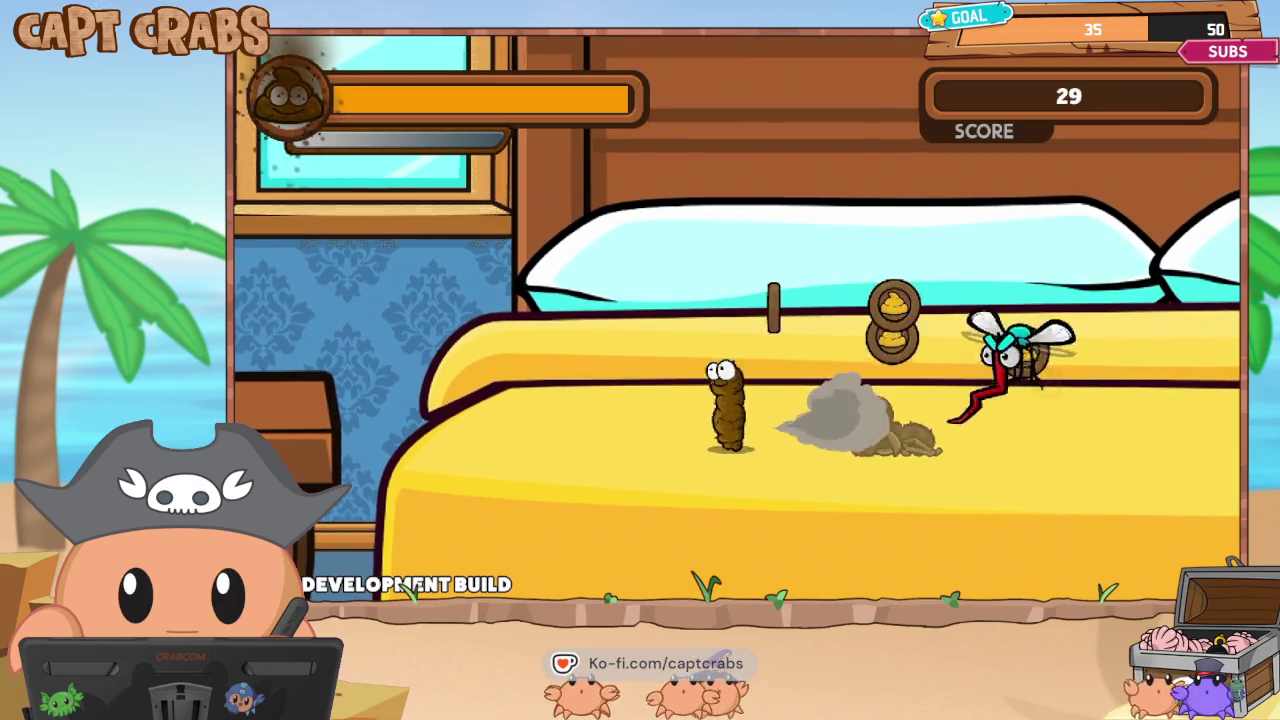
# Defeat the mosquito on the bed and walk on collecting coins.
pyautogui.press('Right')
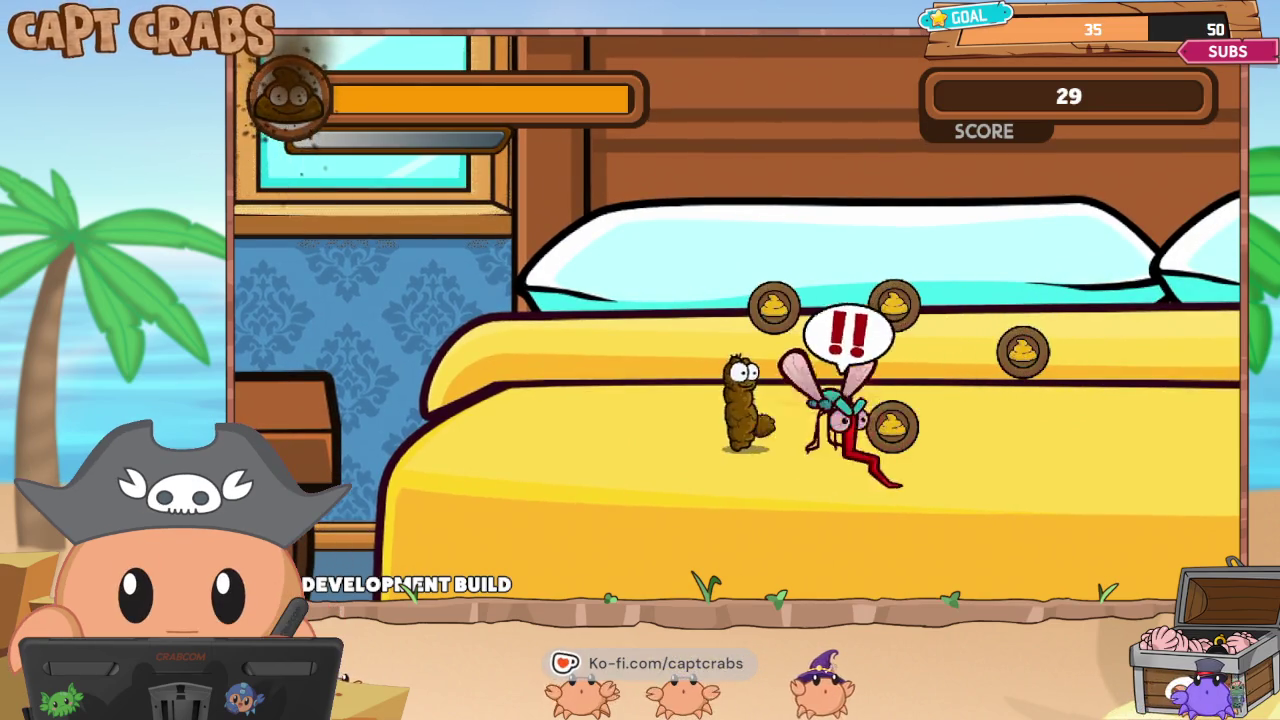
pyautogui.press('Right')
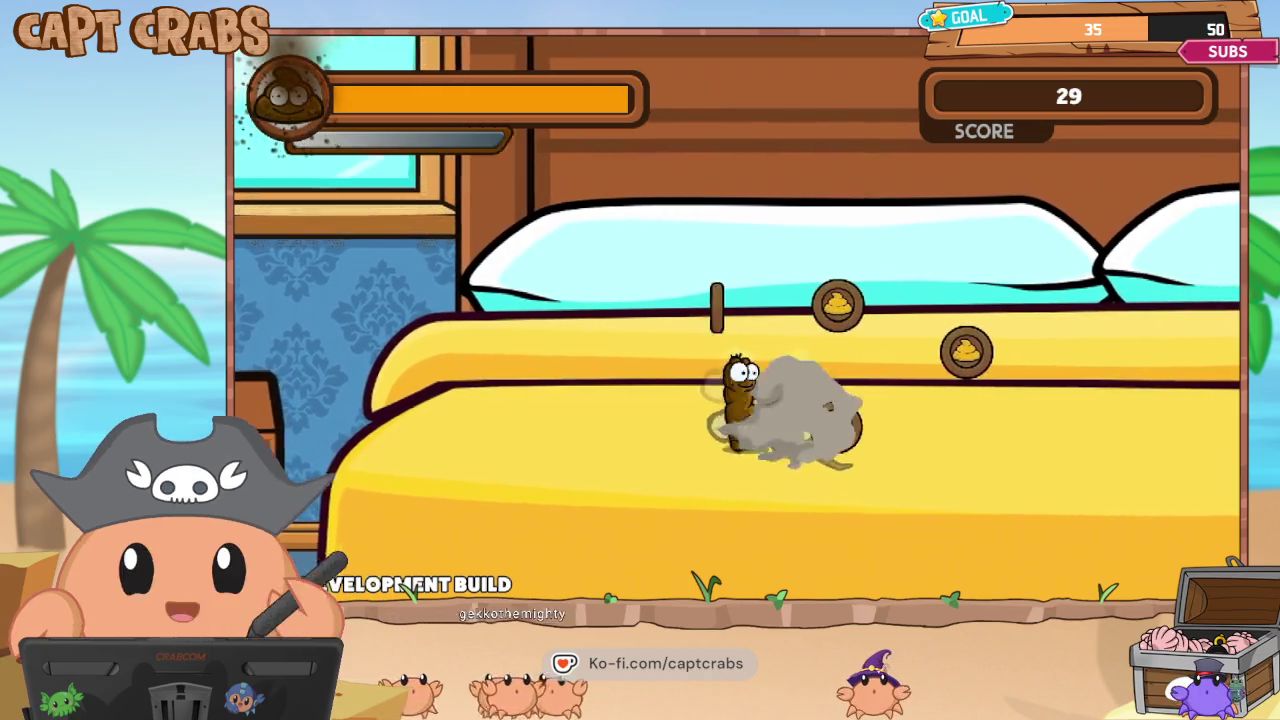
pyautogui.press('Right')
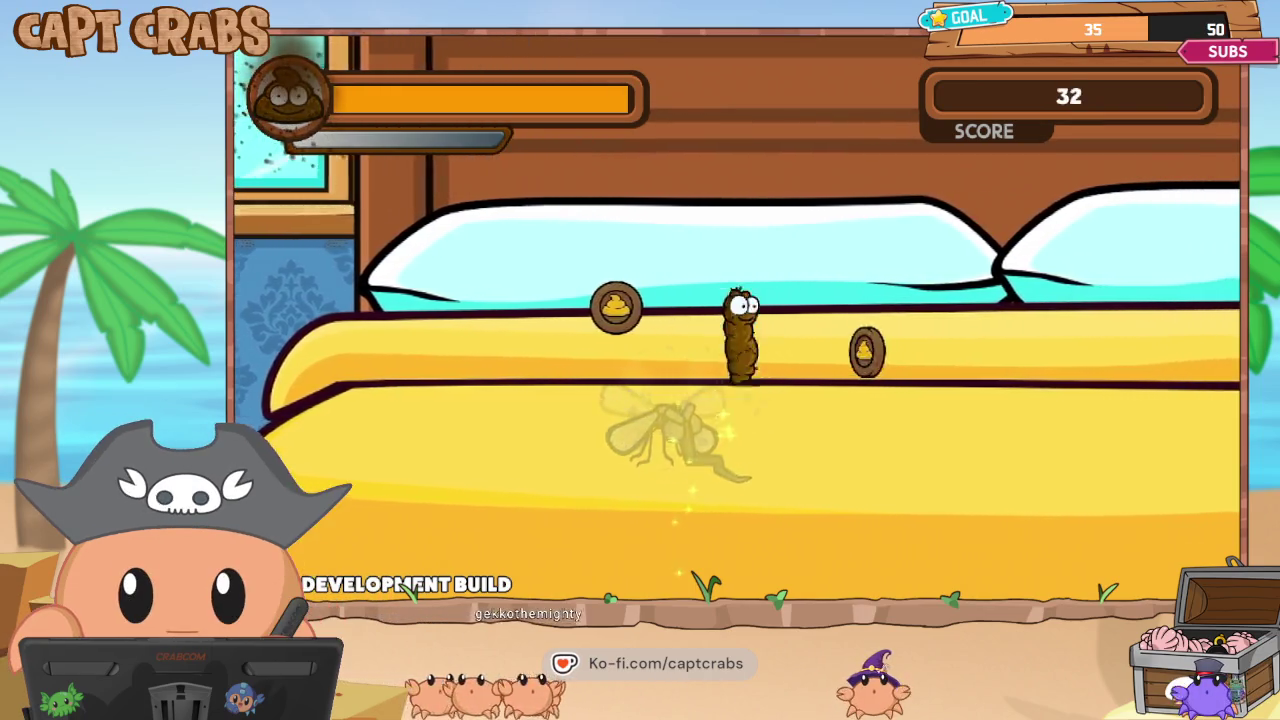
pyautogui.press('space')
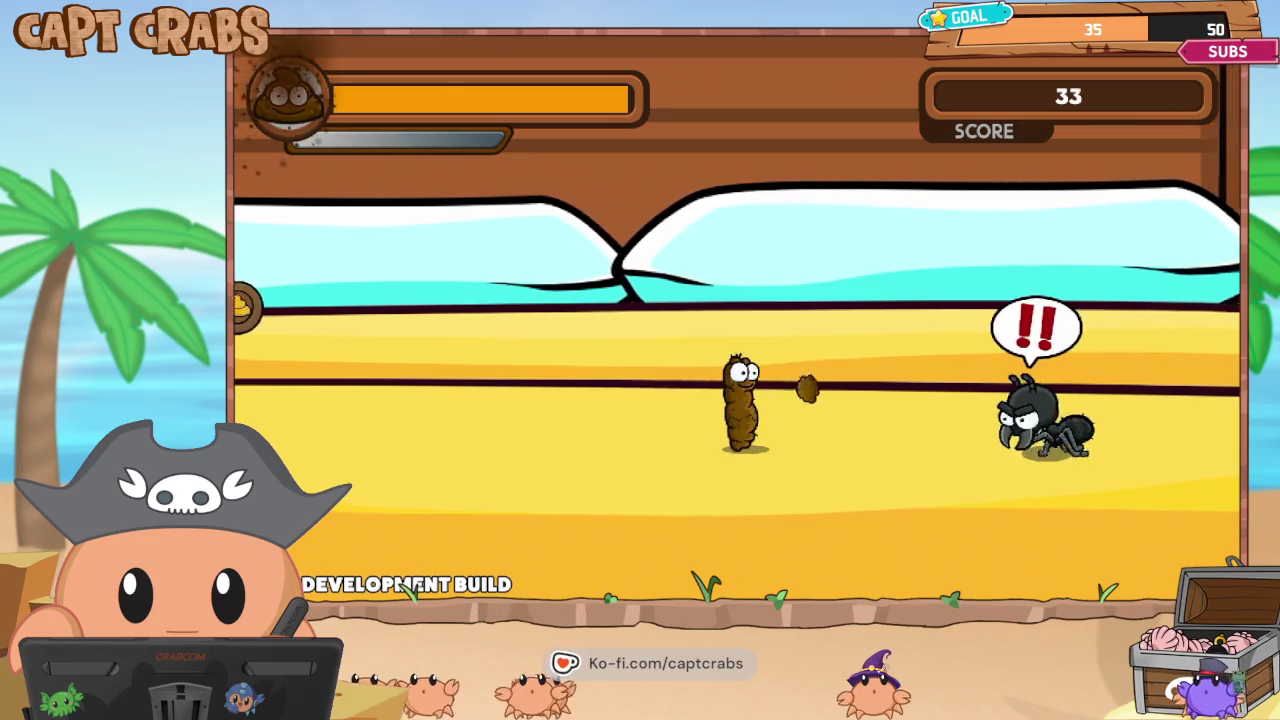
pyautogui.press('Right')
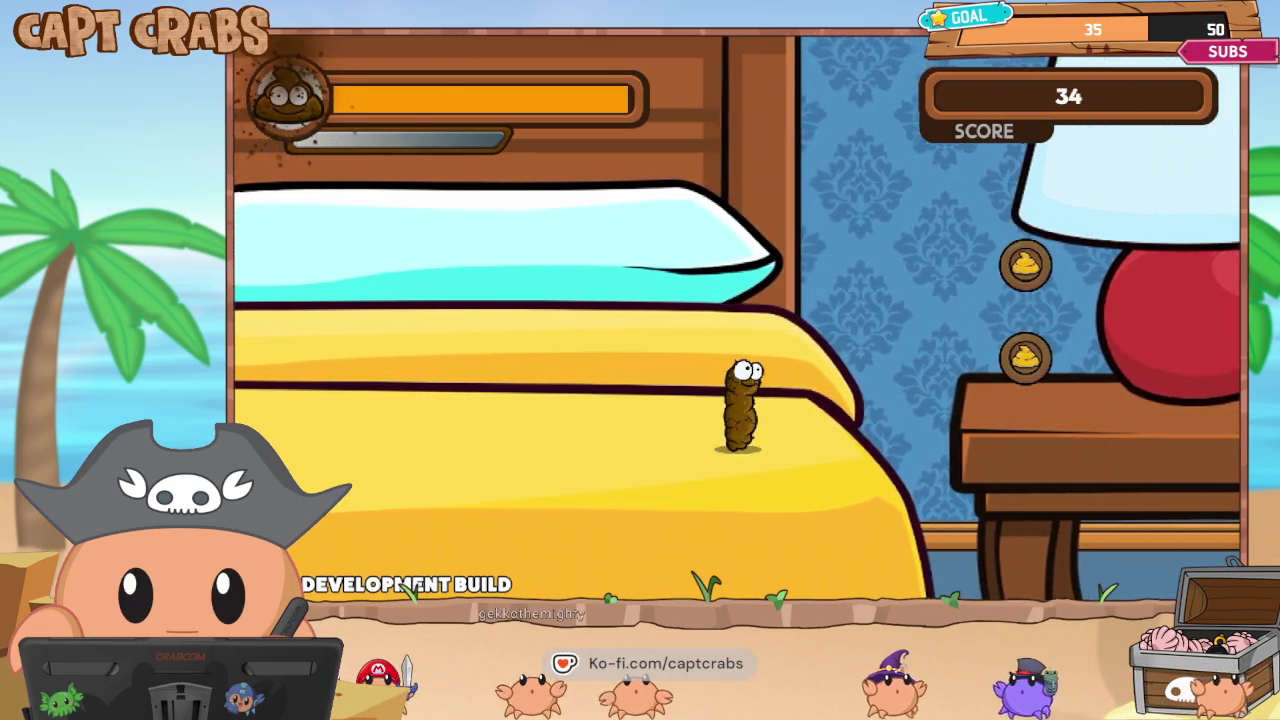
# Jump across the nightstand toward the desk at score 52, then quit with Alt+F4.
pyautogui.press('Right')
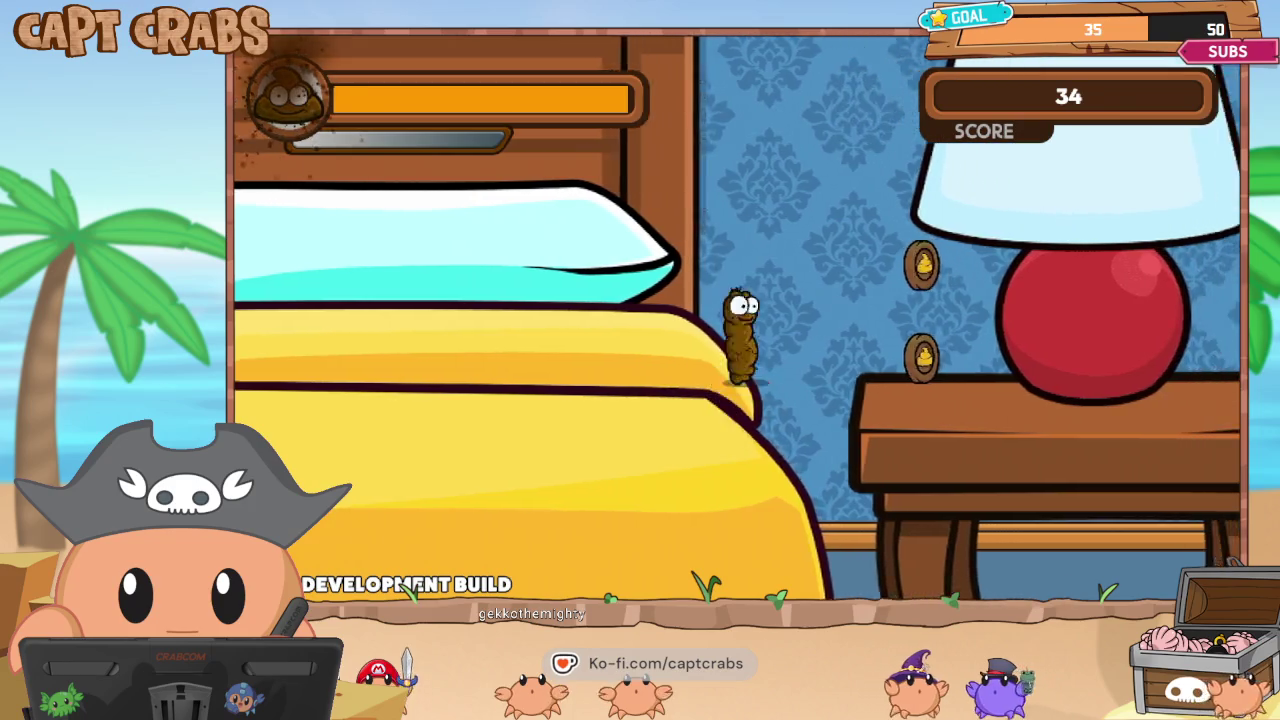
pyautogui.press('space')
pyautogui.press('space')
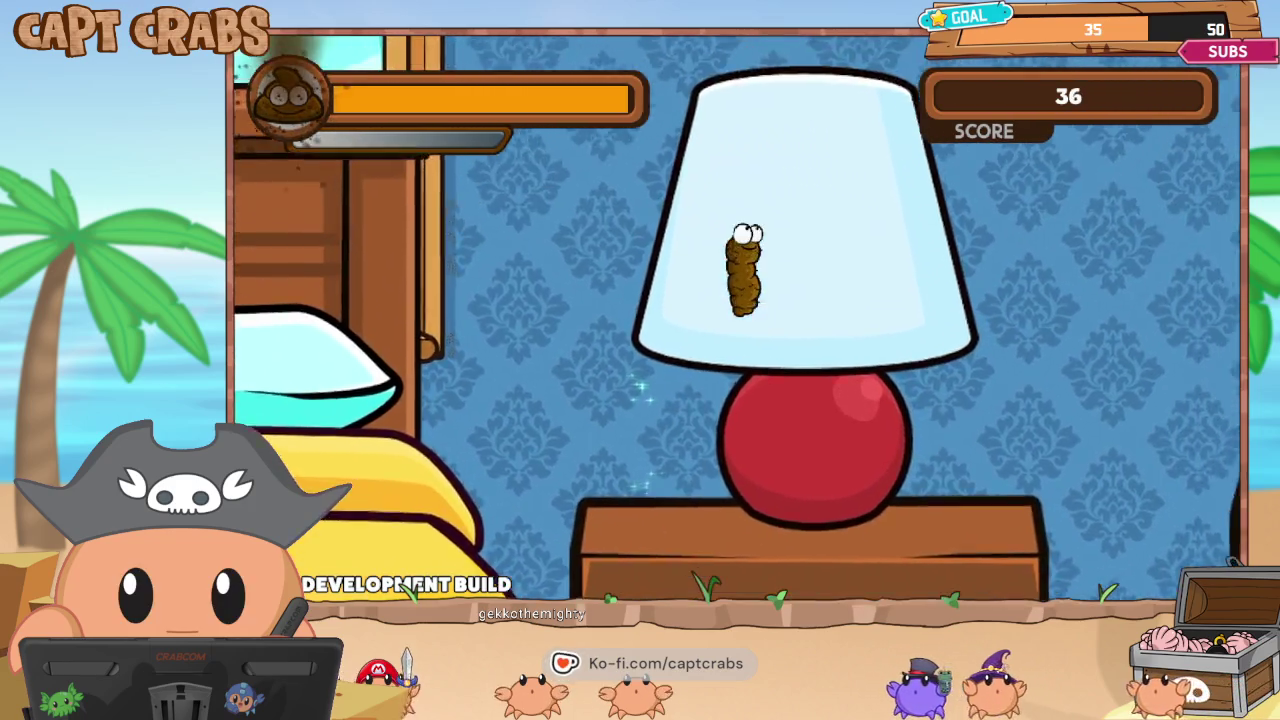
pyautogui.press('Right')
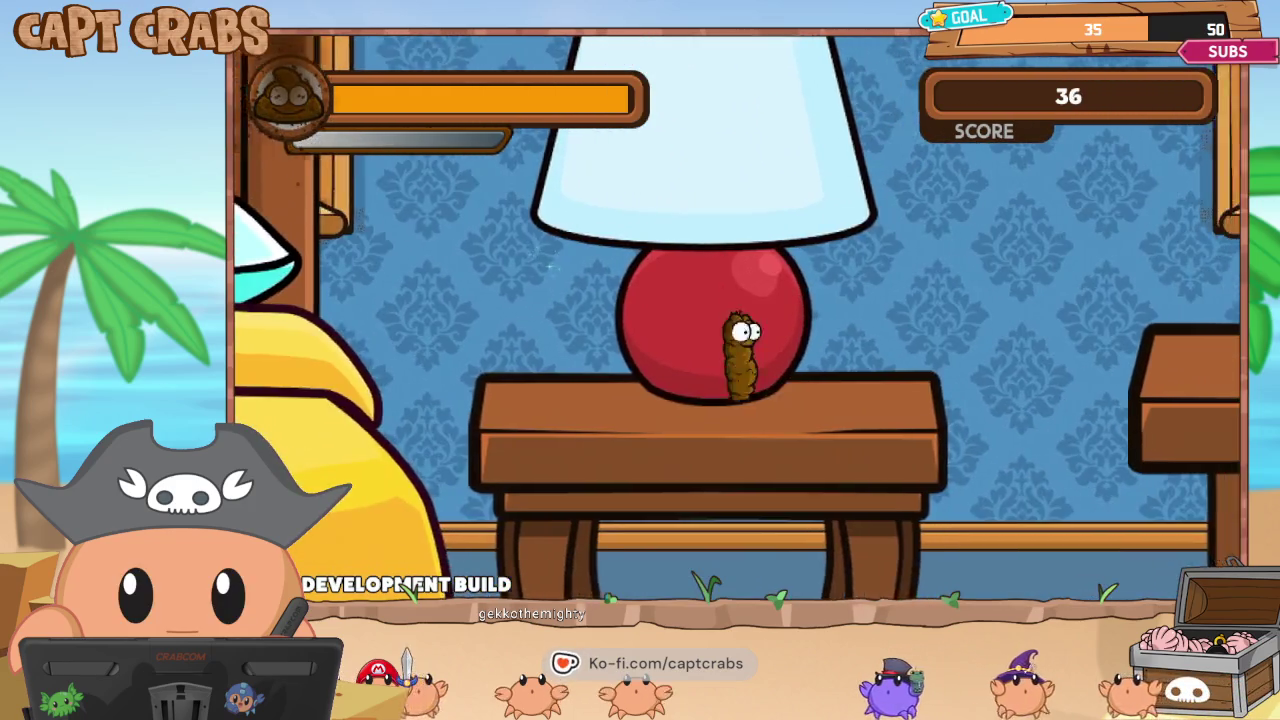
pyautogui.press('space')
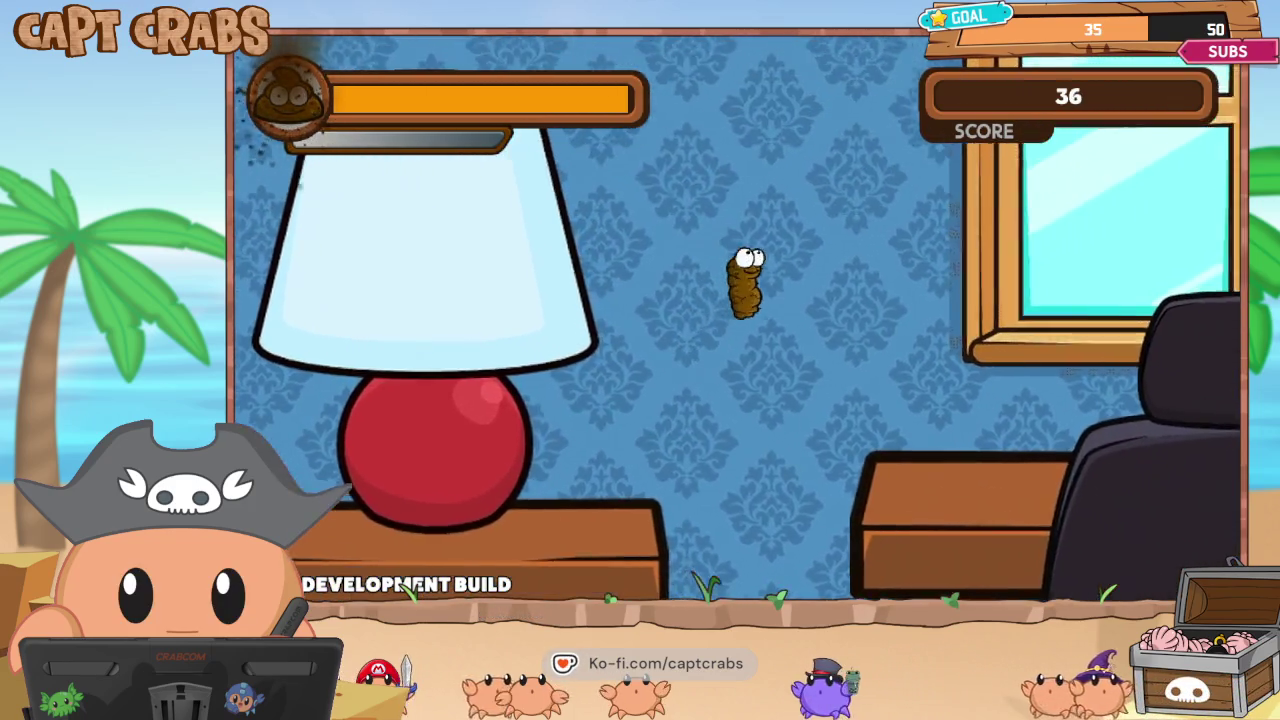
pyautogui.press('Right')
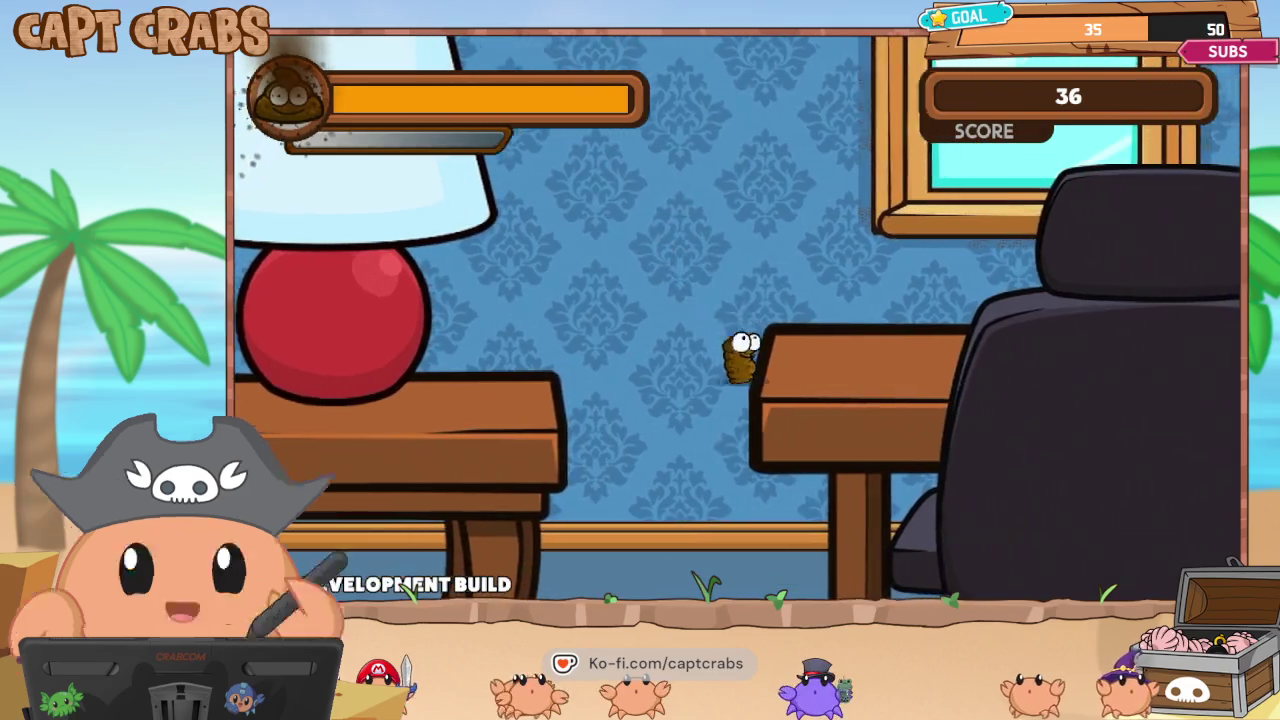
pyautogui.press('space')
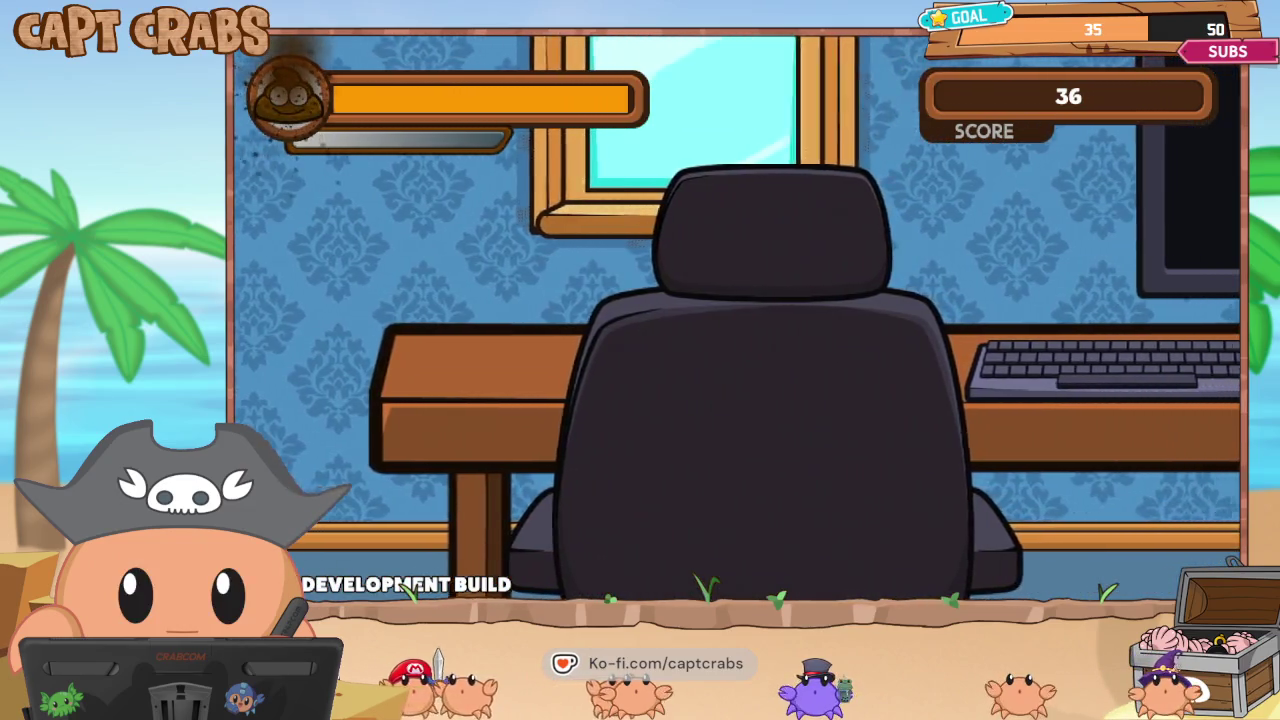
pyautogui.press('Right')
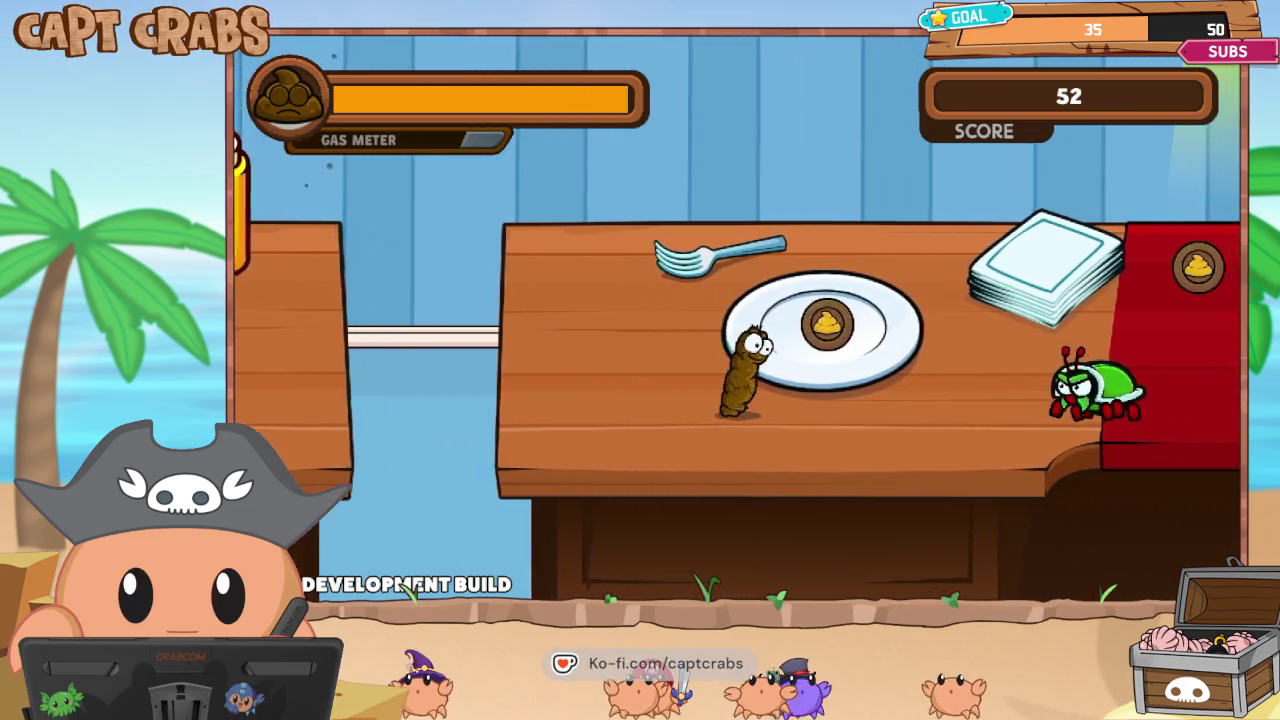
pyautogui.hotkey('alt', 'F4')
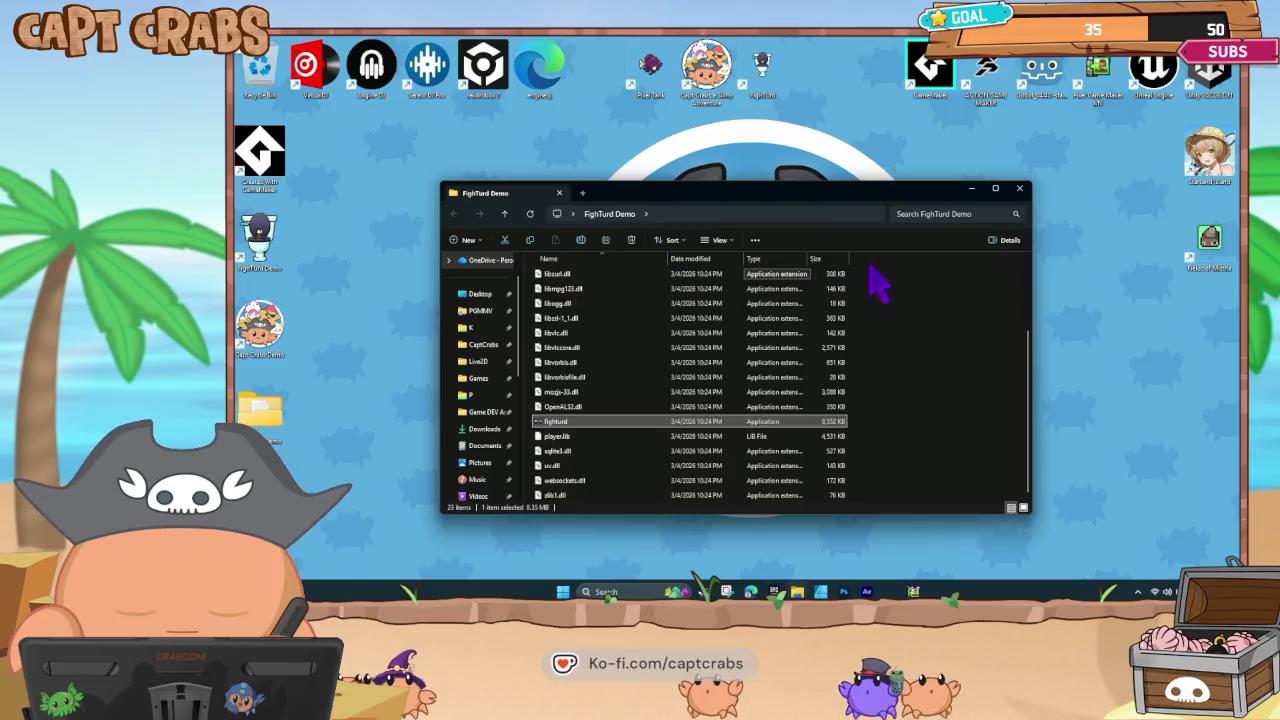
# Close the FighTurd Demo Explorer window and select the folder on the desktop.
pyautogui.click(1020, 189)
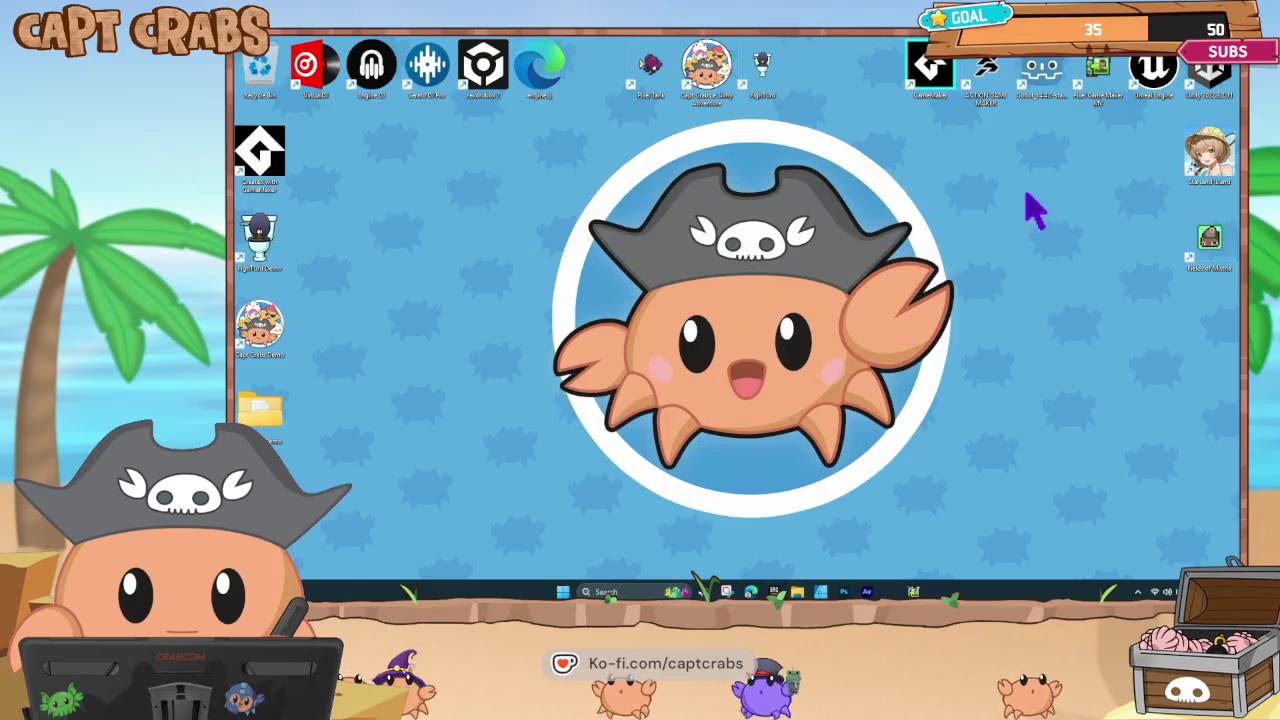
pyautogui.click(272, 415)
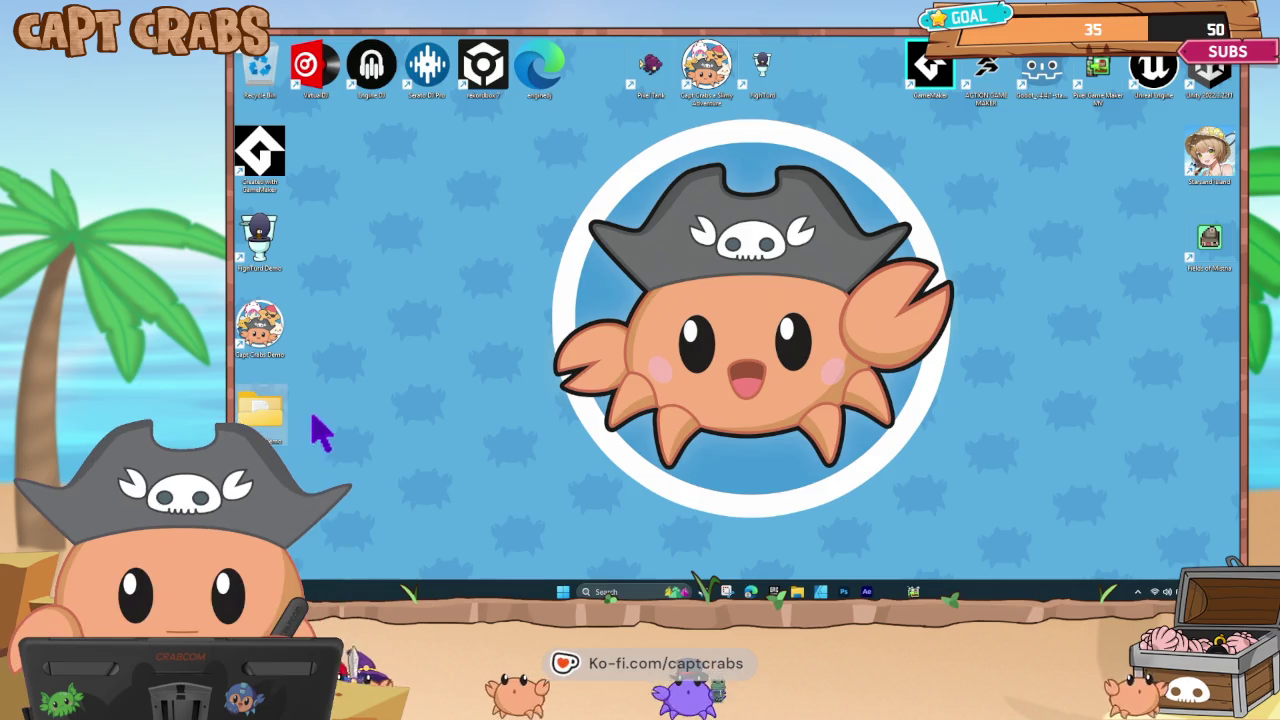